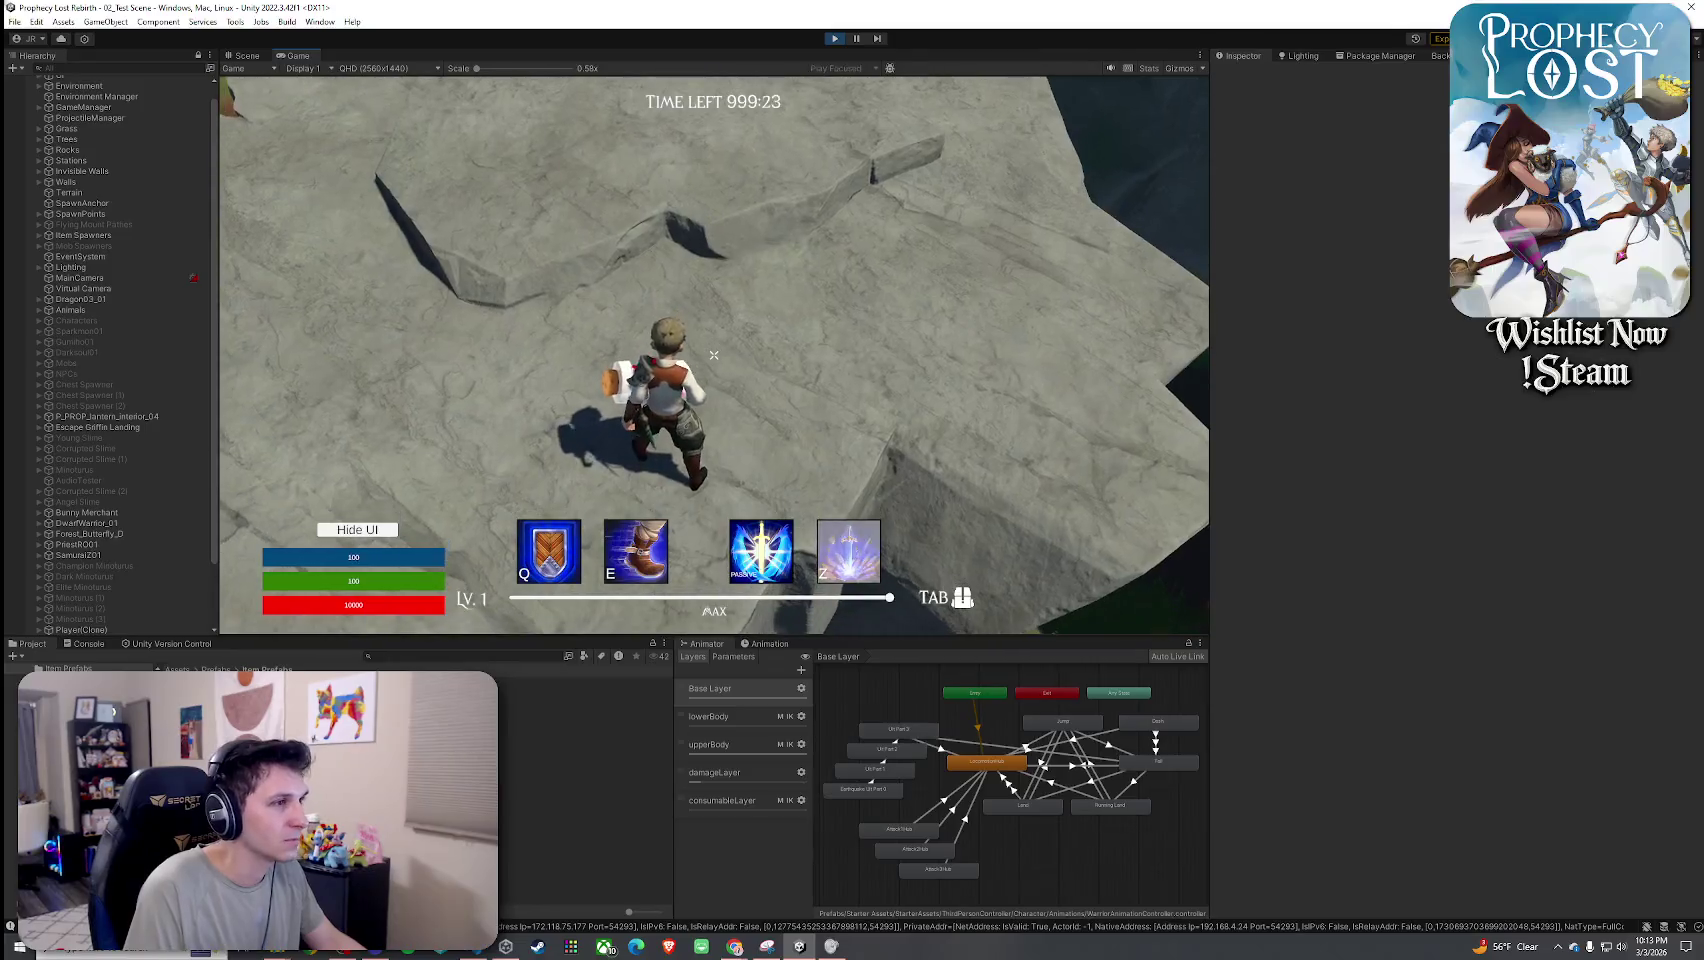
Exit play mode with Ctrl+P so the game returns to the Prophecy Lost title screen, then switch to the browser.
key("super")
left_click(662, 262)
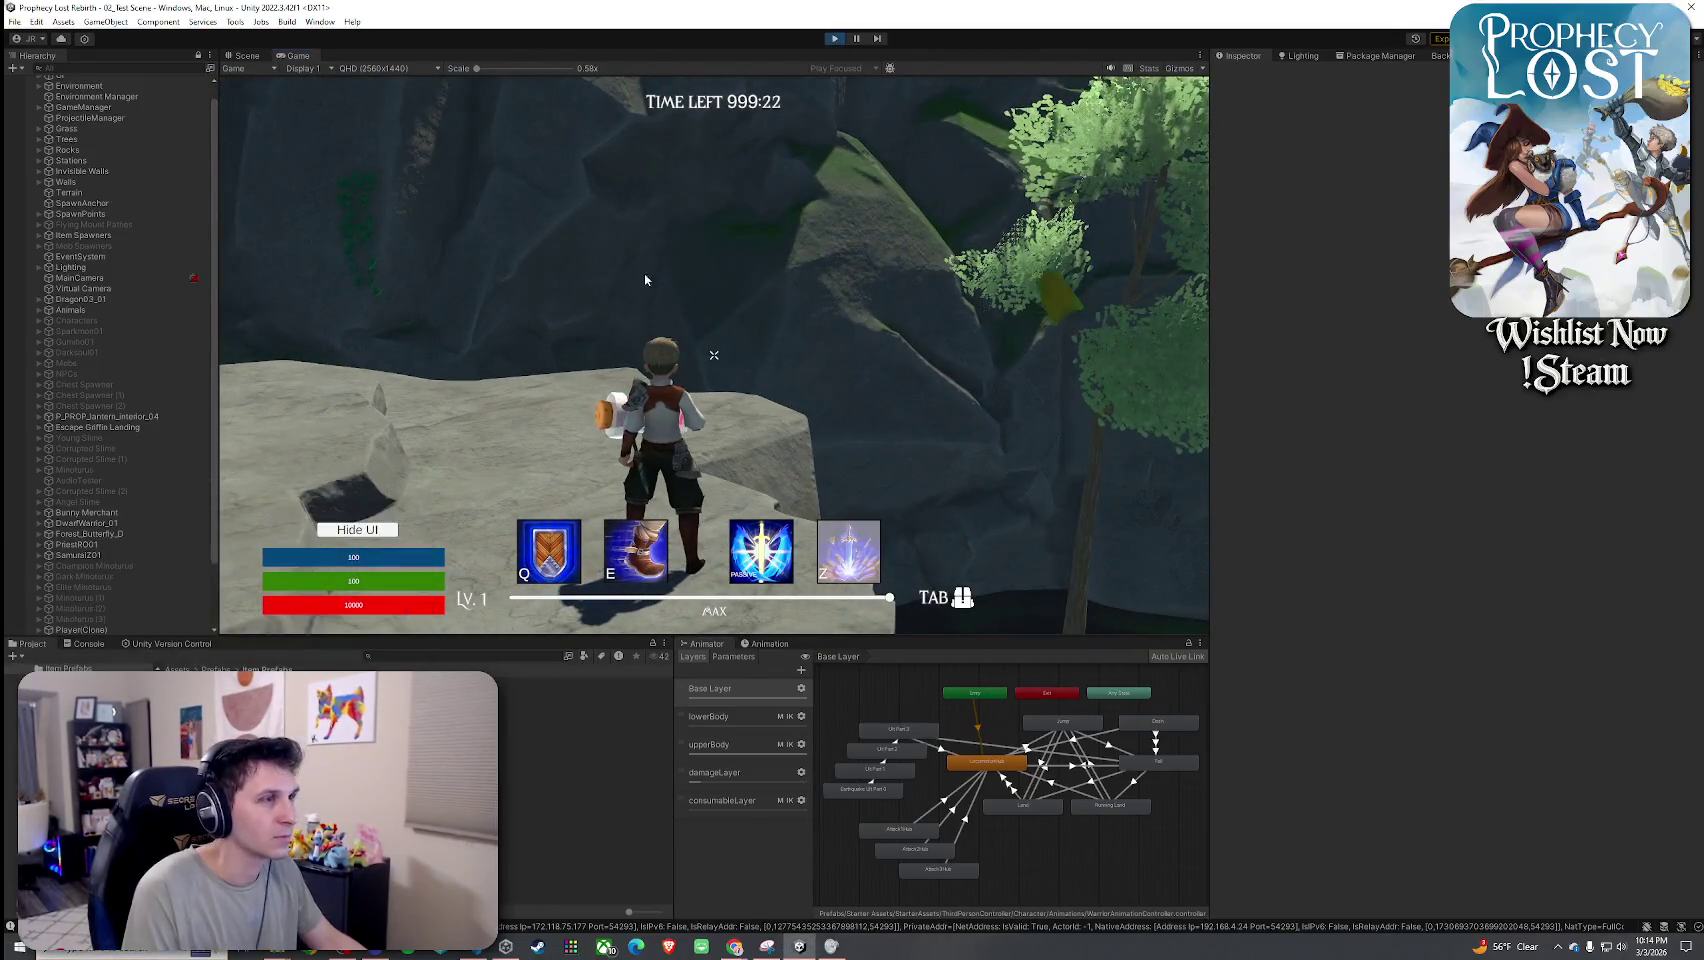
key("ctrl+p")
type("red potion")
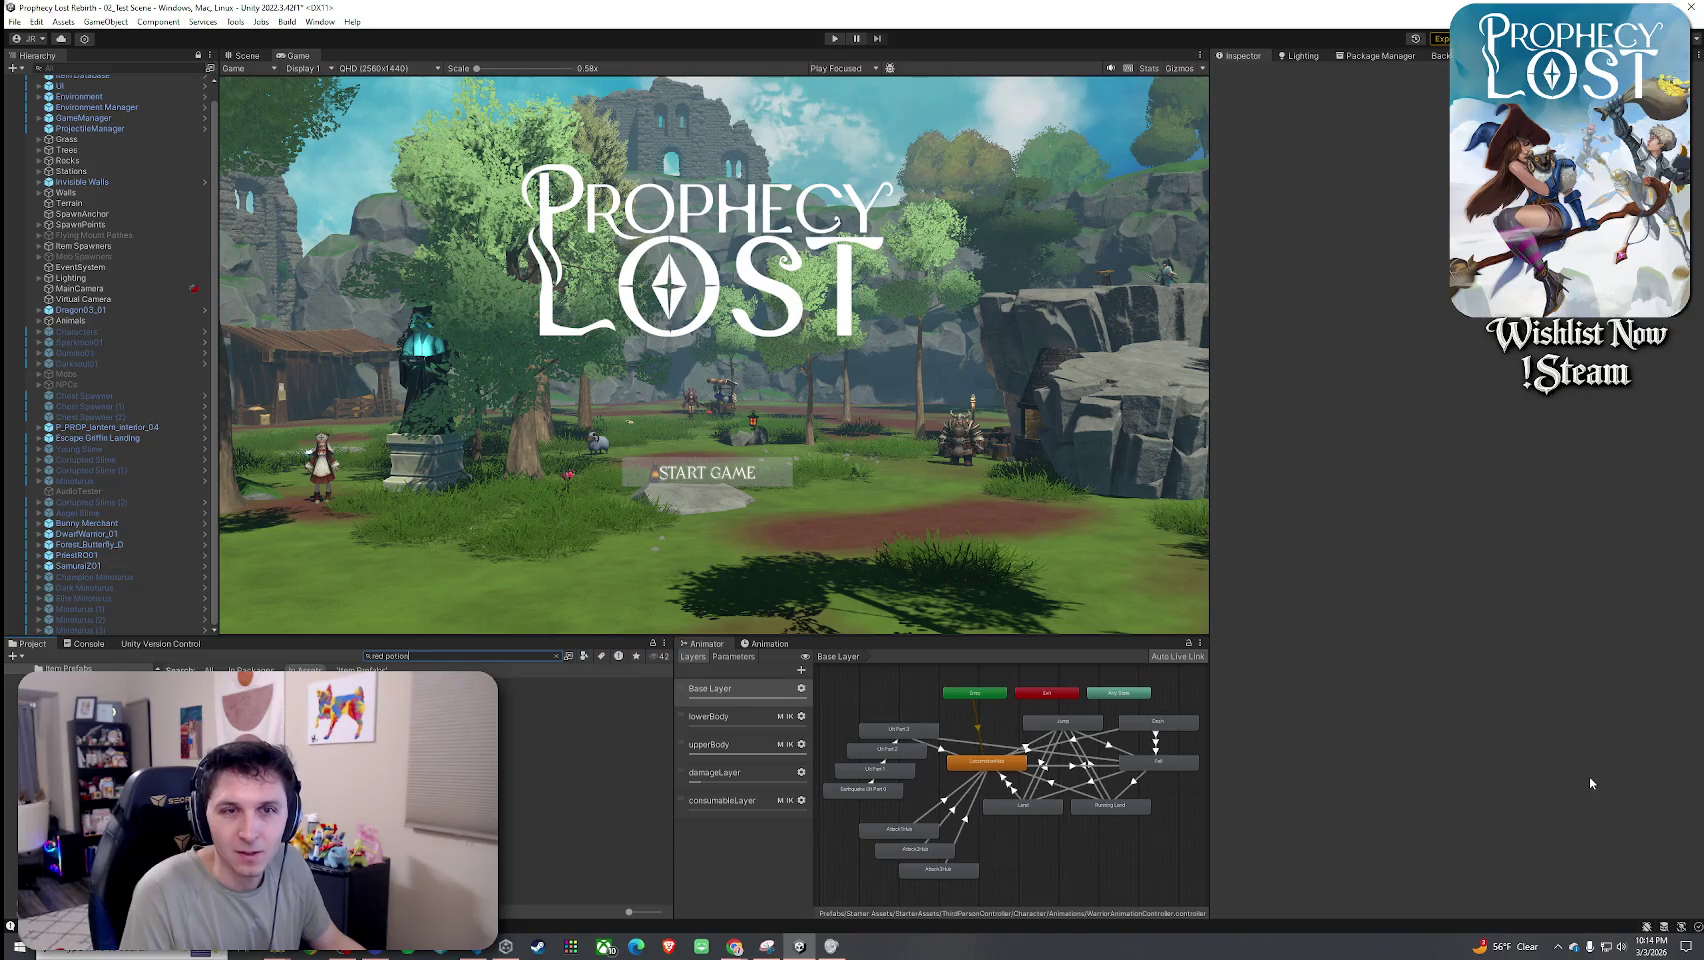
key("alt+Tab")
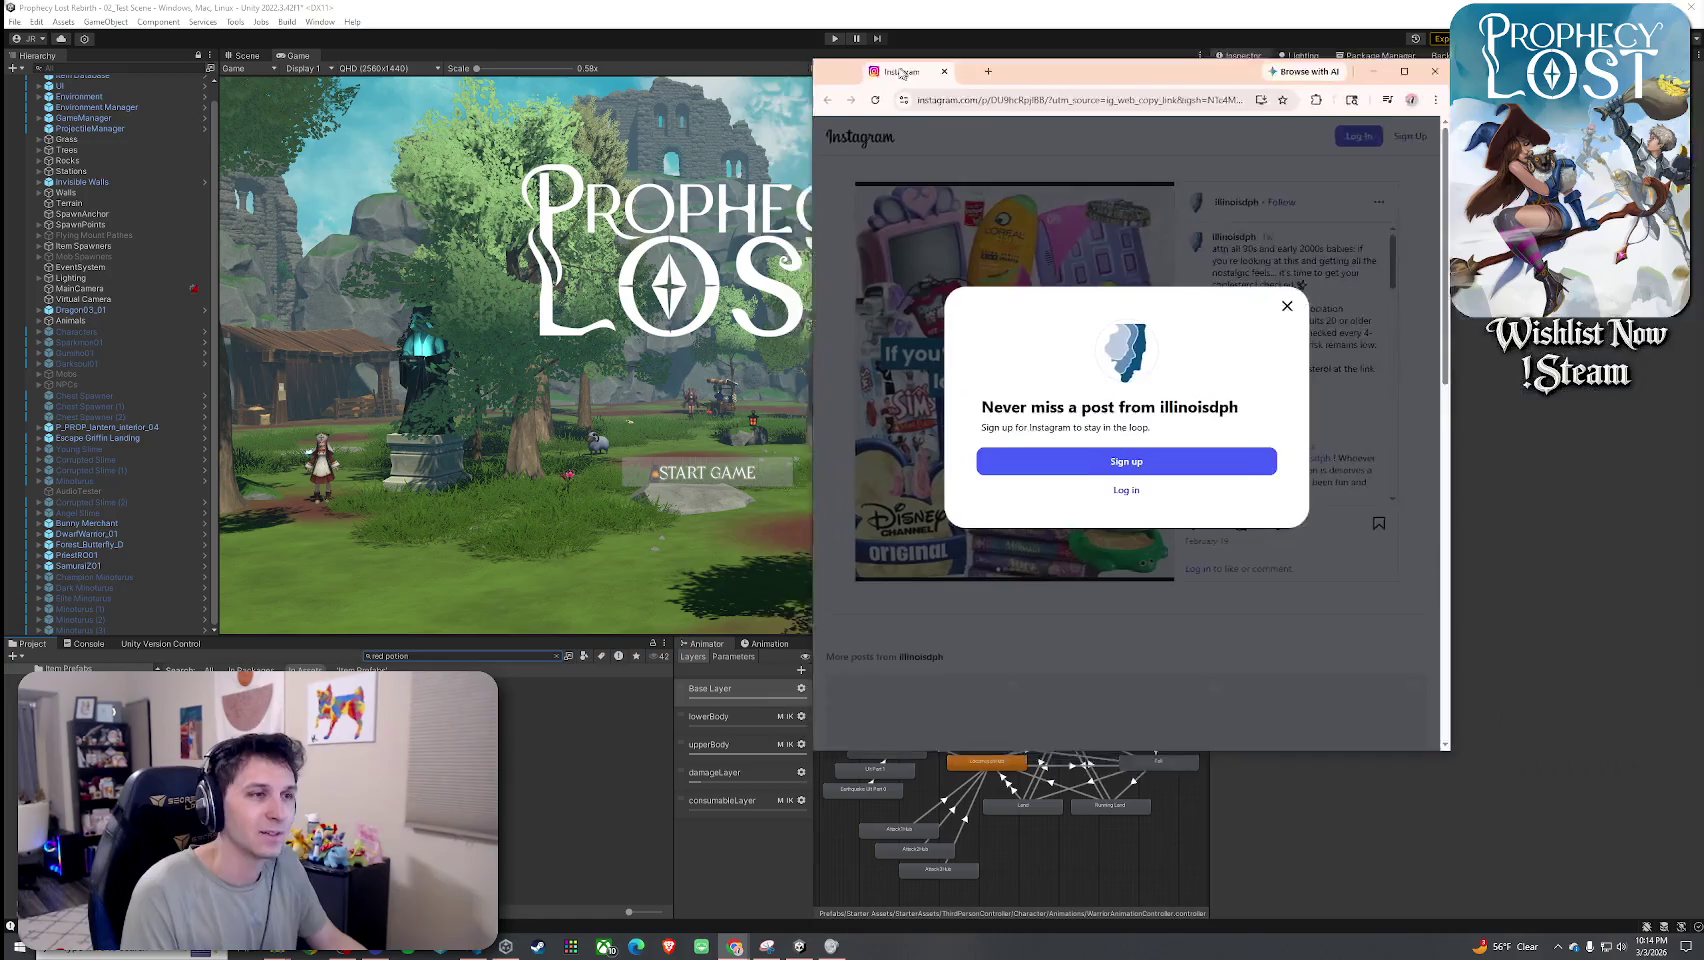
key("Escape")
left_click(1131, 379)
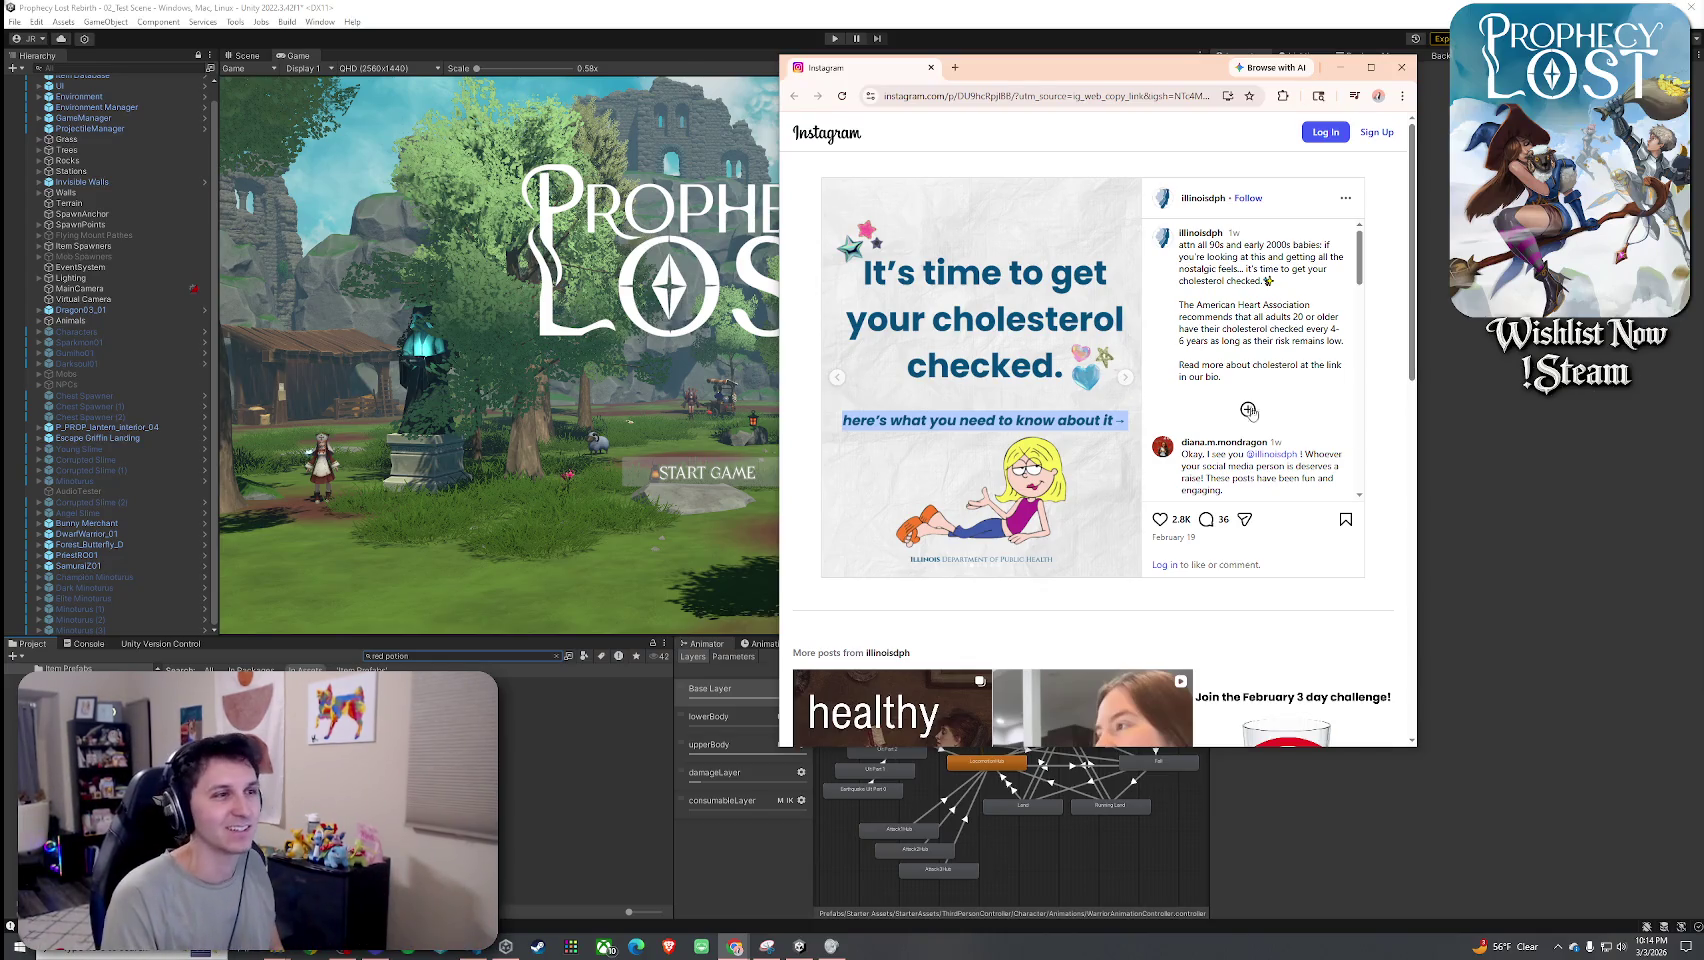
left_click(1128, 379)
left_click(1129, 380)
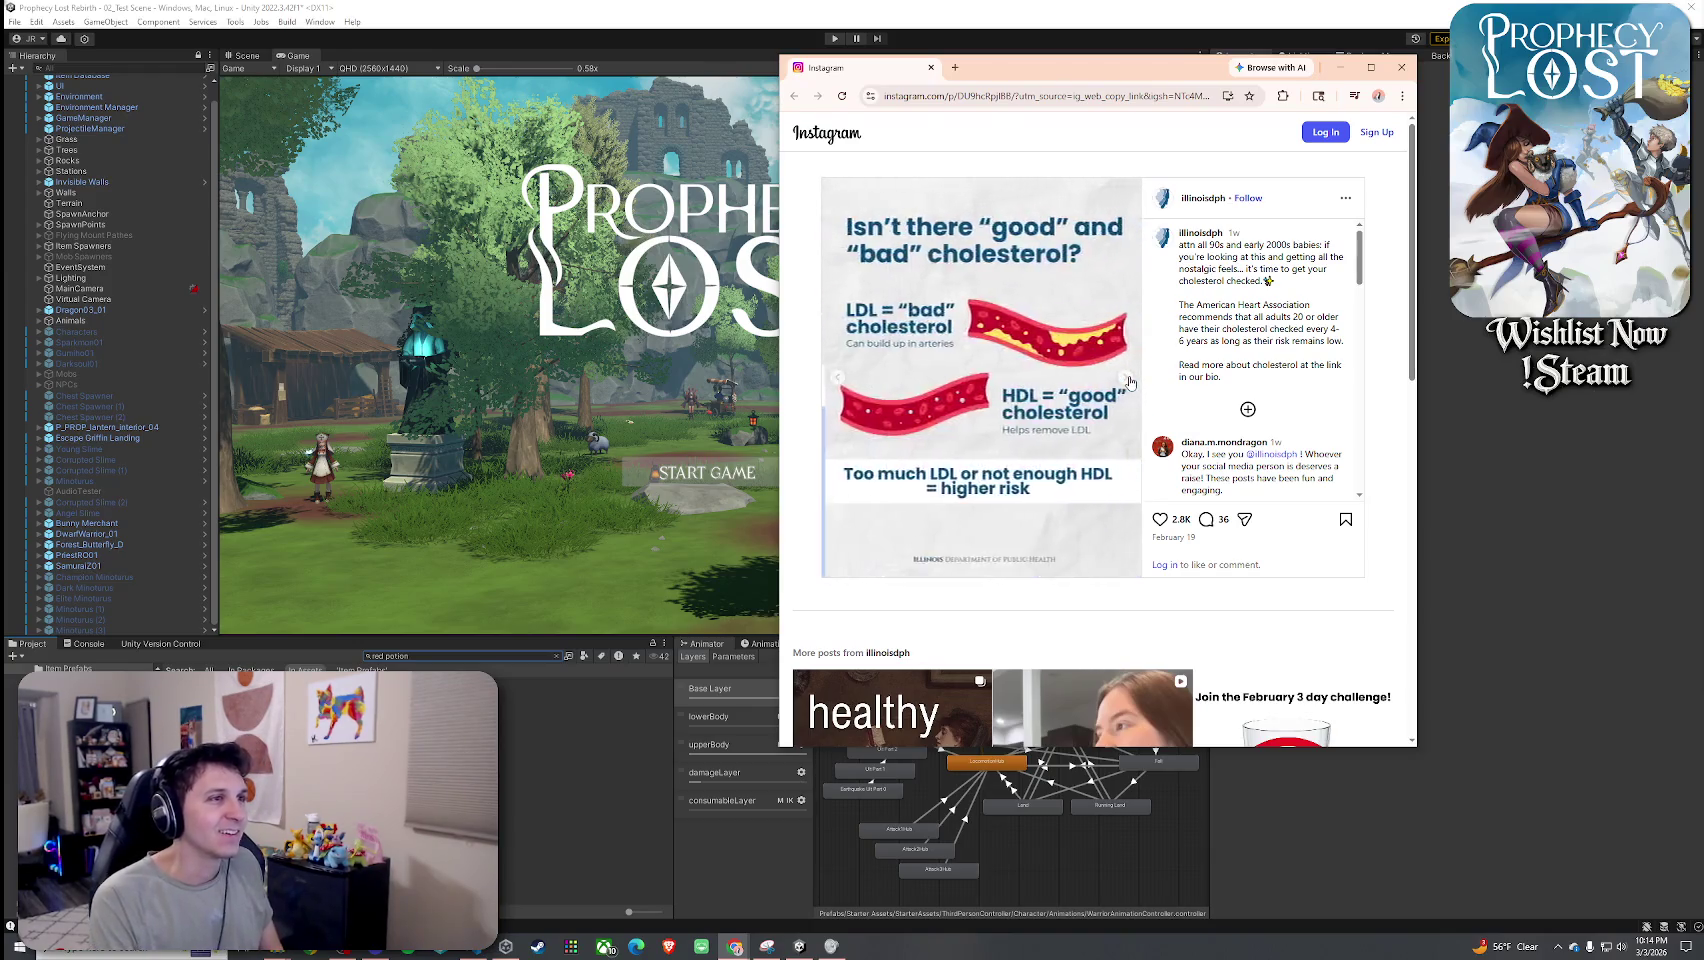
left_click(1129, 381)
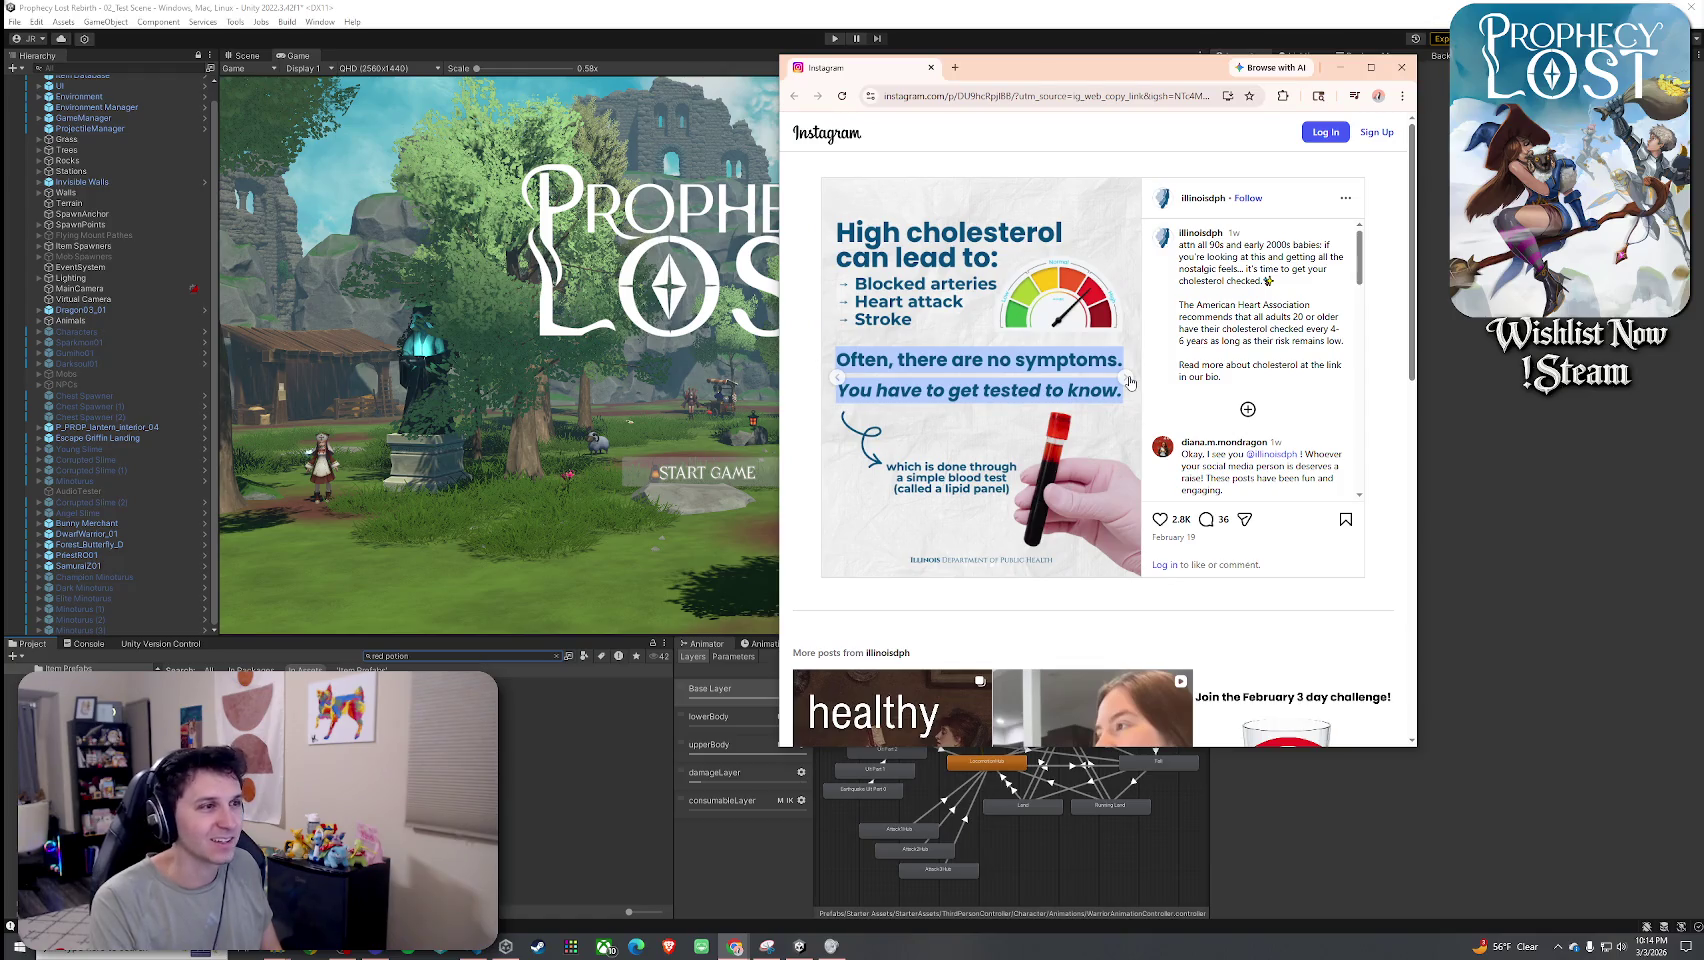
left_click(1129, 381)
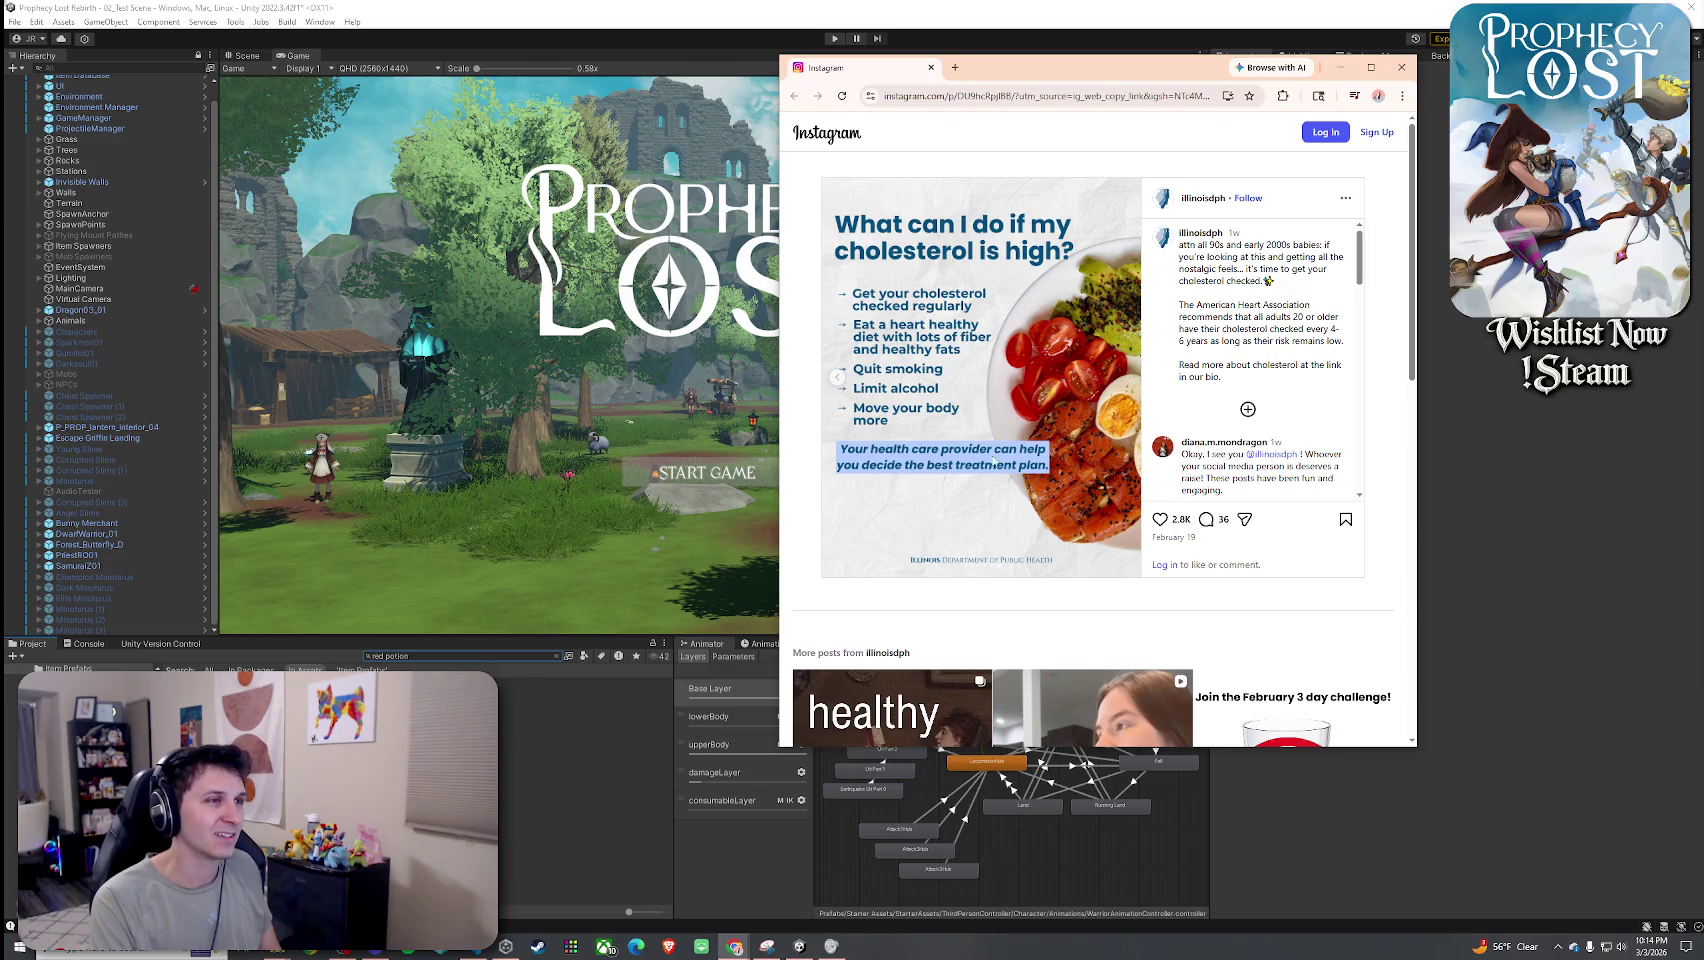
left_click(1401, 67)
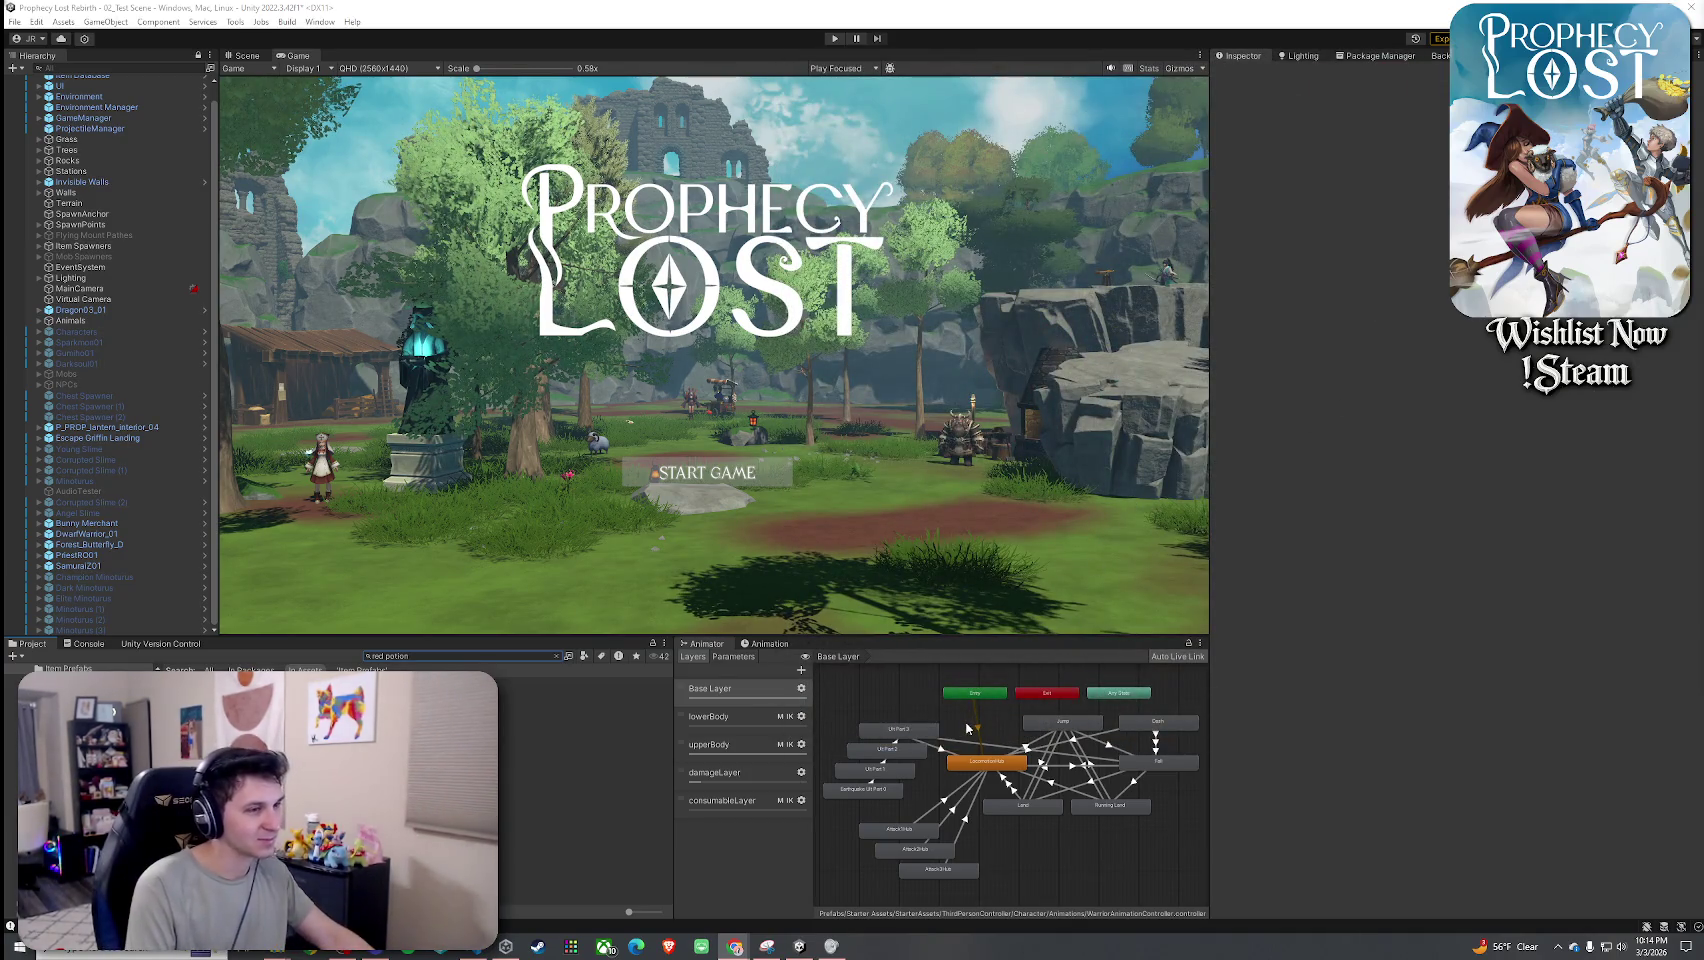
scroll(897, 744, "down", 5)
scroll(1000, 768, "up", 4)
scroll(1000, 768, "up", 1)
scroll(1006, 766, "up", 2)
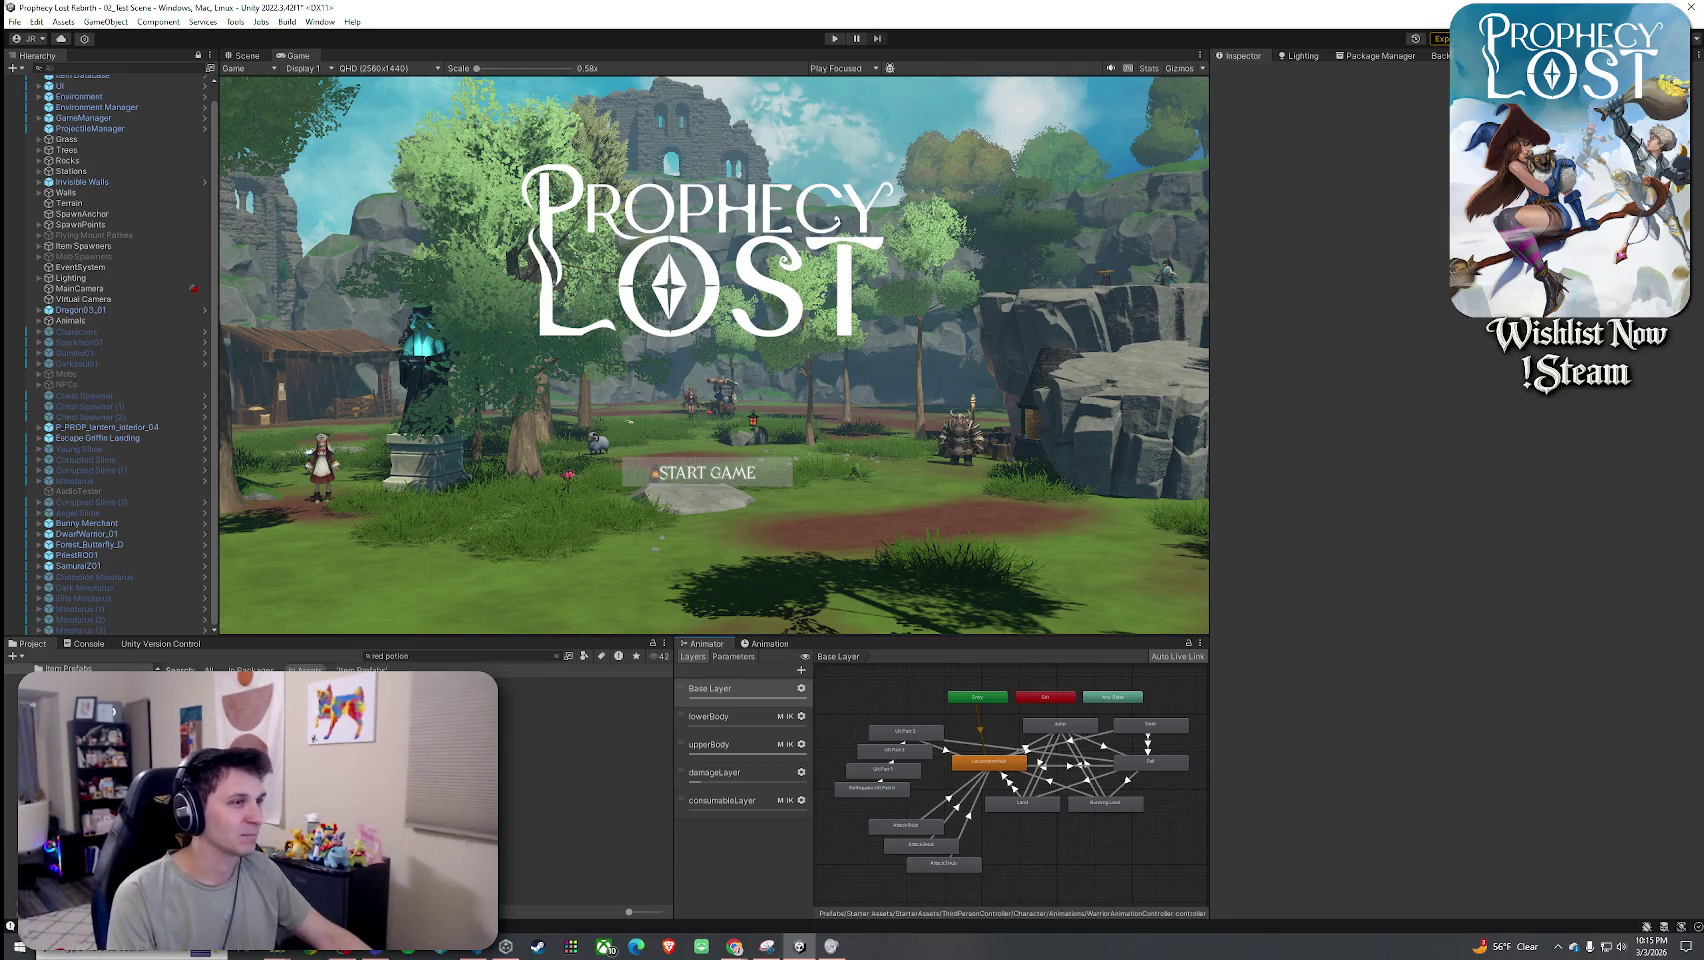
Search the Project for 'potion a' and open the Potion_A_S prefab.
left_click(426, 656)
type("potion a")
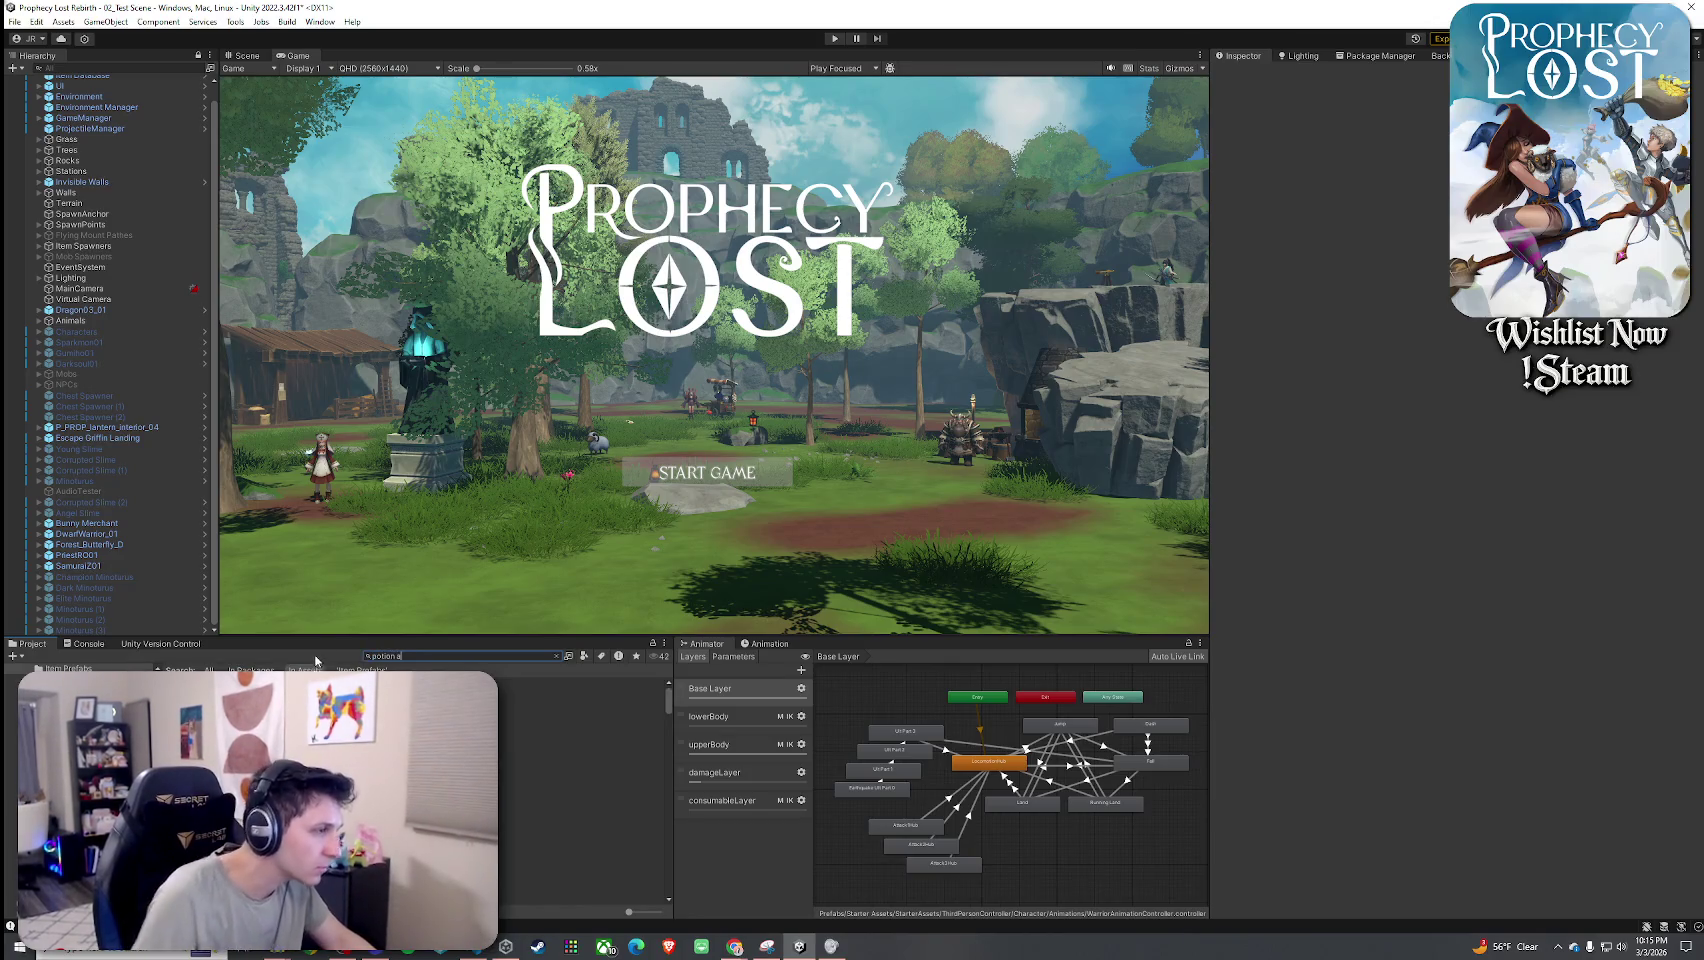
double_click(318, 693)
double_click(530, 770)
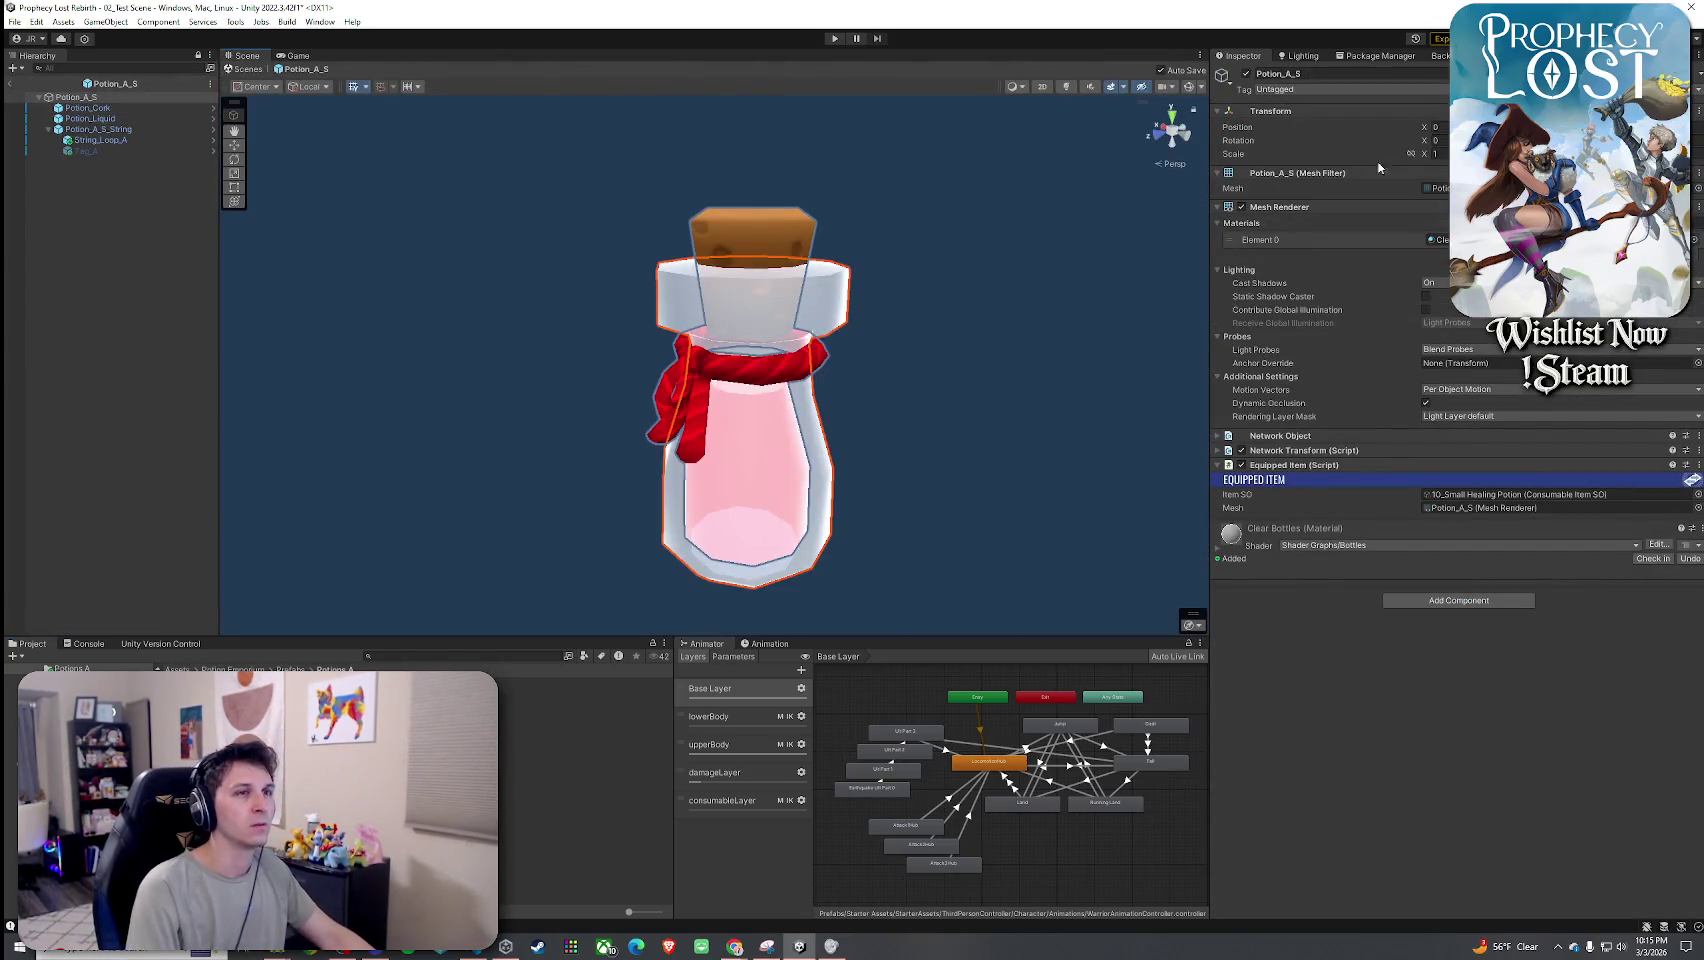
Set the potion's scale to 0.6, check it in the view, and return to the main scene.
left_click(1438, 153)
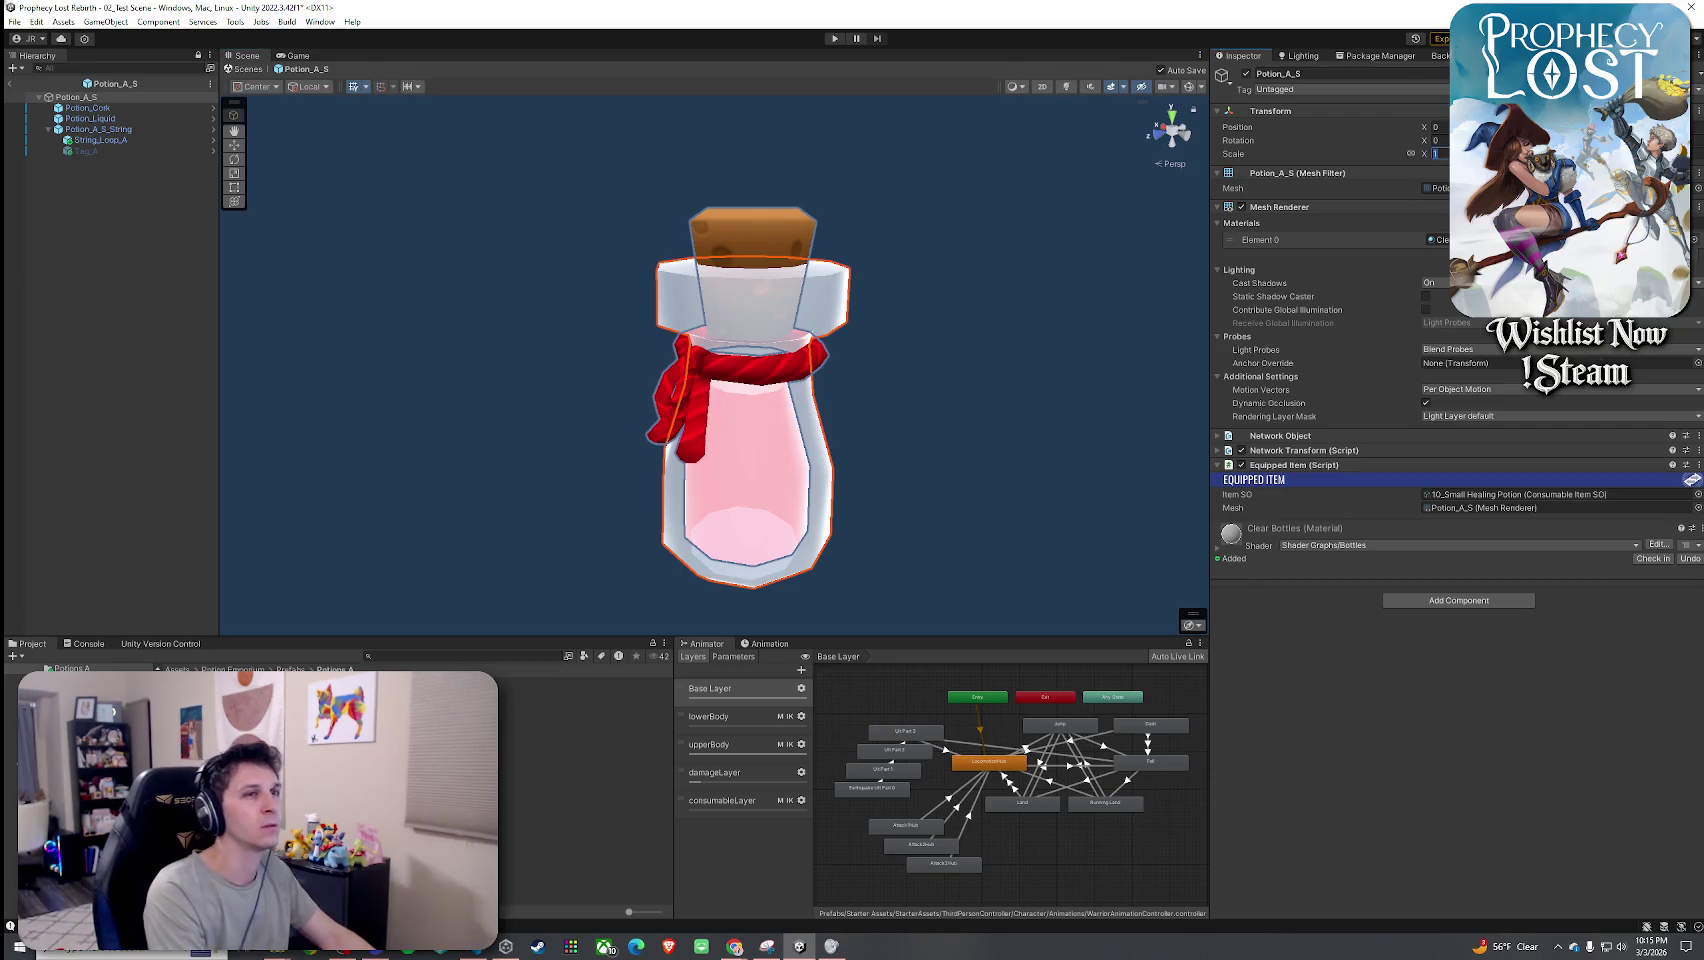
type("0.6")
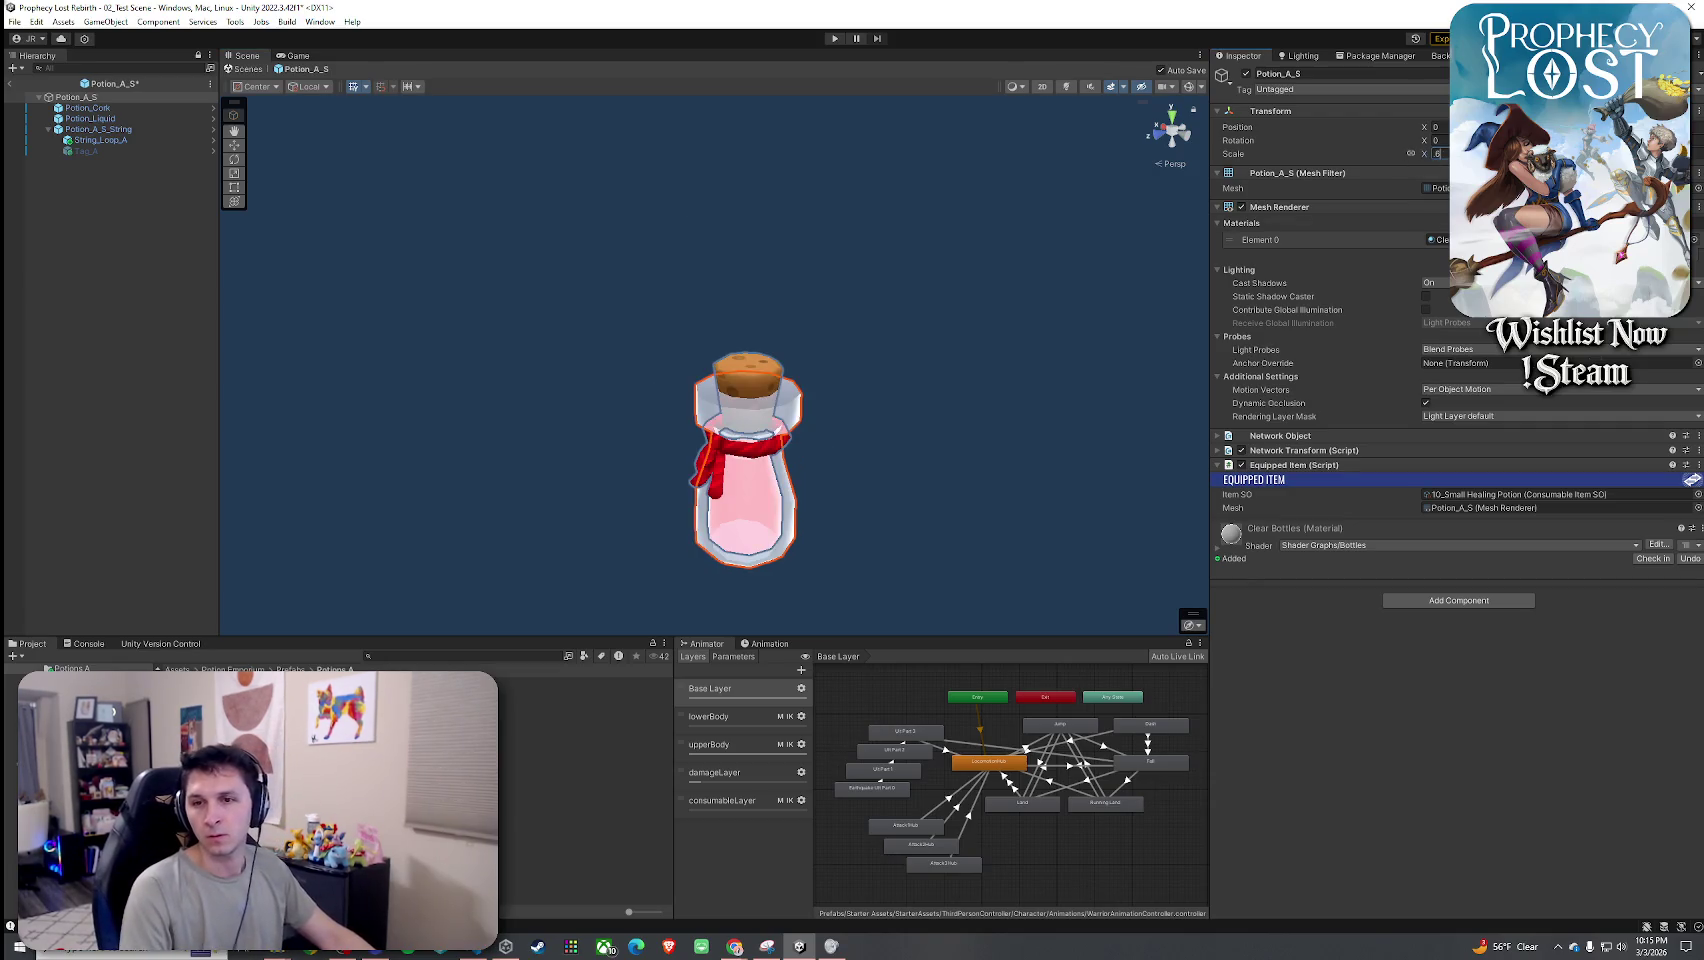
key("Return")
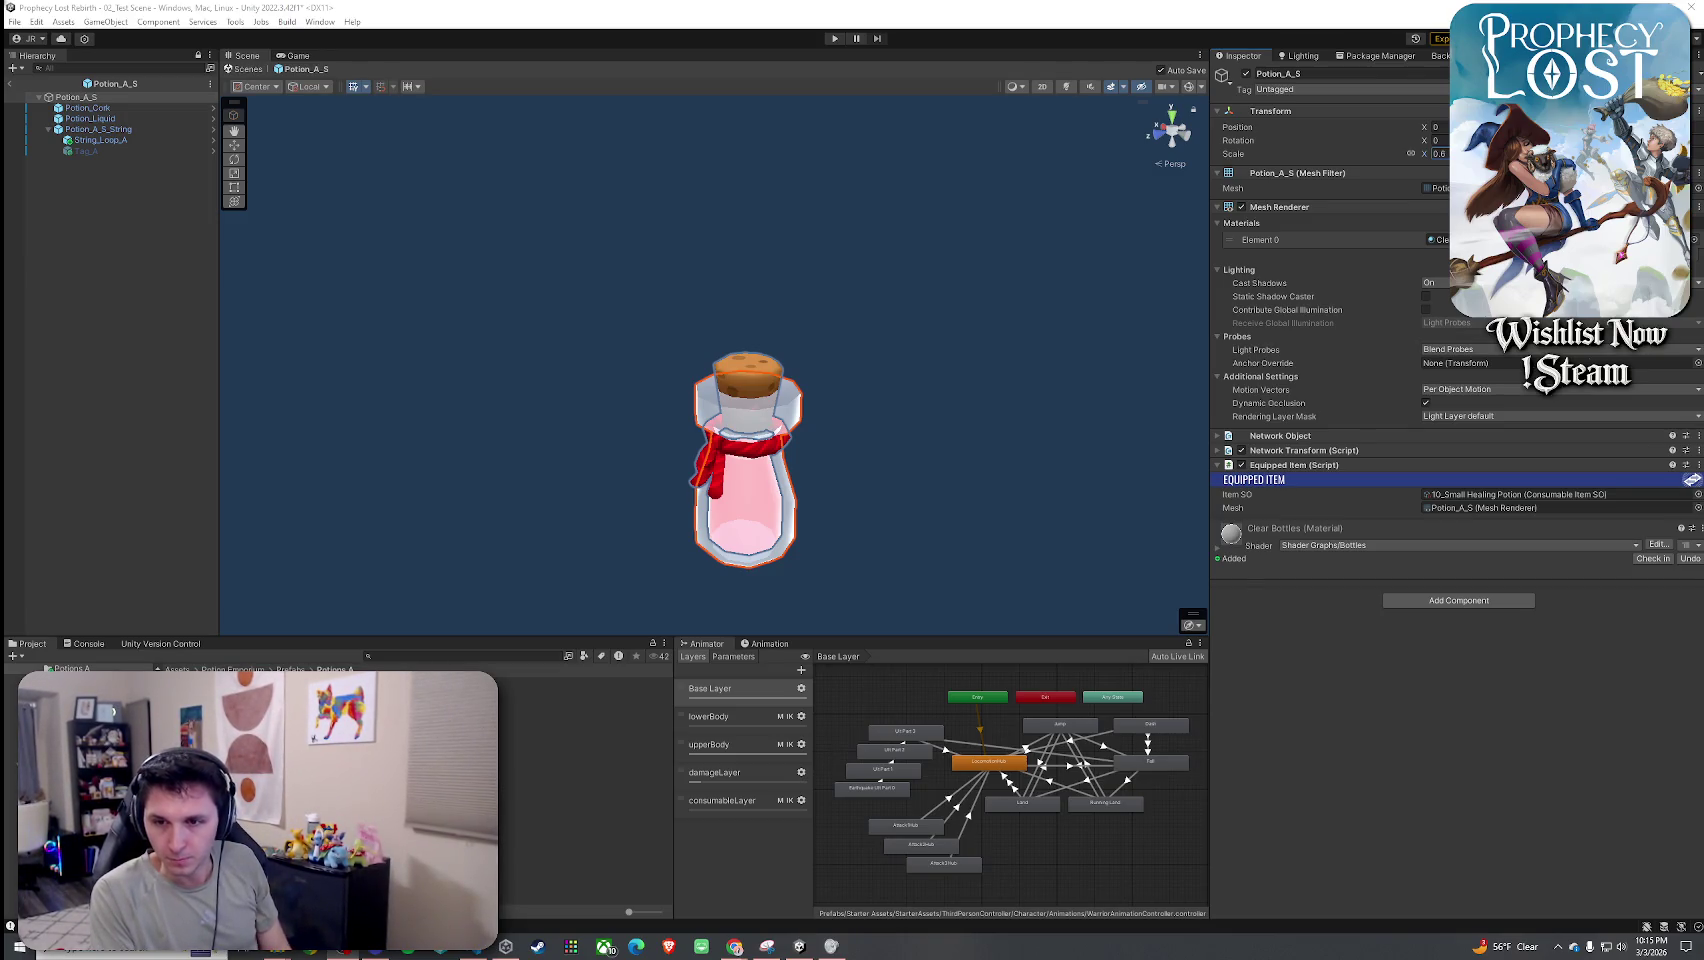
mouse_move(296, 292)
left_mouse_down()
mouse_move(540, 380)
mouse_move(510, 407)
mouse_move(534, 410)
left_mouse_up()
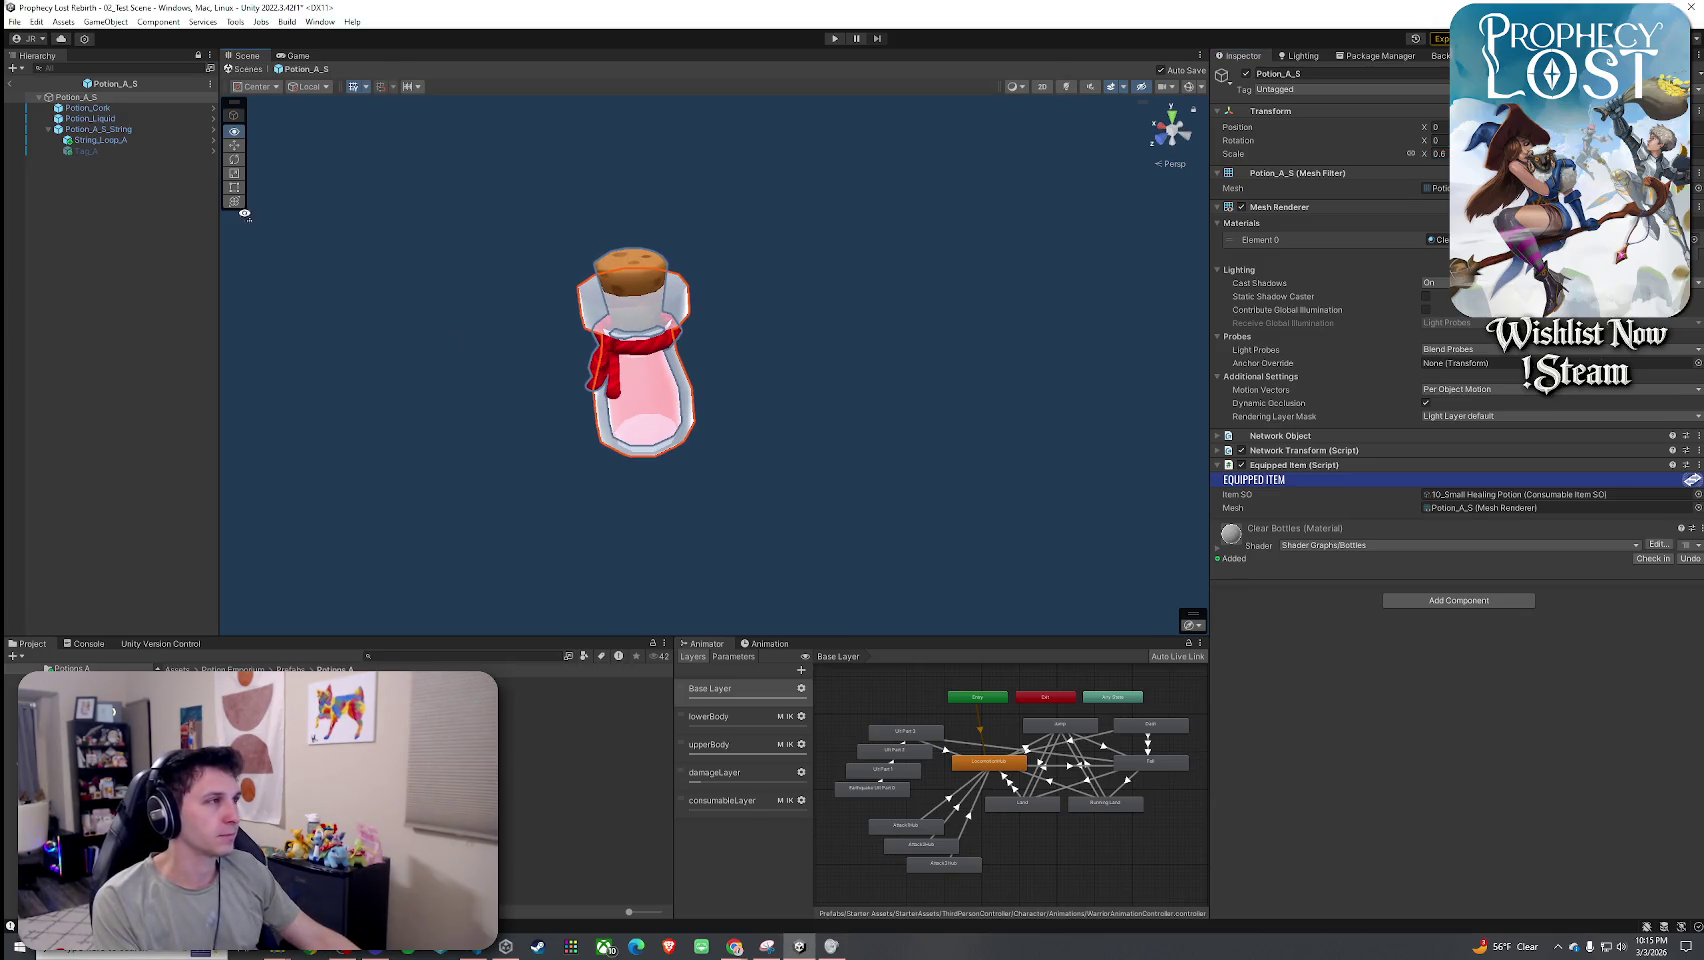
left_click(10, 84)
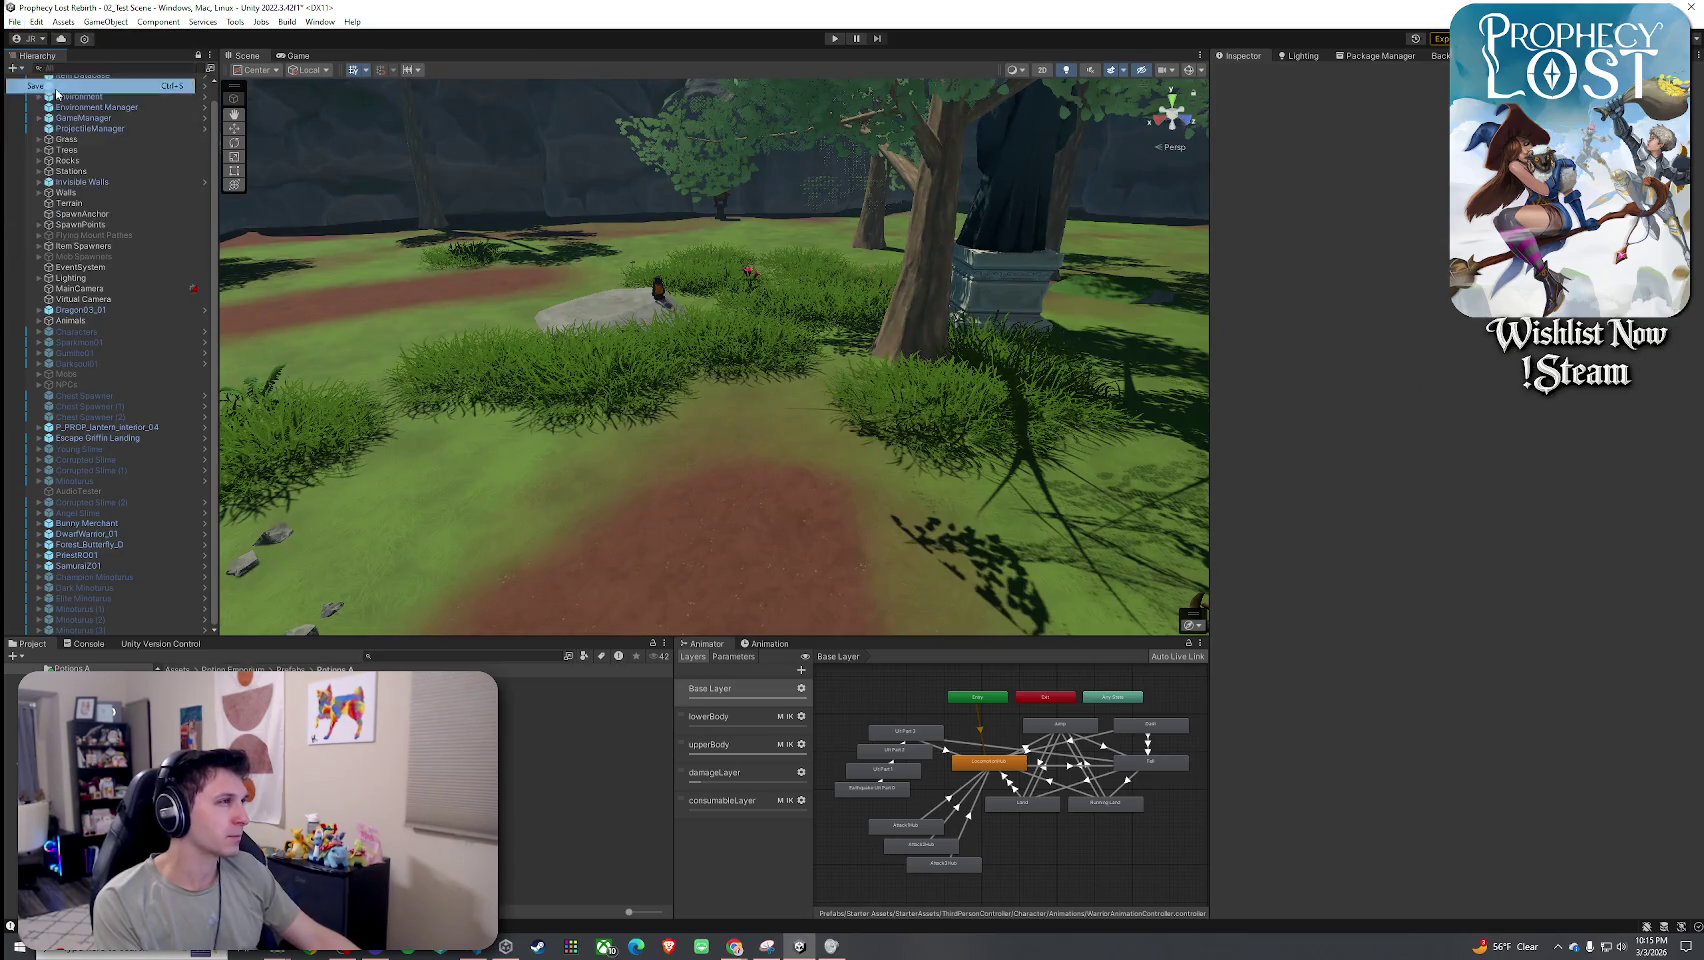
Enter Play mode, start a game from the title screen, and run toward the rocks.
left_click(835, 38)
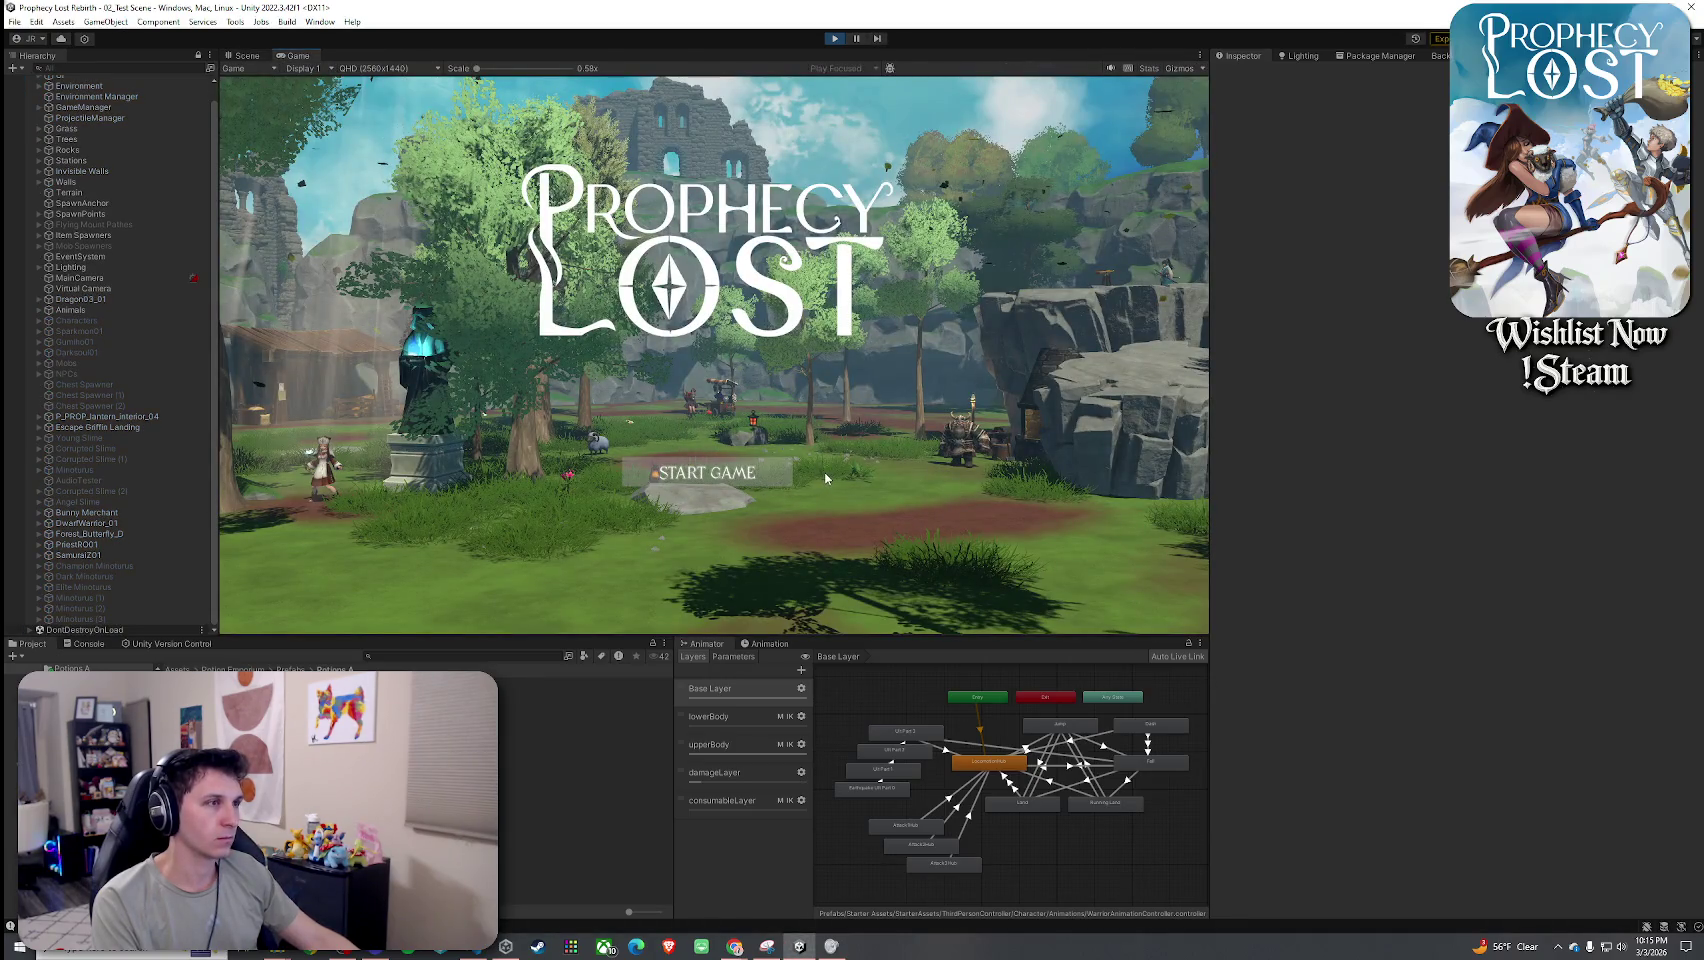
left_click(705, 476)
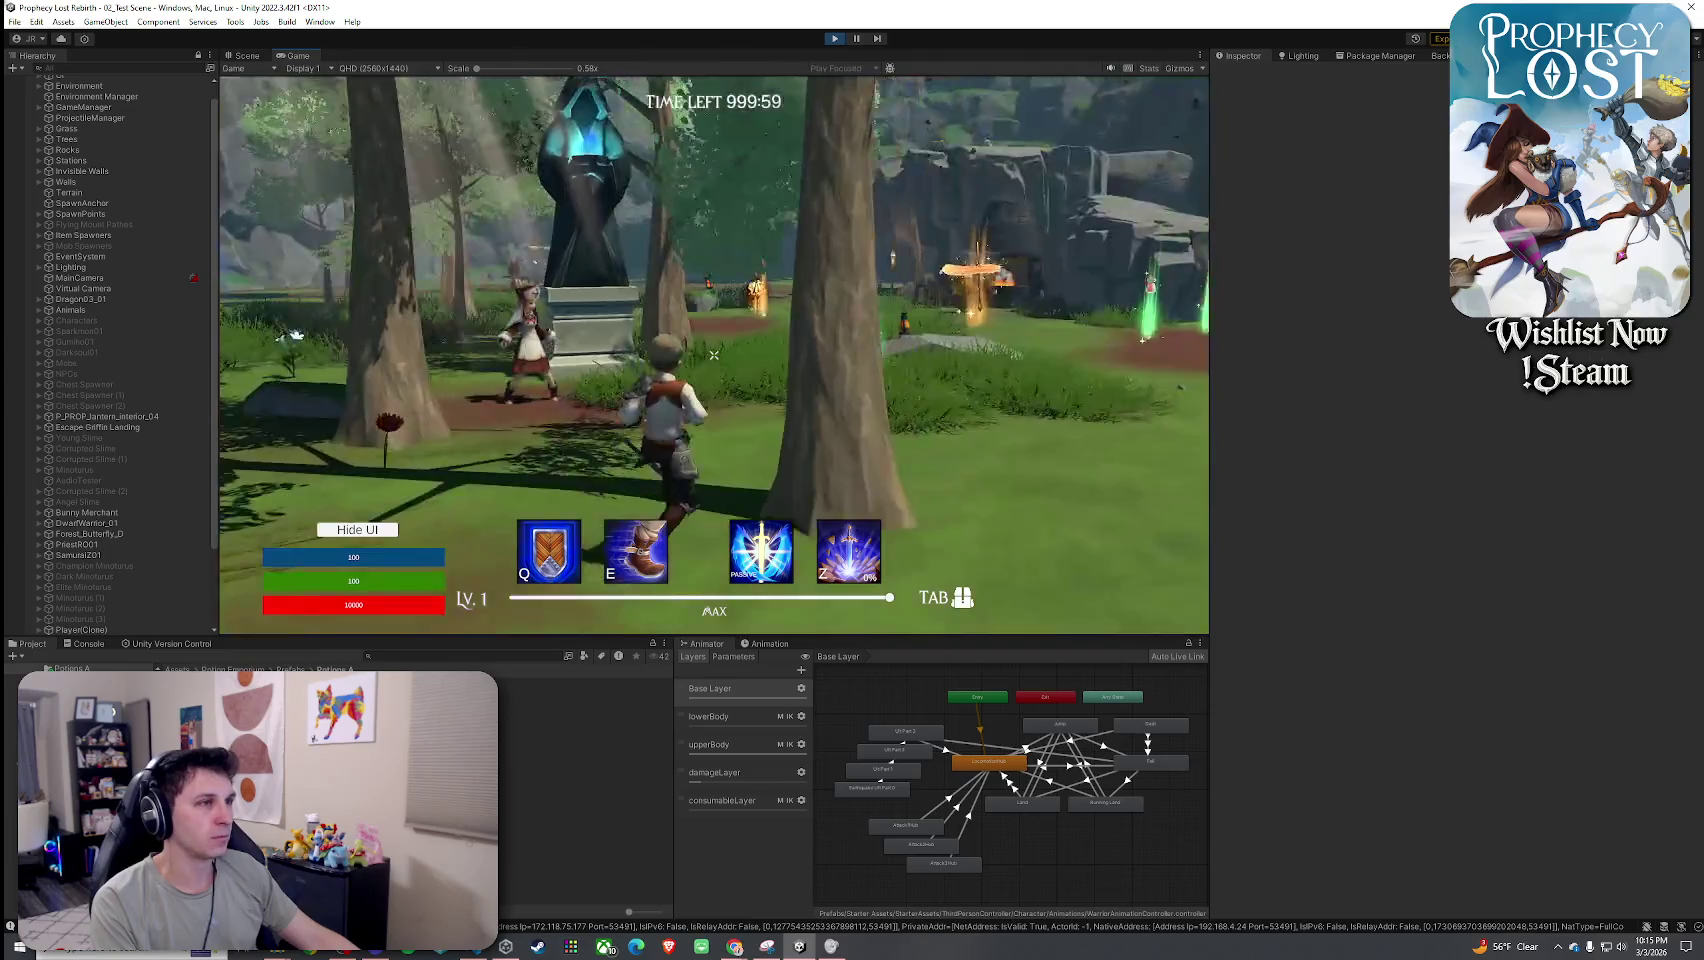
key("w")
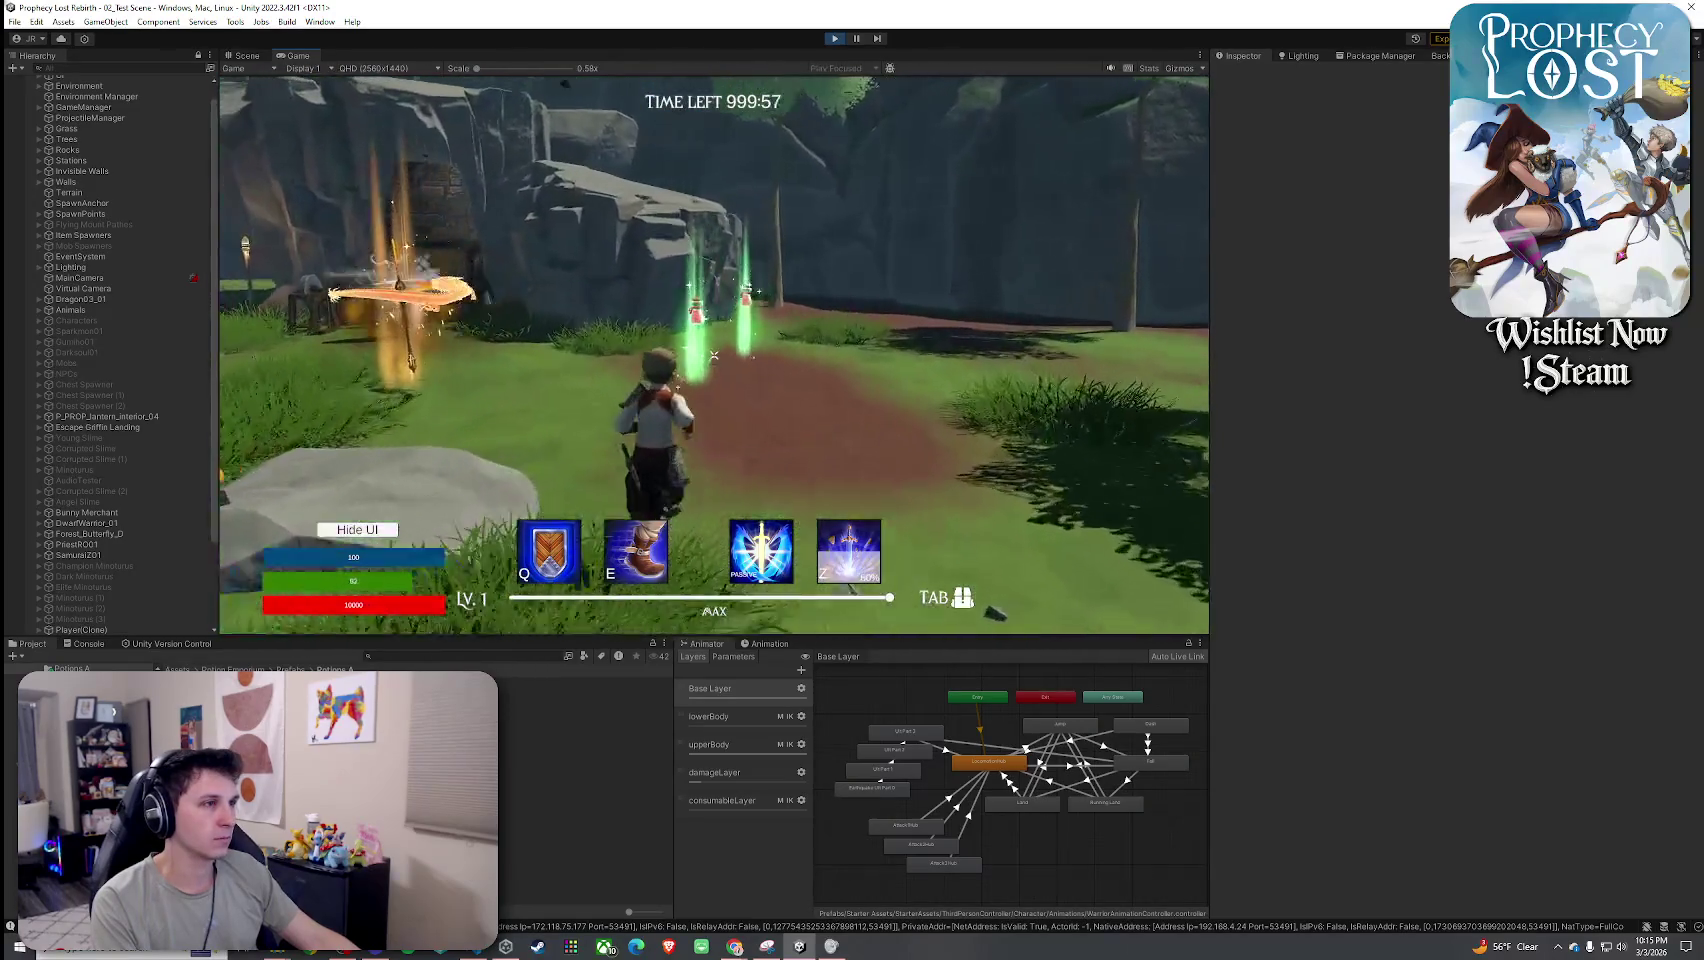
Equip the potion from the inventory bag, then pause the game and view the Scene.
key("Tab")
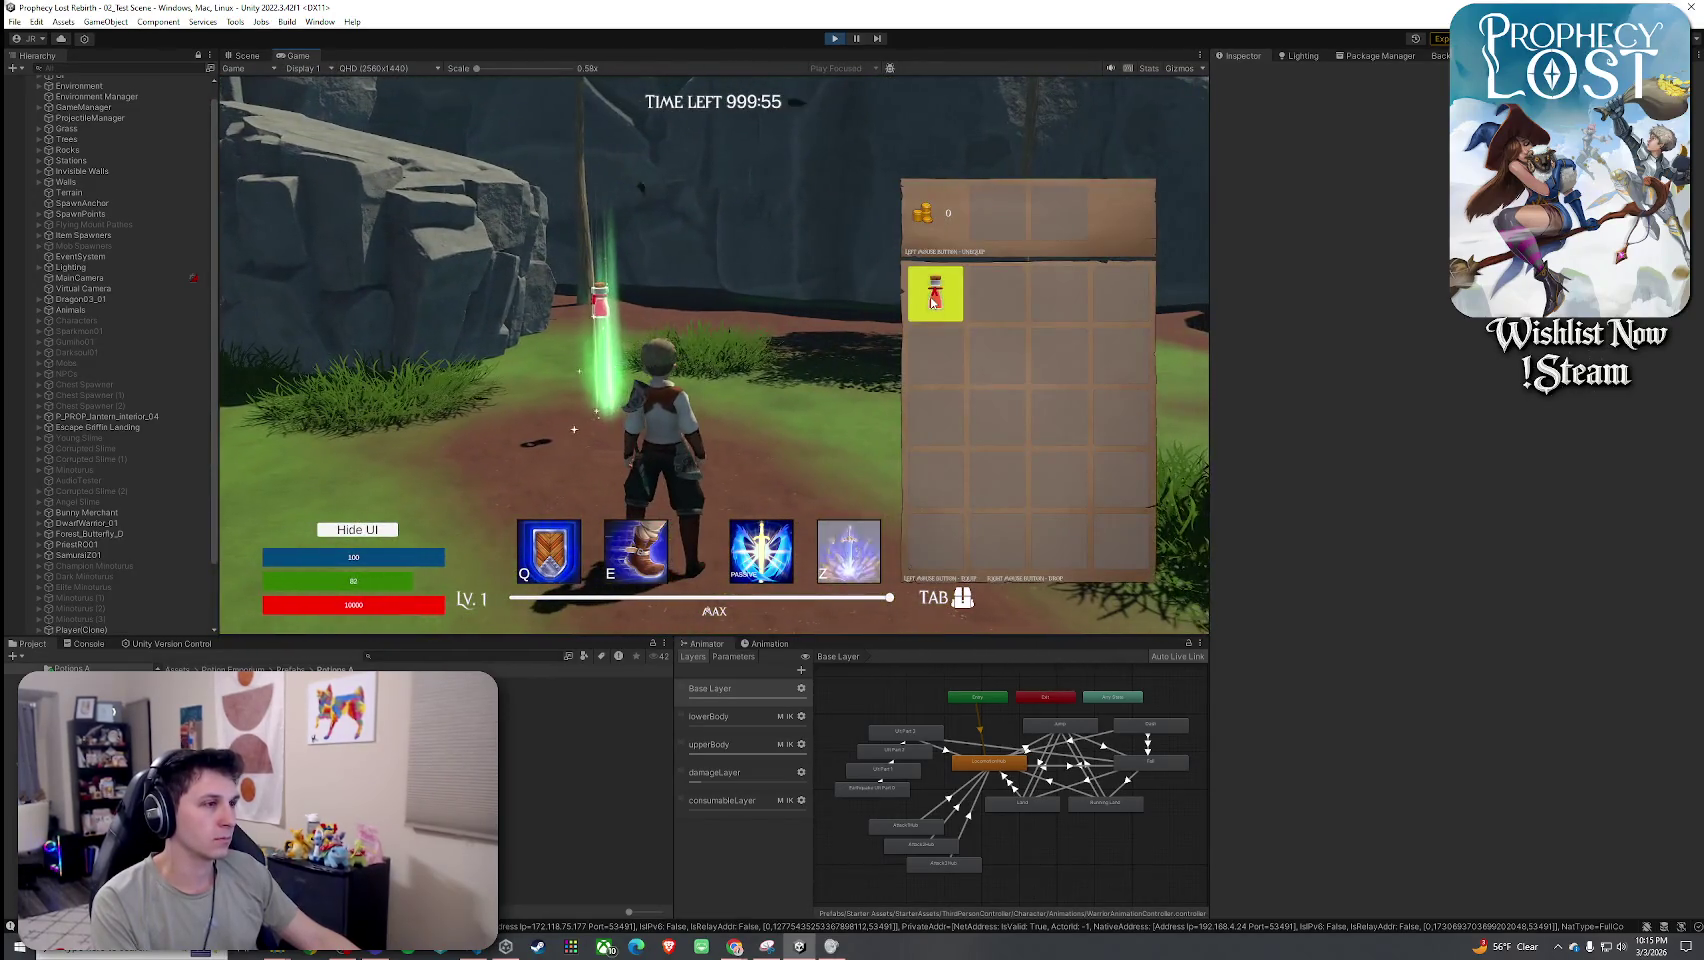
left_click(931, 296)
key("Tab")
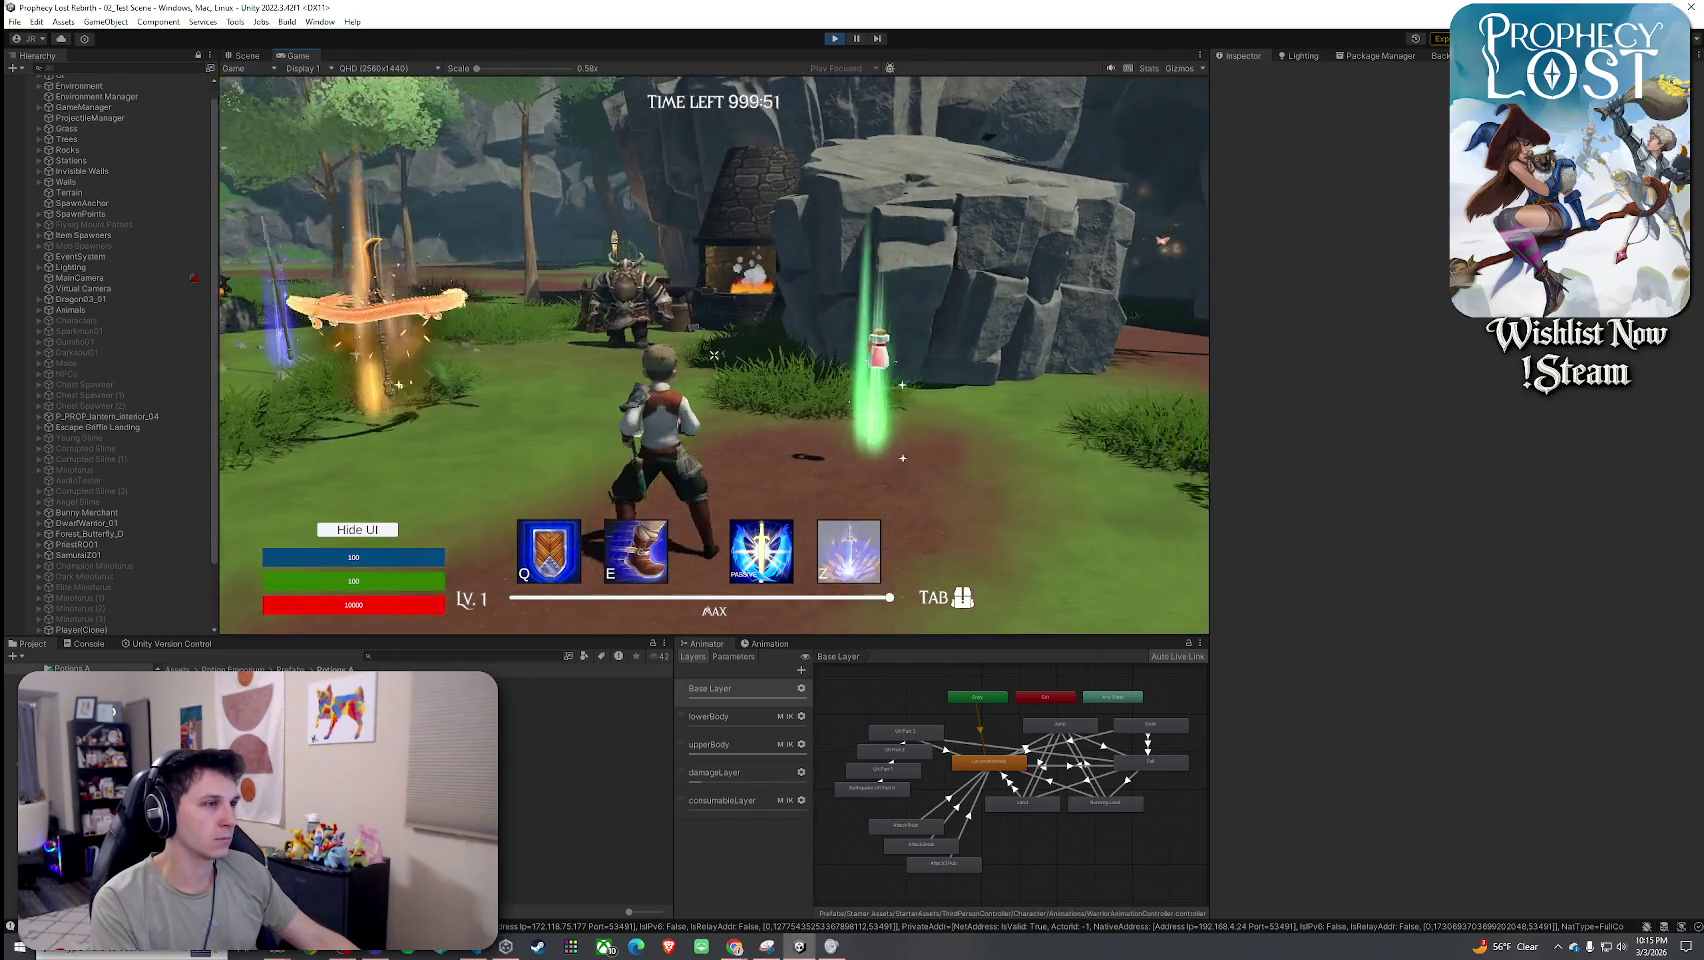
key("ctrl+shift+p")
key("ctrl+1")
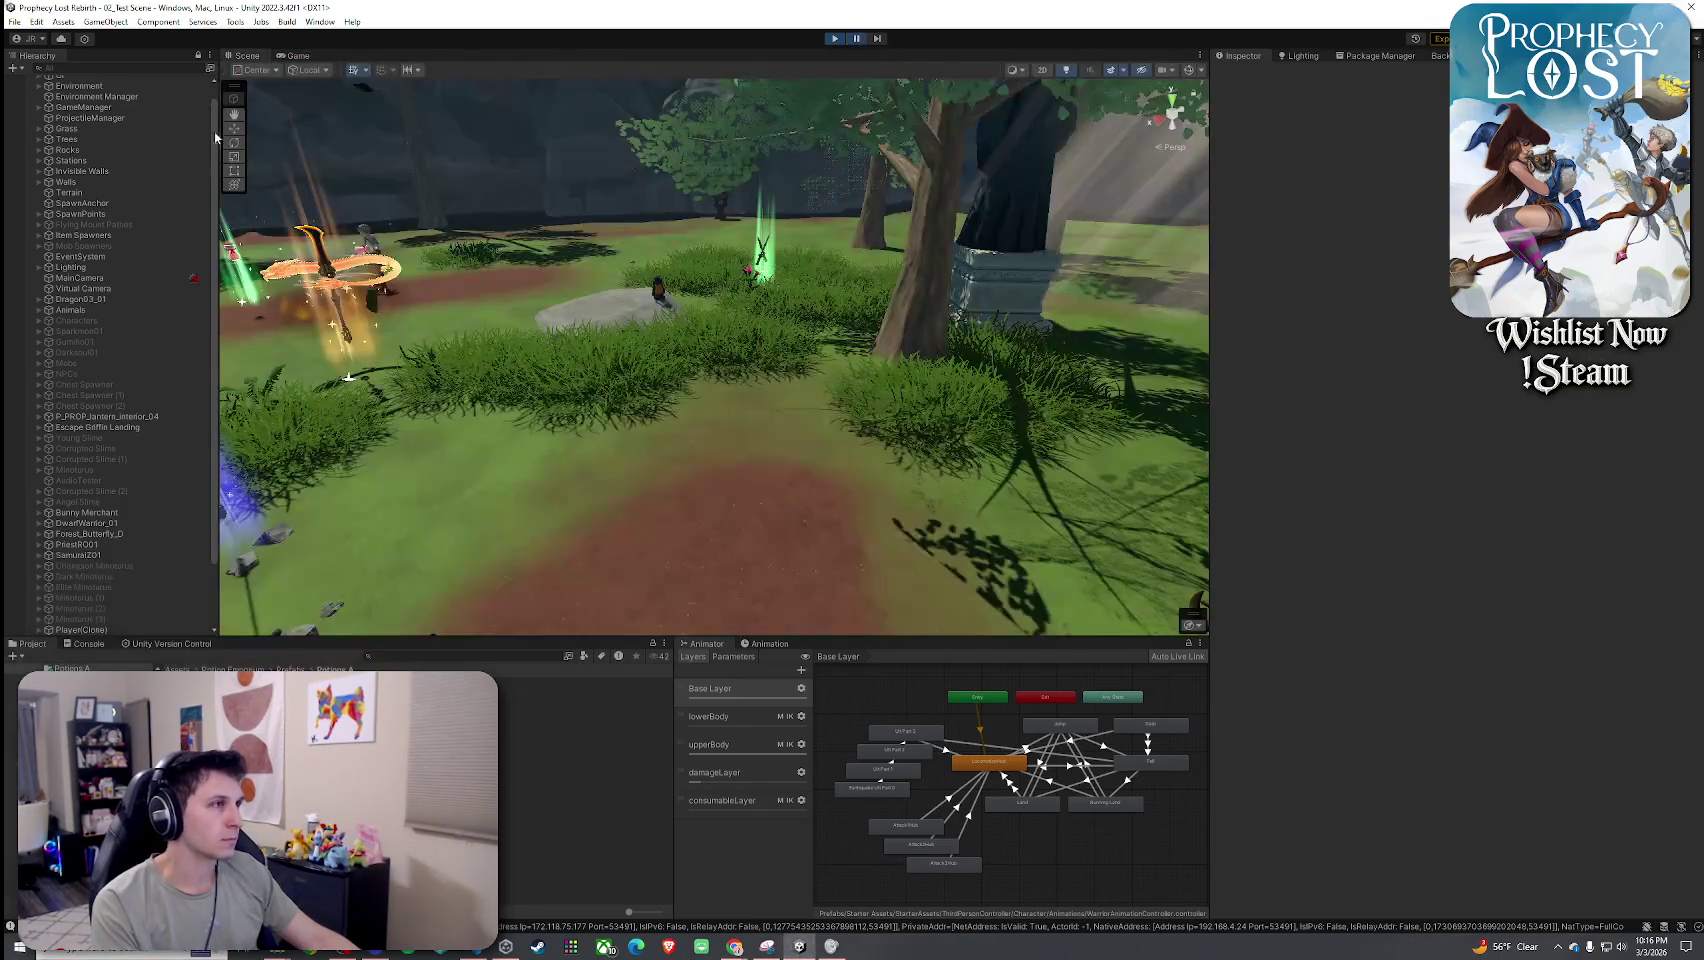
Fly the scene camera to the player, select the held potion, and inspect the ragdoll object.
scroll(113, 439, "down", 3)
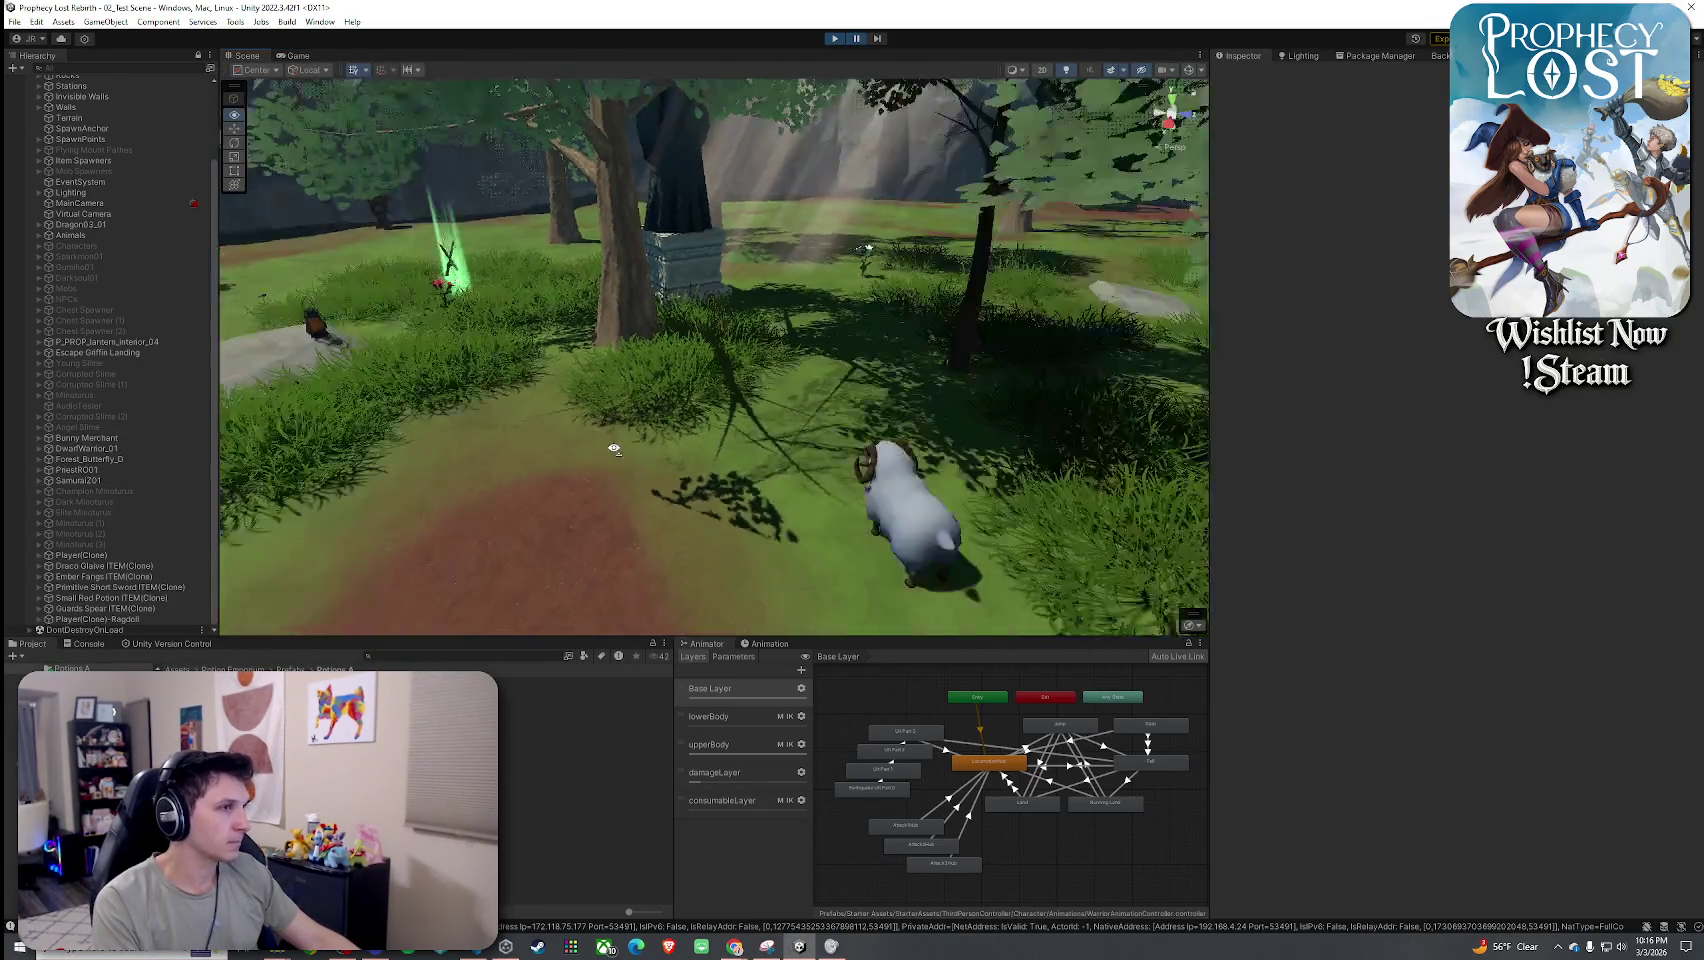
mouse_move(589, 404)
left_mouse_down()
mouse_move(688, 426)
mouse_move(652, 418)
left_mouse_up()
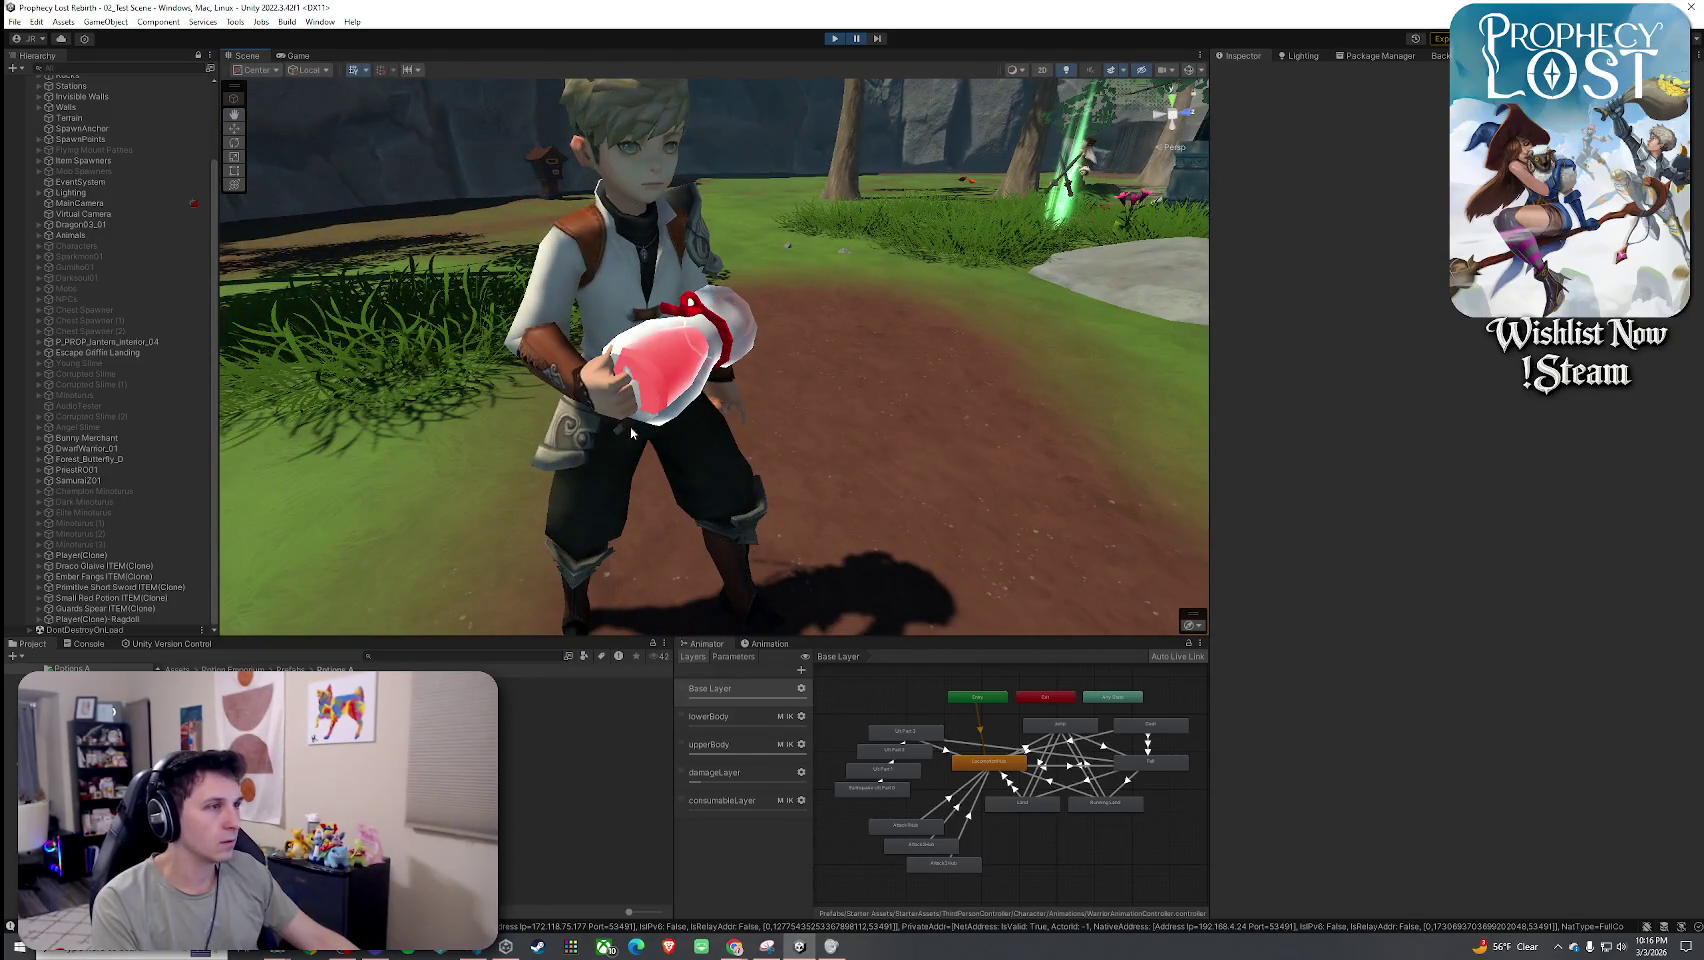
left_click(636, 427)
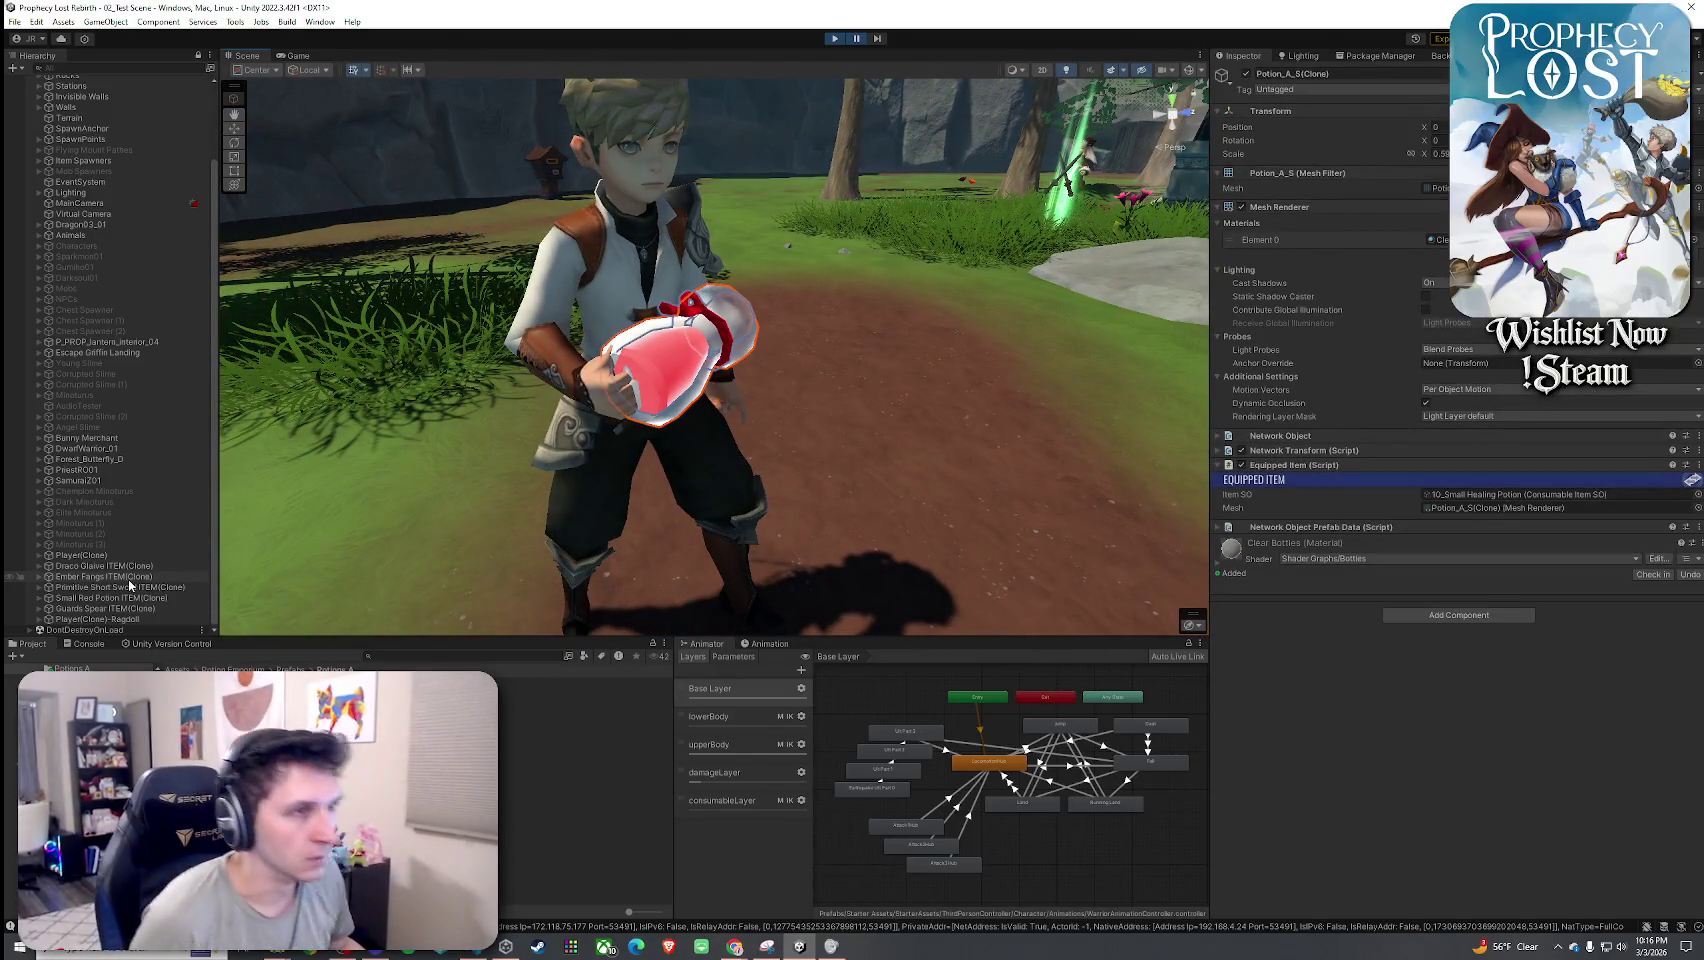
left_click(39, 619)
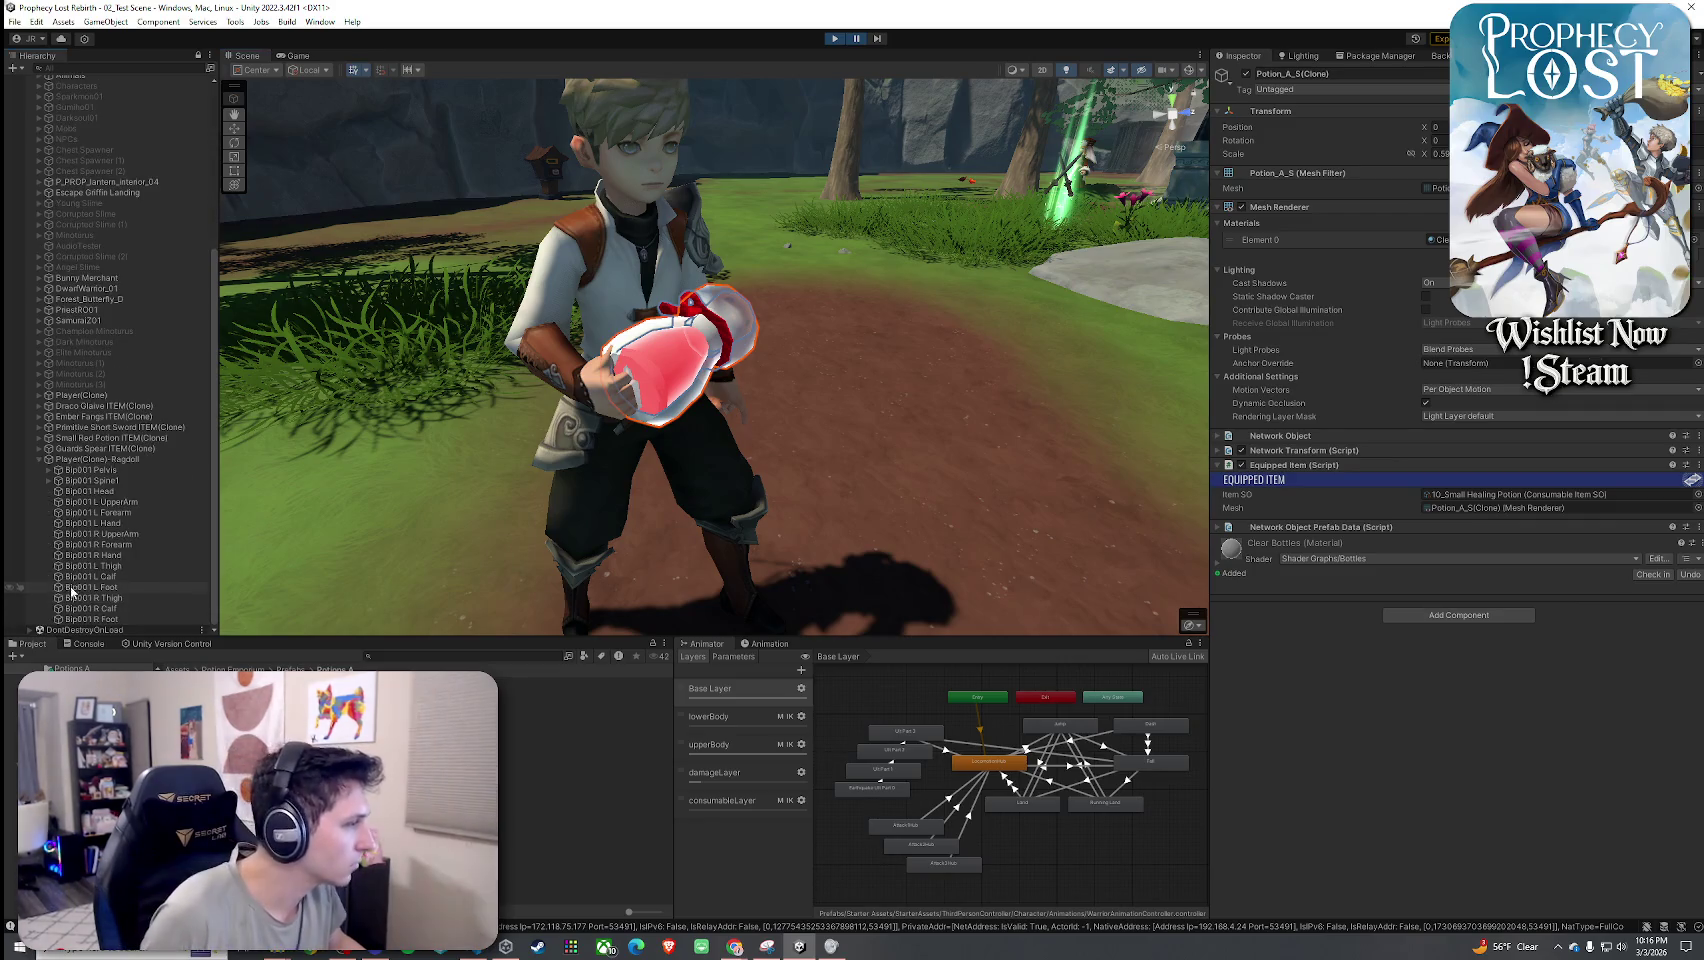
scroll(80, 520, "down", 2)
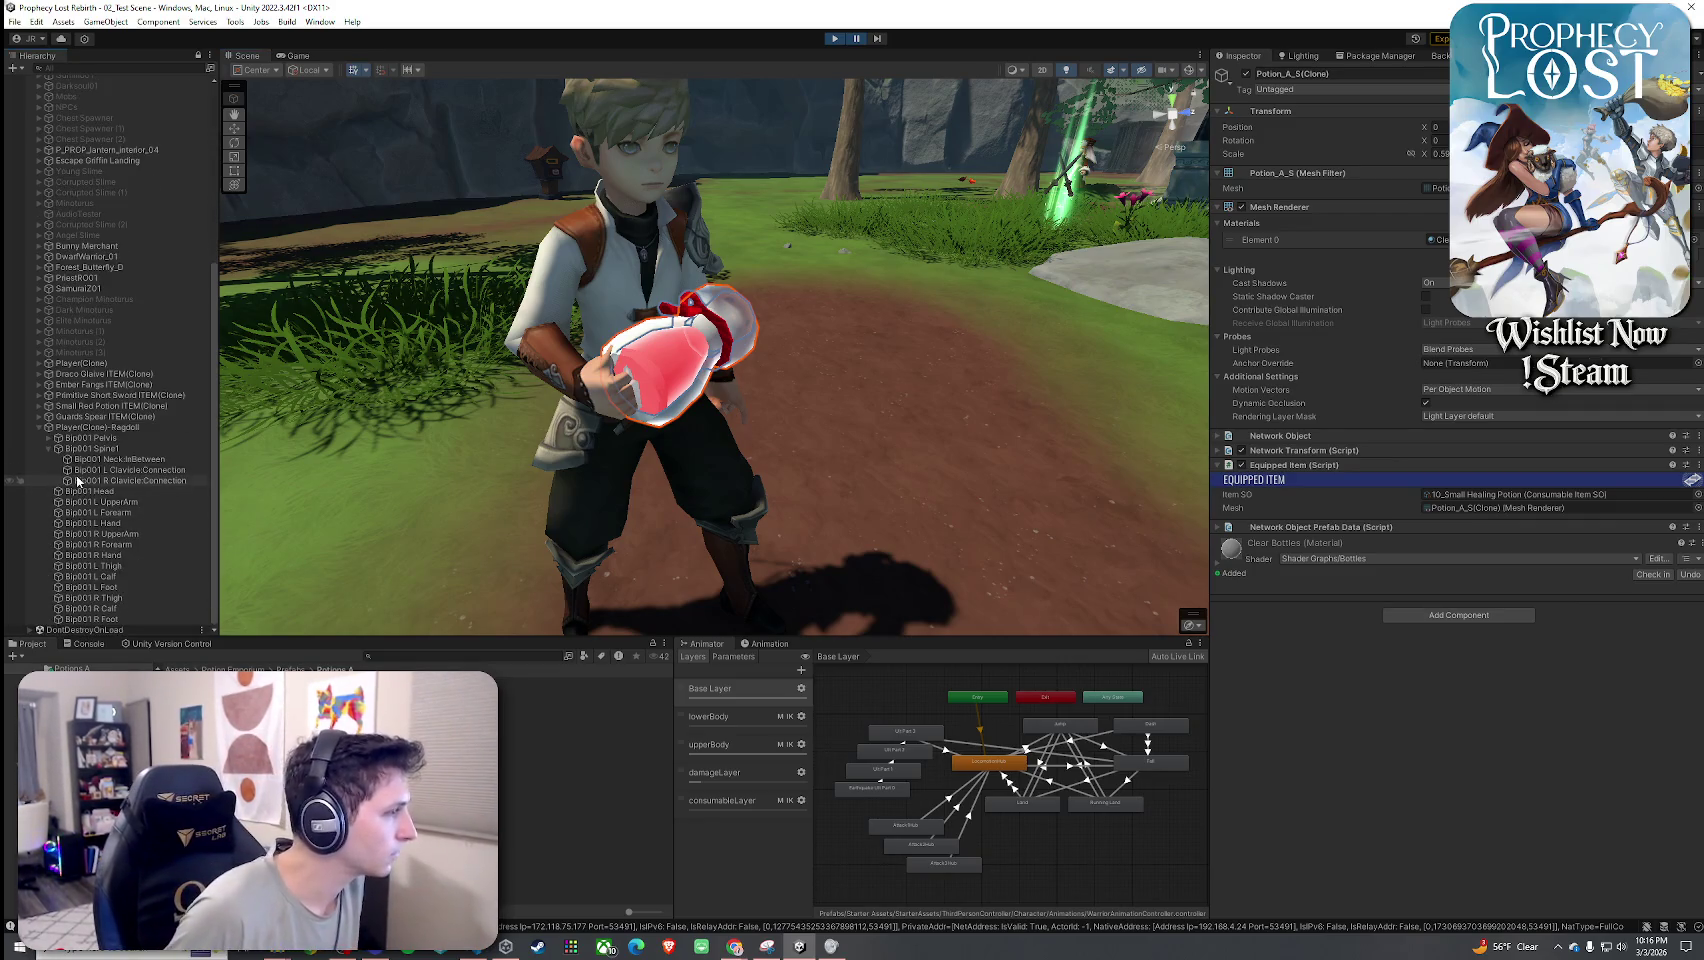
left_click(39, 428)
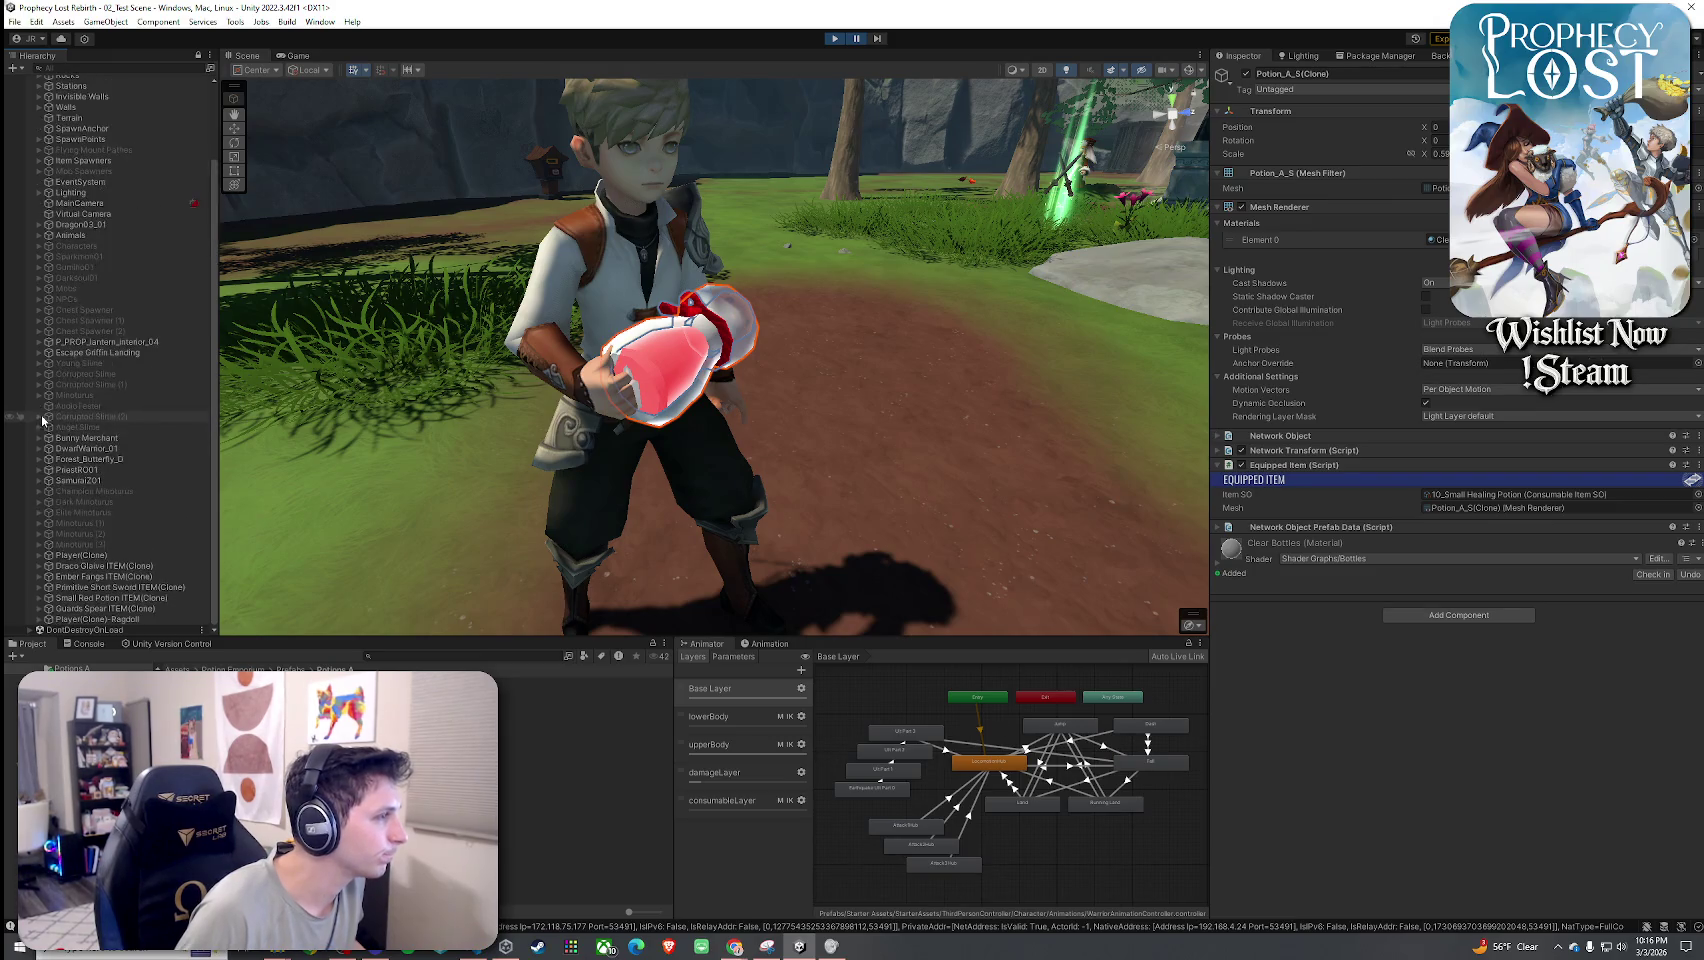
Expand Player(Clone) through WarriorKc01, Bip001, Pelvis and Spine bones in the Hierarchy.
left_click(40, 556)
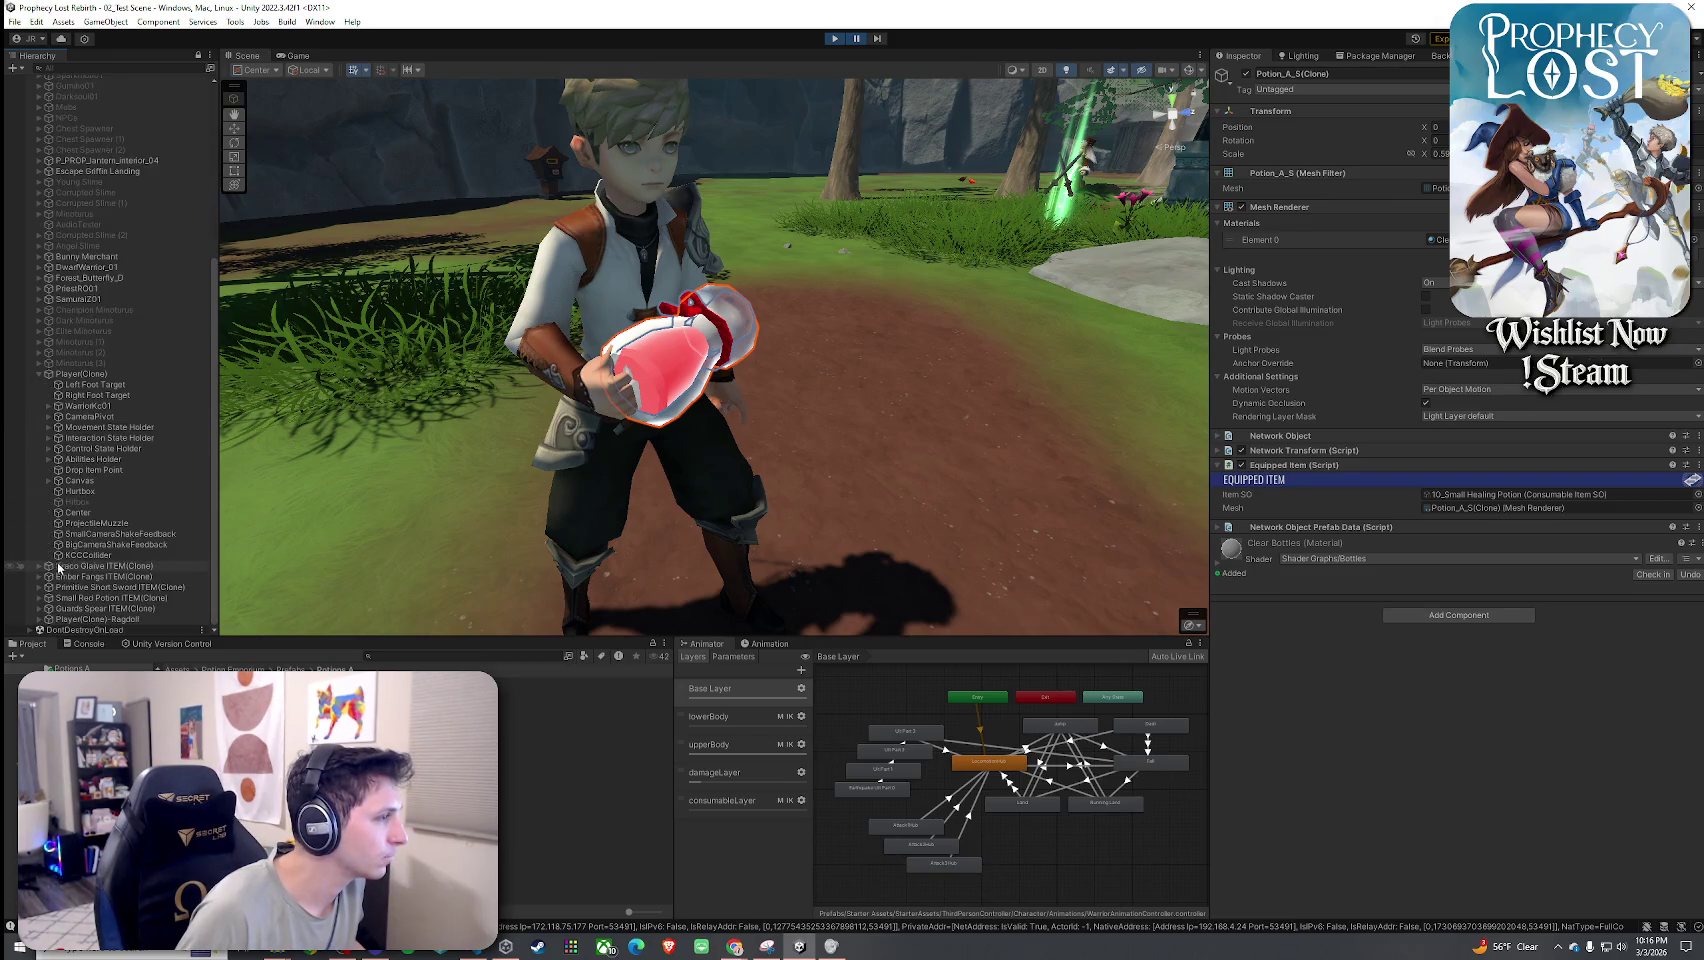
left_click(48, 406)
left_click(58, 395)
left_click(67, 416)
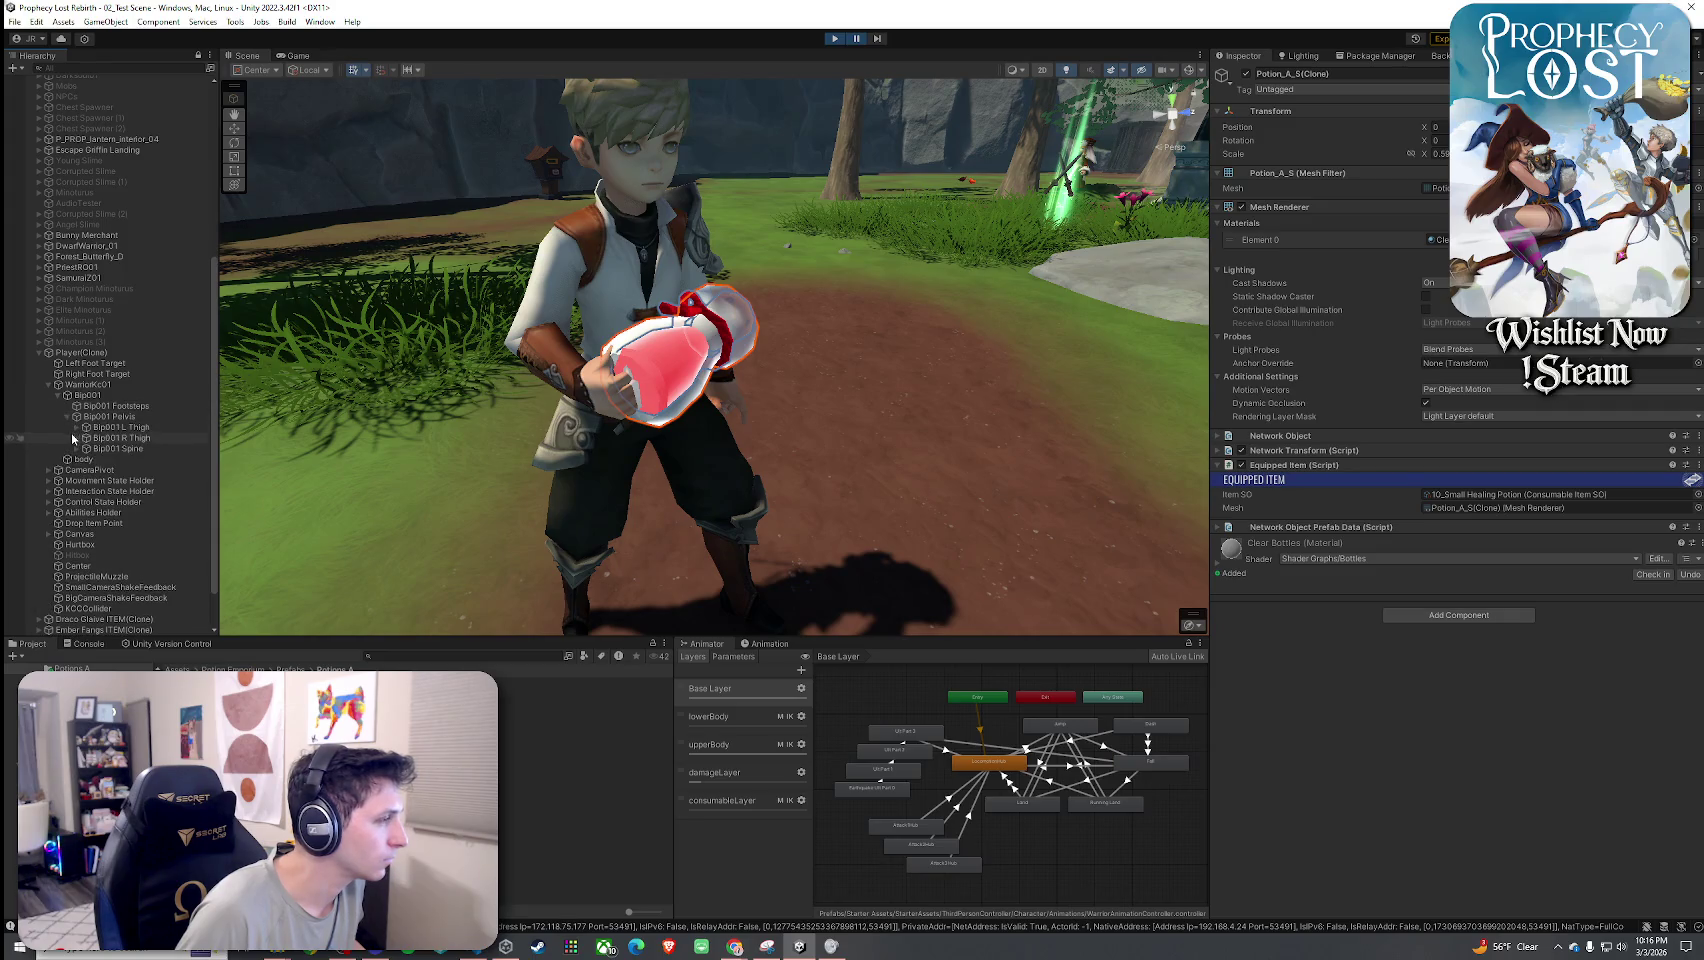
left_click(76, 448)
left_click(120, 459)
left_click(86, 459)
Expand the right arm down to Right Hand Equip and select Potion_A_S(Clone).
left_click(104, 491)
left_click(104, 501)
left_click(114, 512)
left_click(126, 523)
left_click(122, 523)
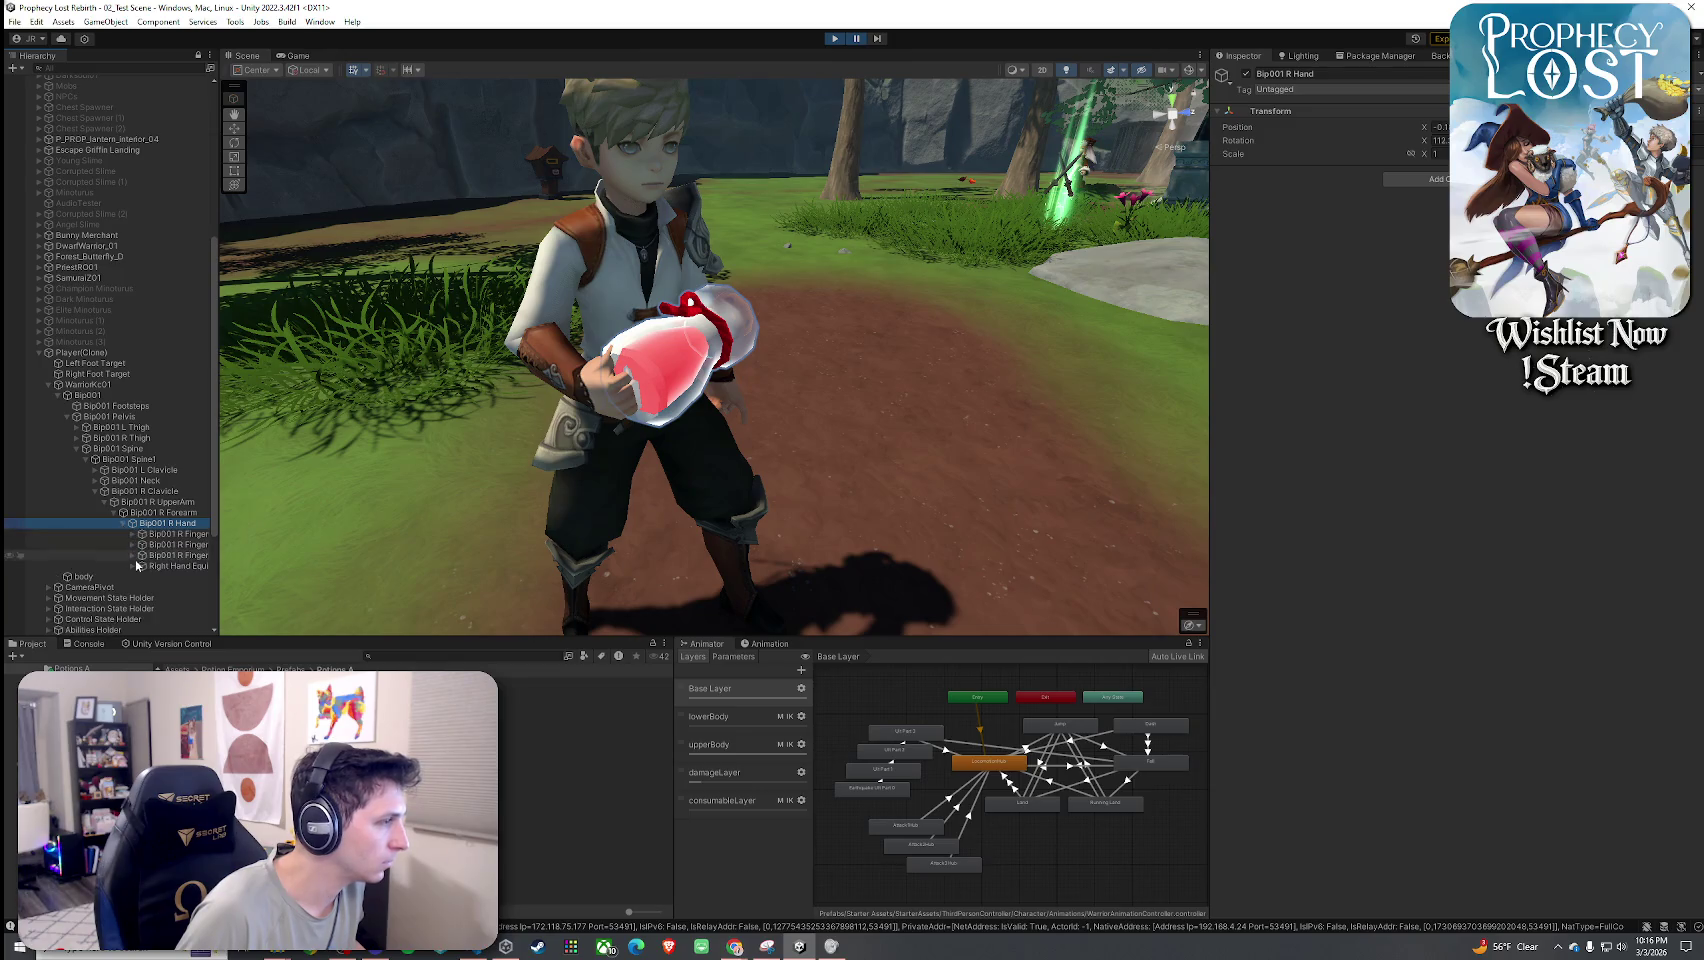
left_click(165, 566)
left_click(133, 567)
left_click(200, 577)
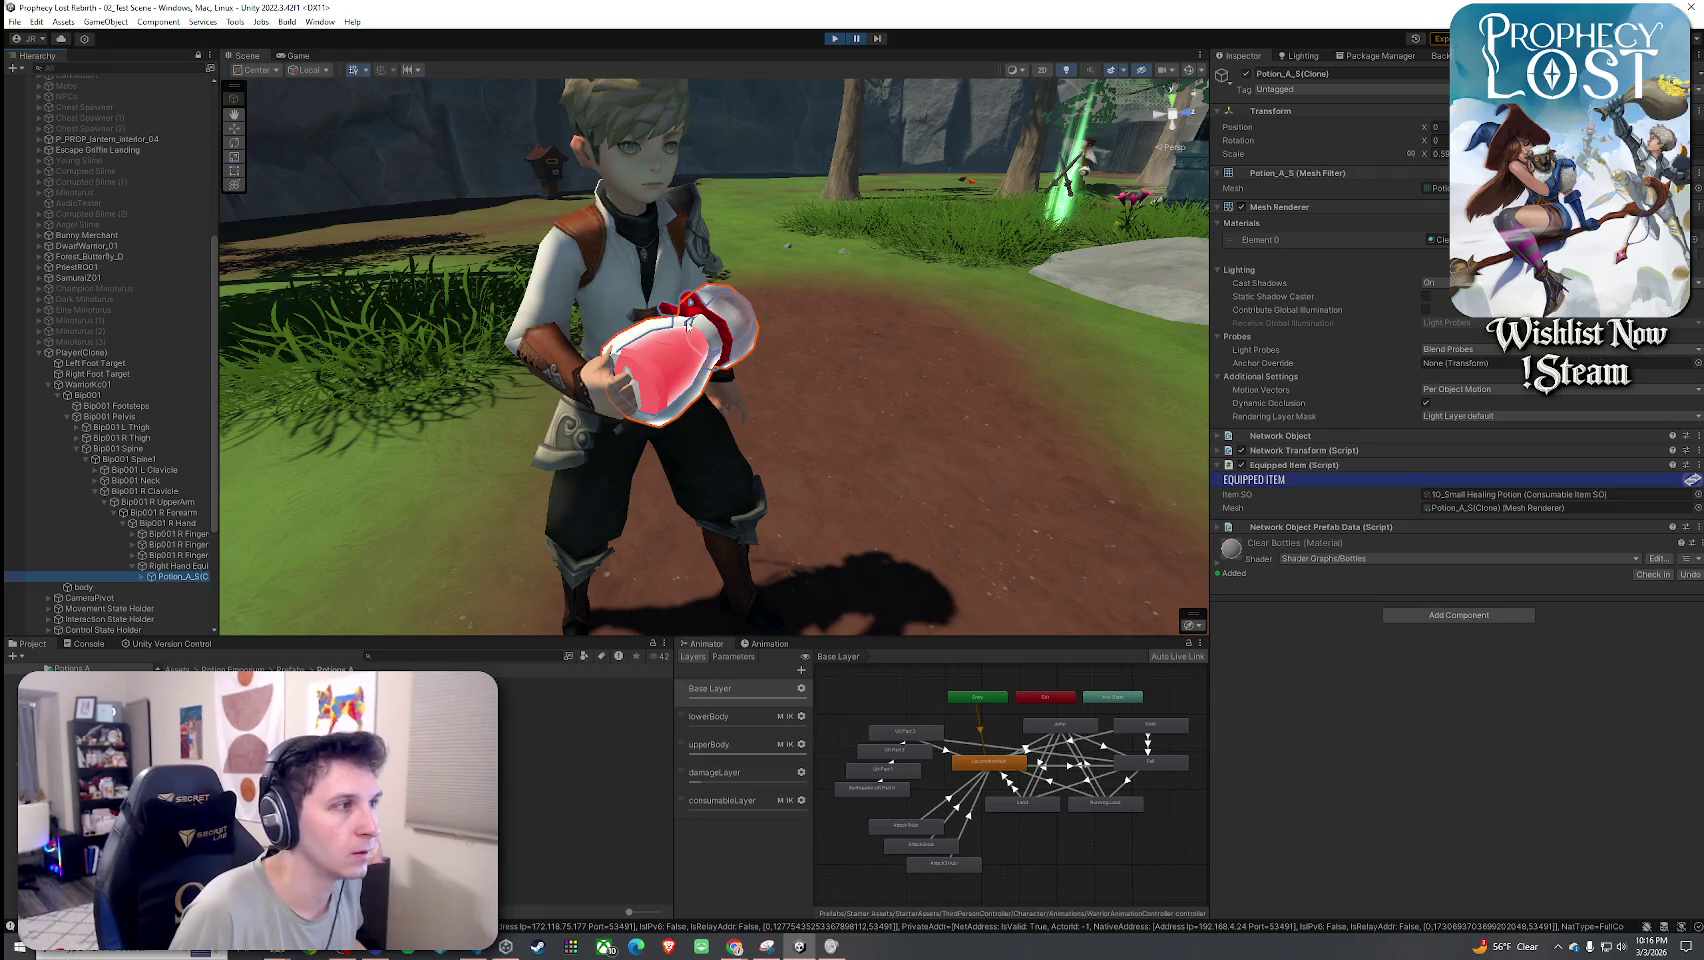
Rotate the held potion upright and set its scale to 0.45.
key("e")
mouse_move(690, 410)
left_mouse_down()
mouse_move(679, 439)
mouse_move(710, 477)
left_mouse_up()
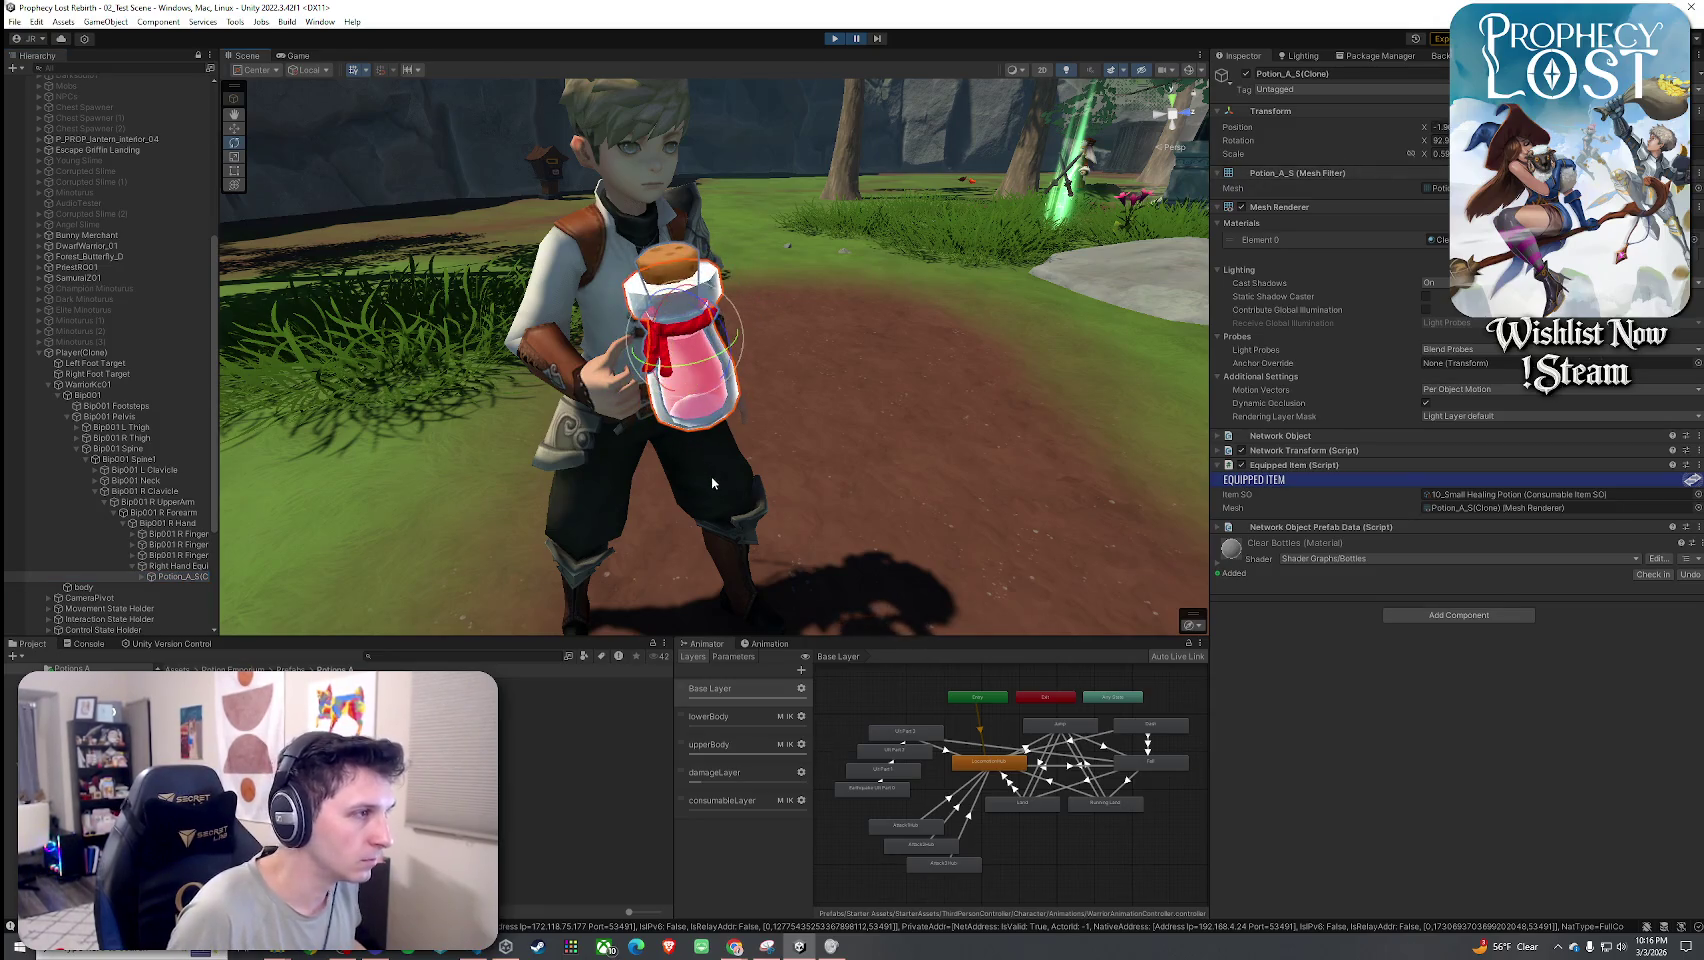
type("0")
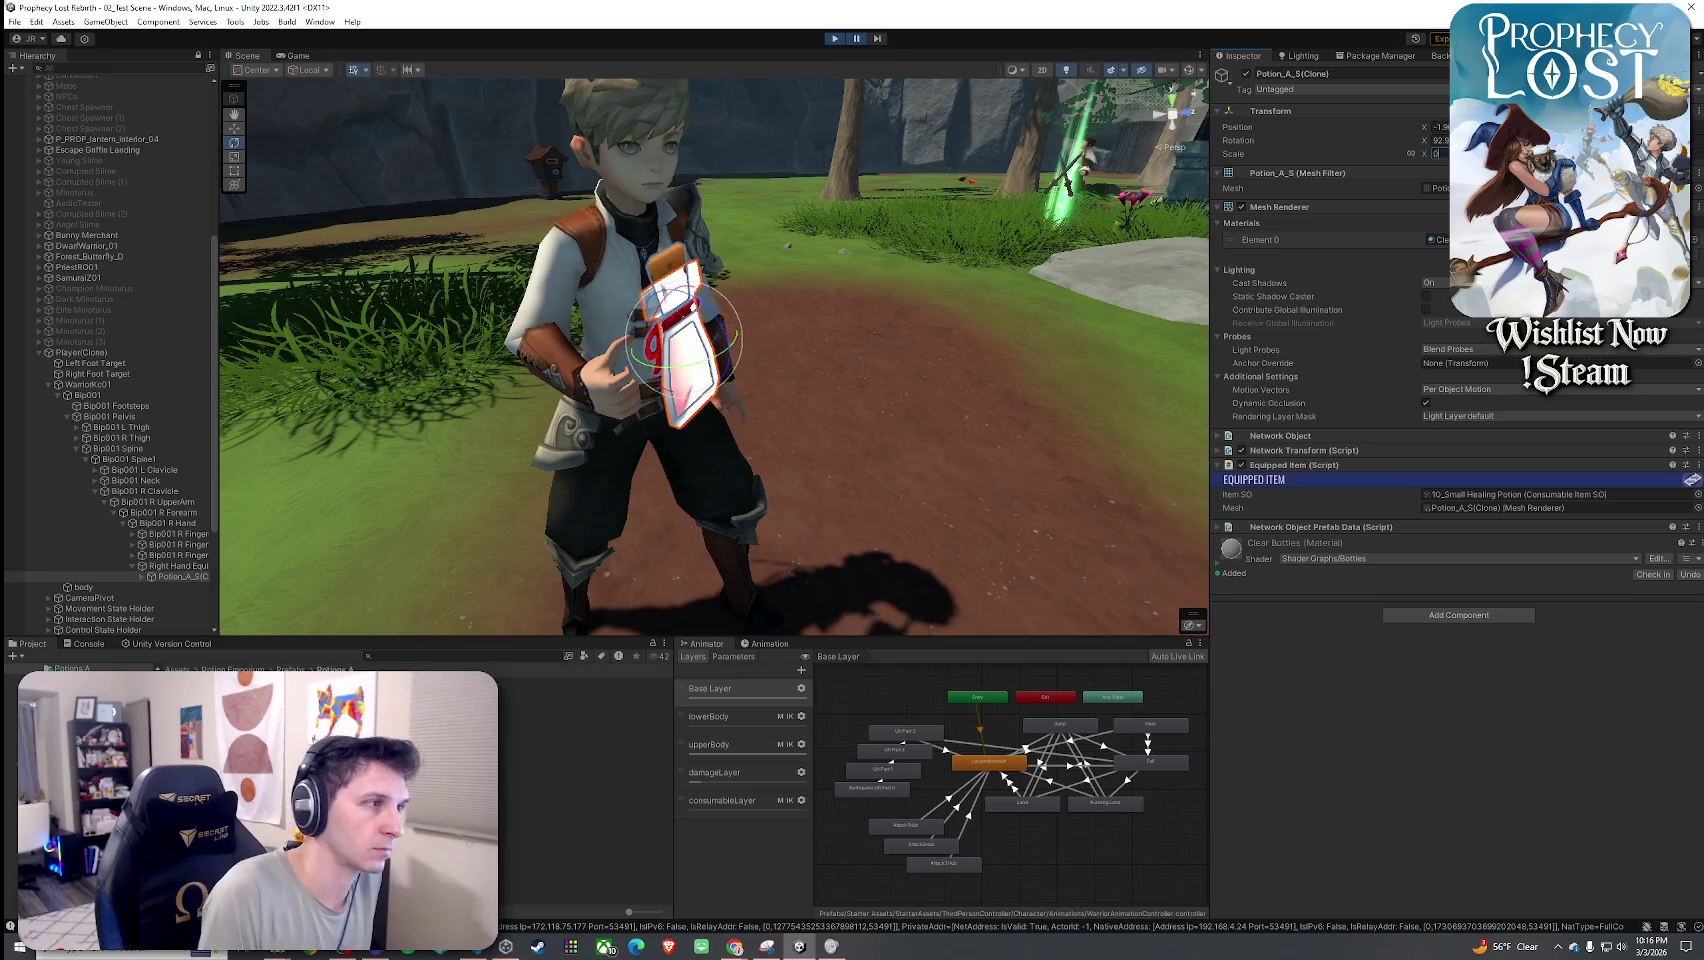
type(".3")
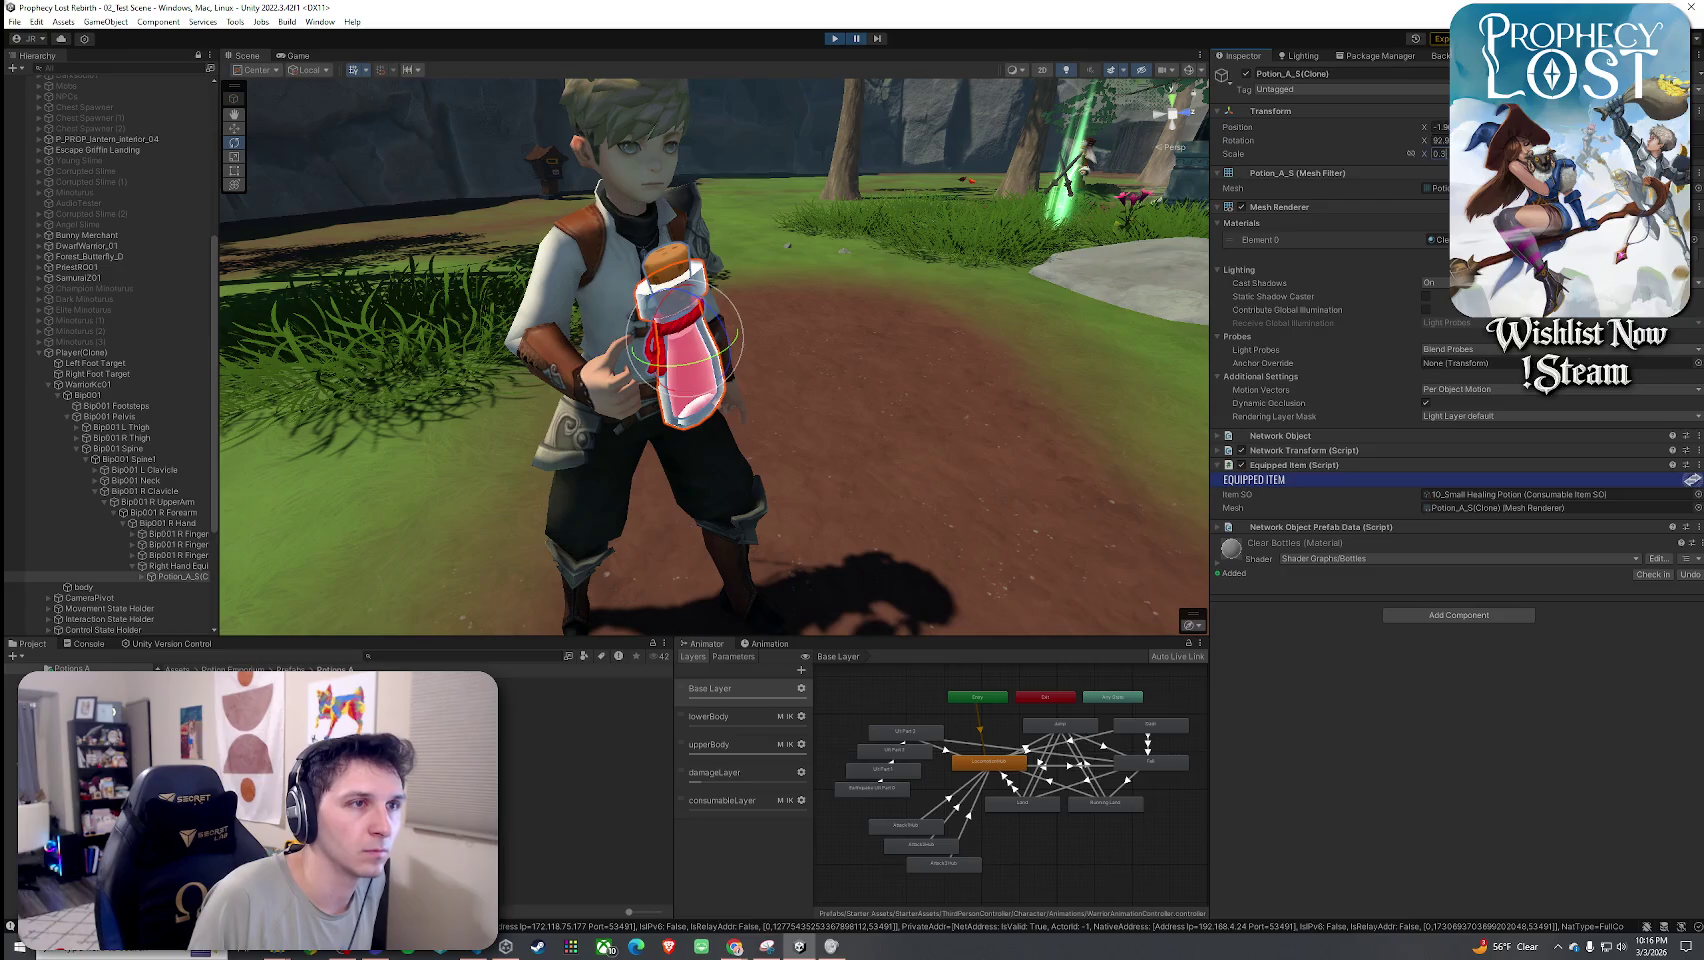
key("Escape")
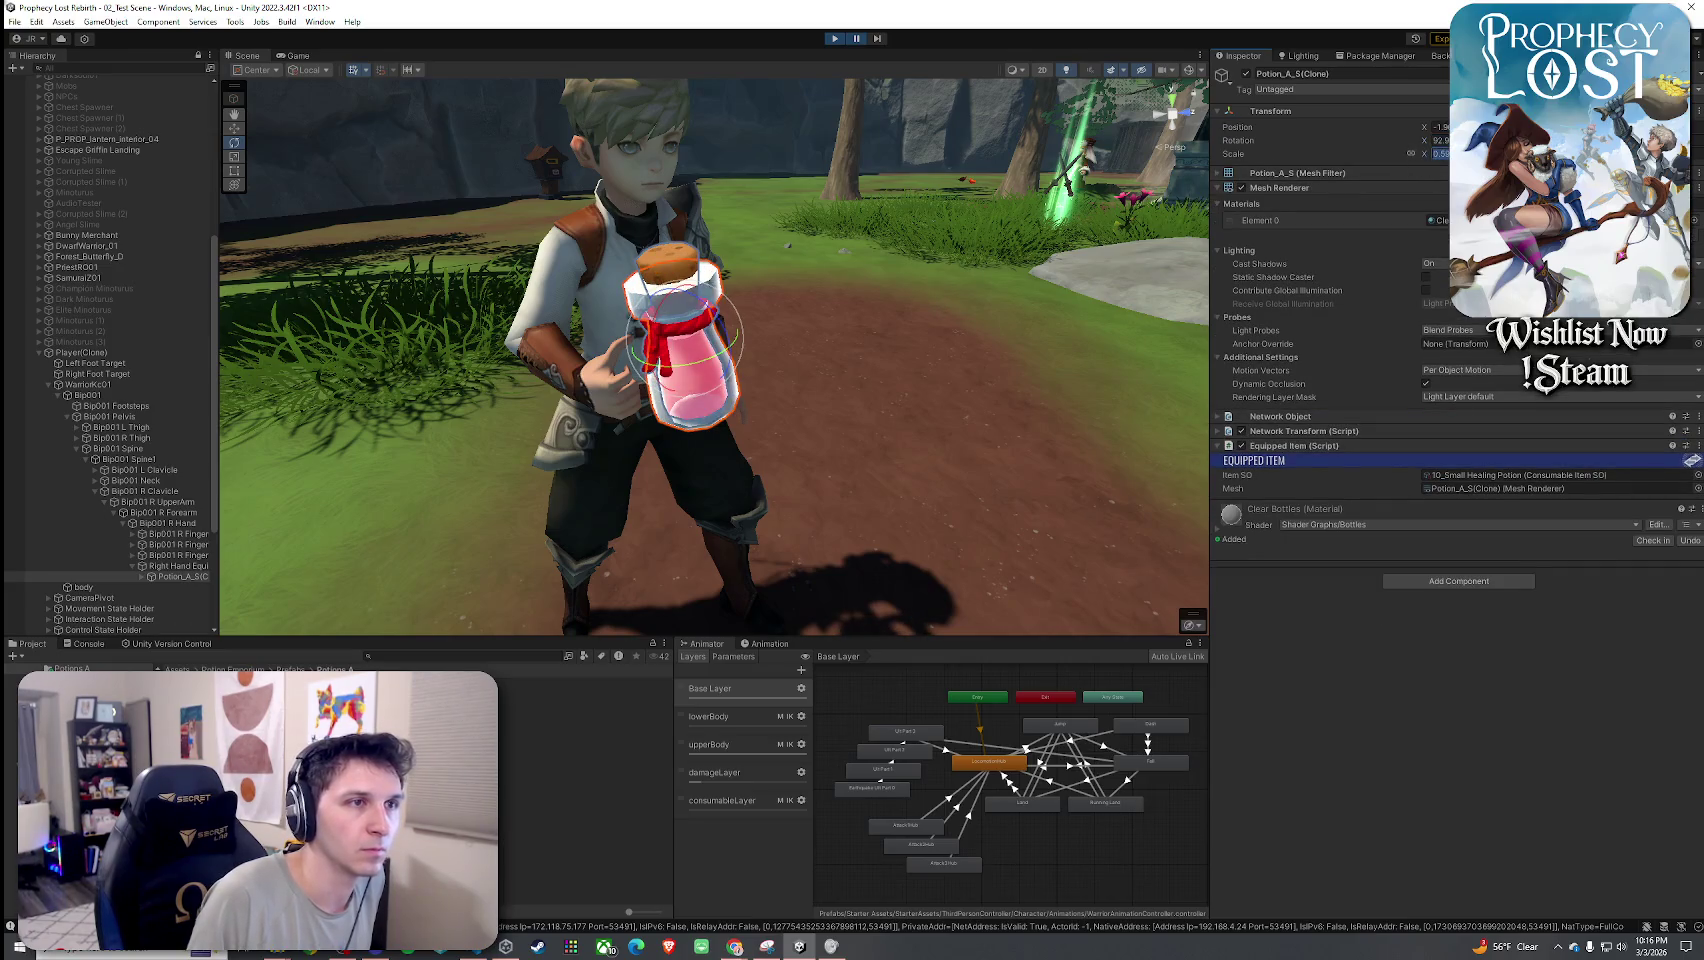
type(".3")
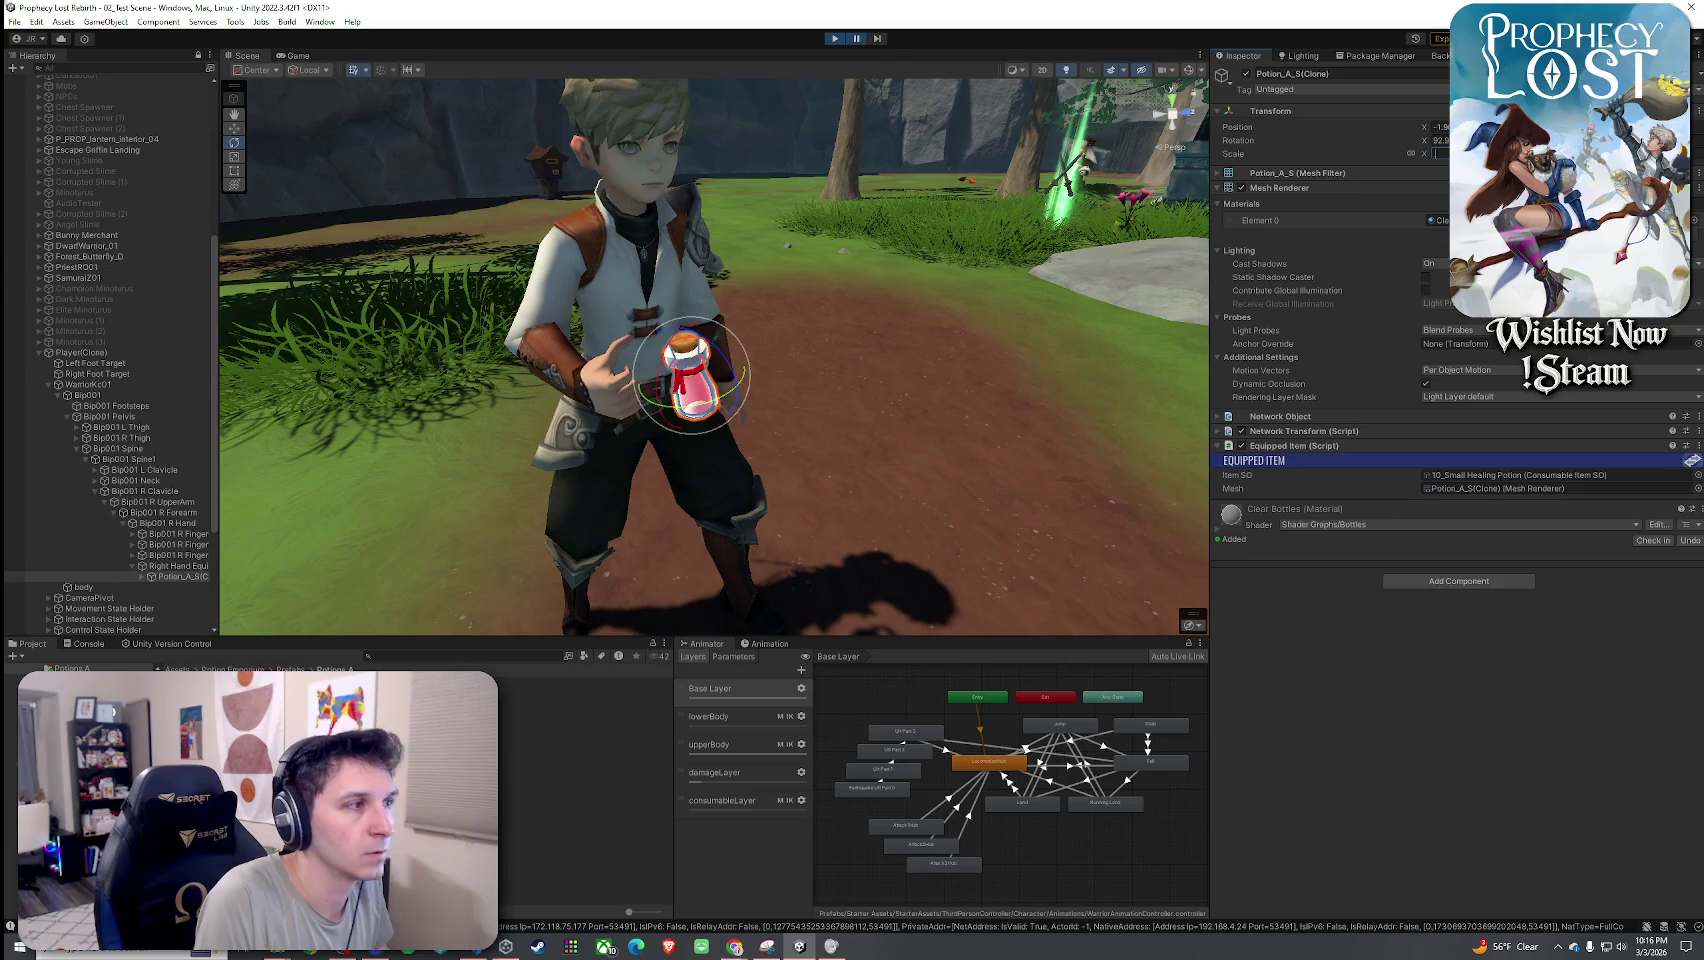
key("BackSpace")
type("45")
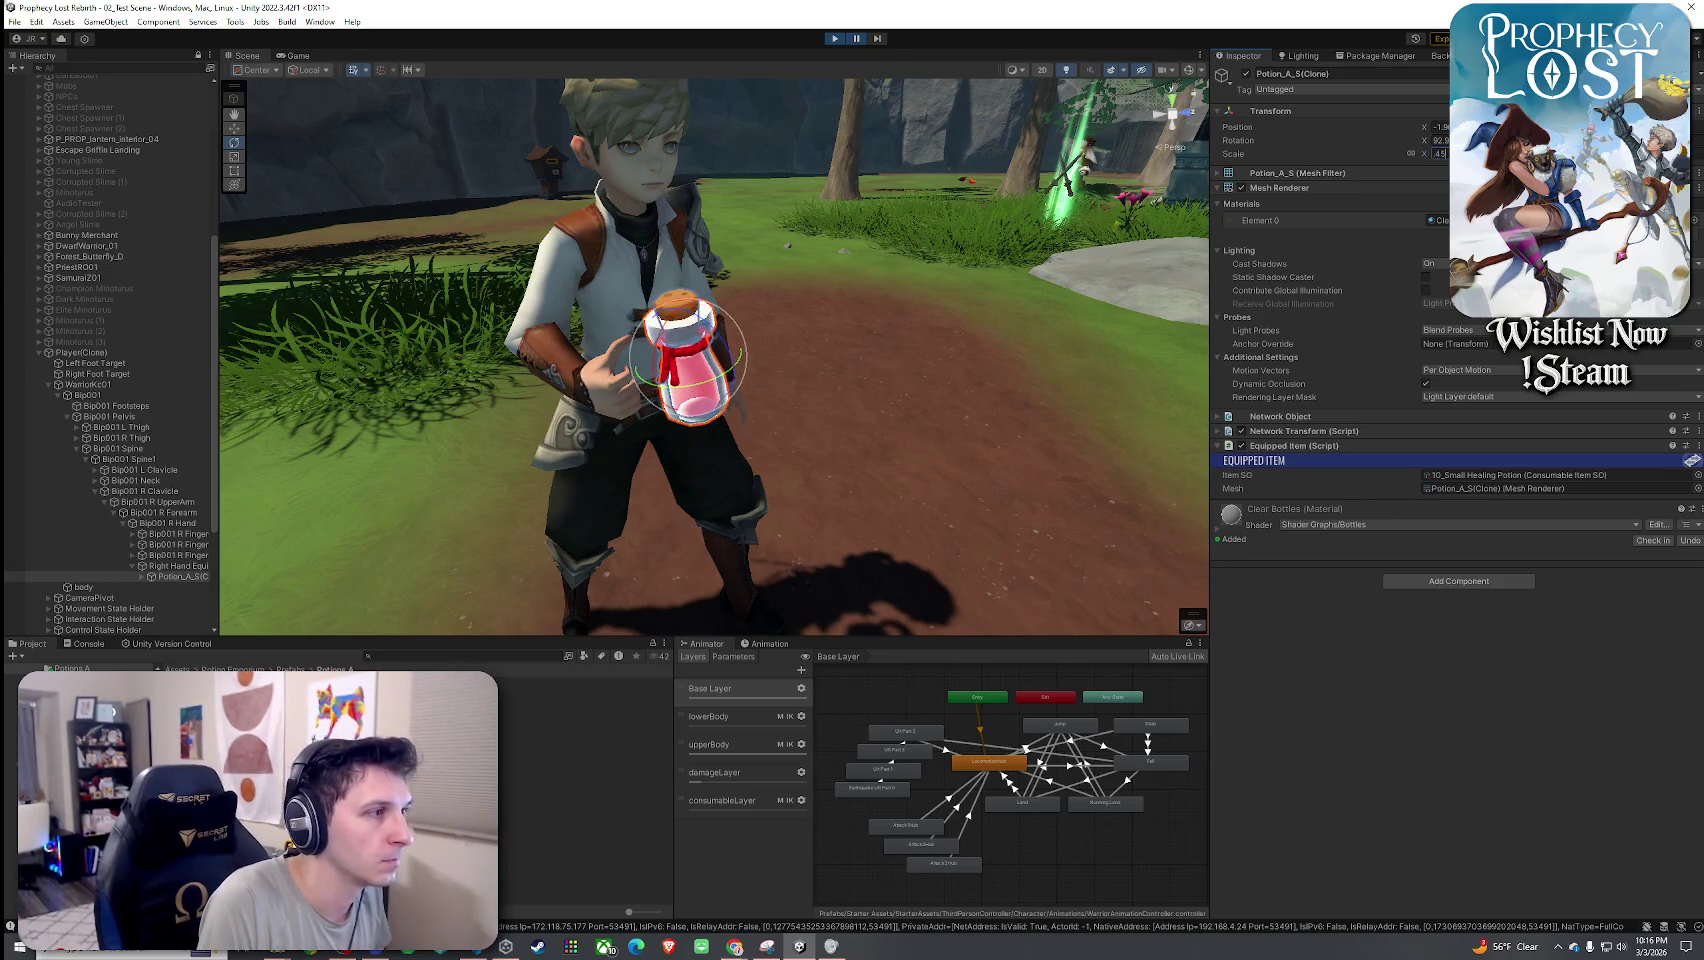
Nudge the potion's Position X (0.05) to seat it in the hand, checking from close angles.
mouse_move(700, 300)
left_mouse_down()
mouse_move(844, 316)
mouse_move(558, 286)
mouse_move(960, 270)
left_mouse_up()
scroll(1004, 268, "up", 3)
scroll(1004, 268, "down", 5)
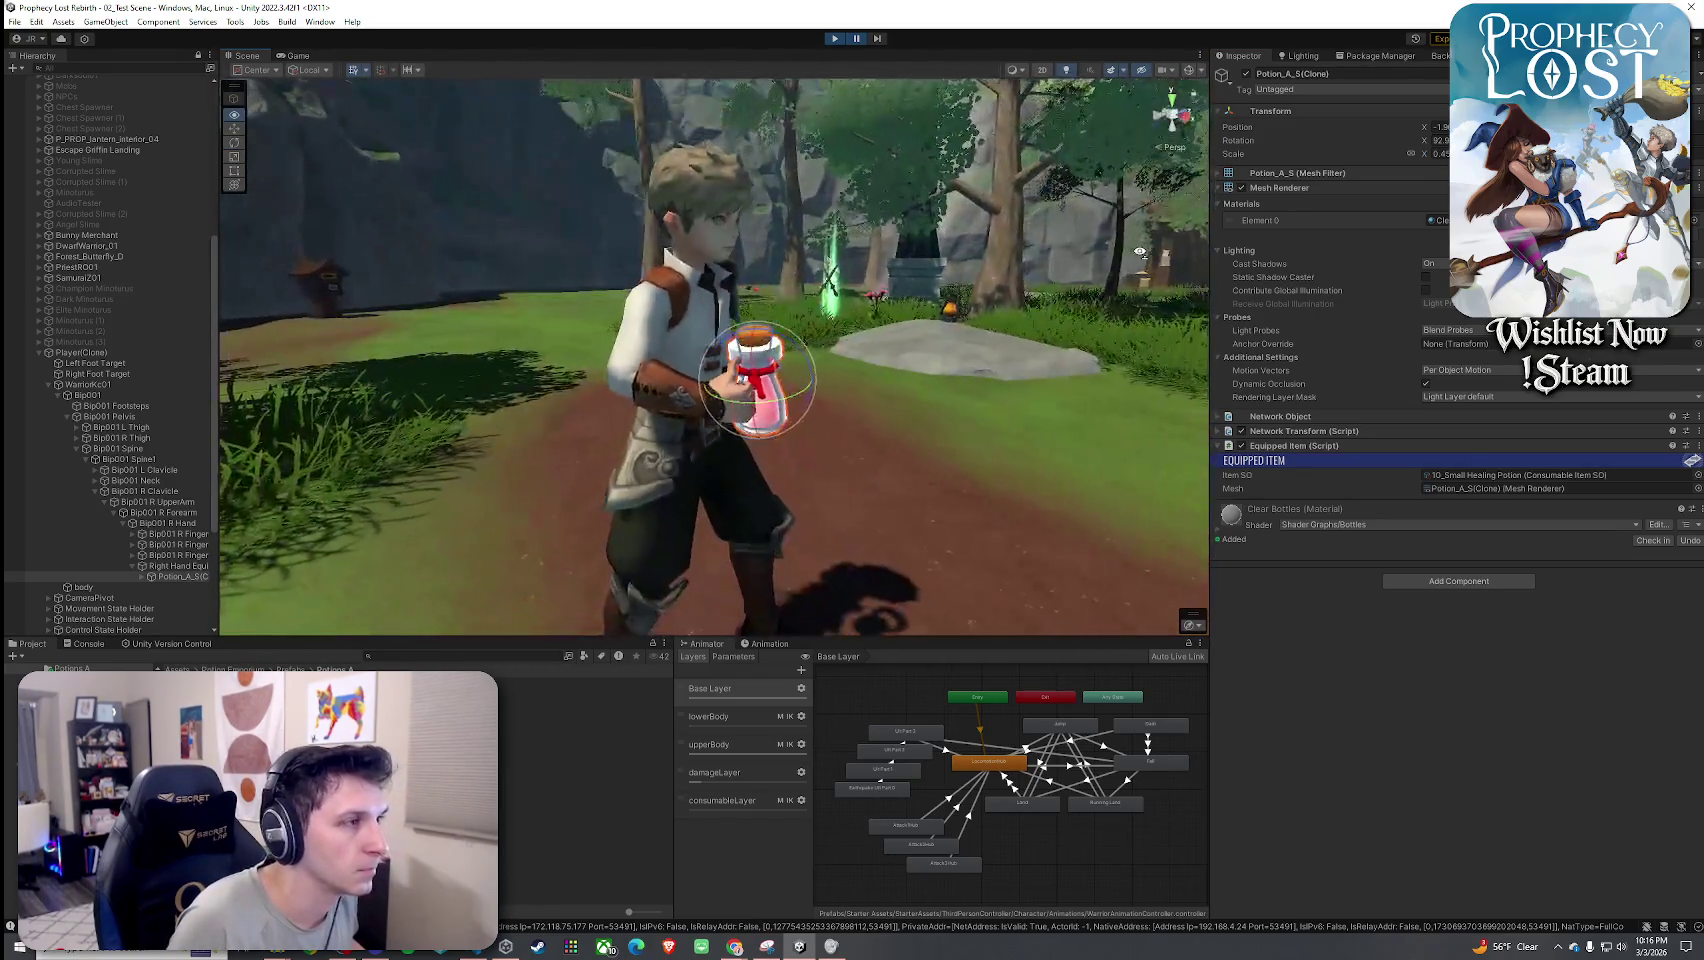
scroll(1010, 270, "down", 2)
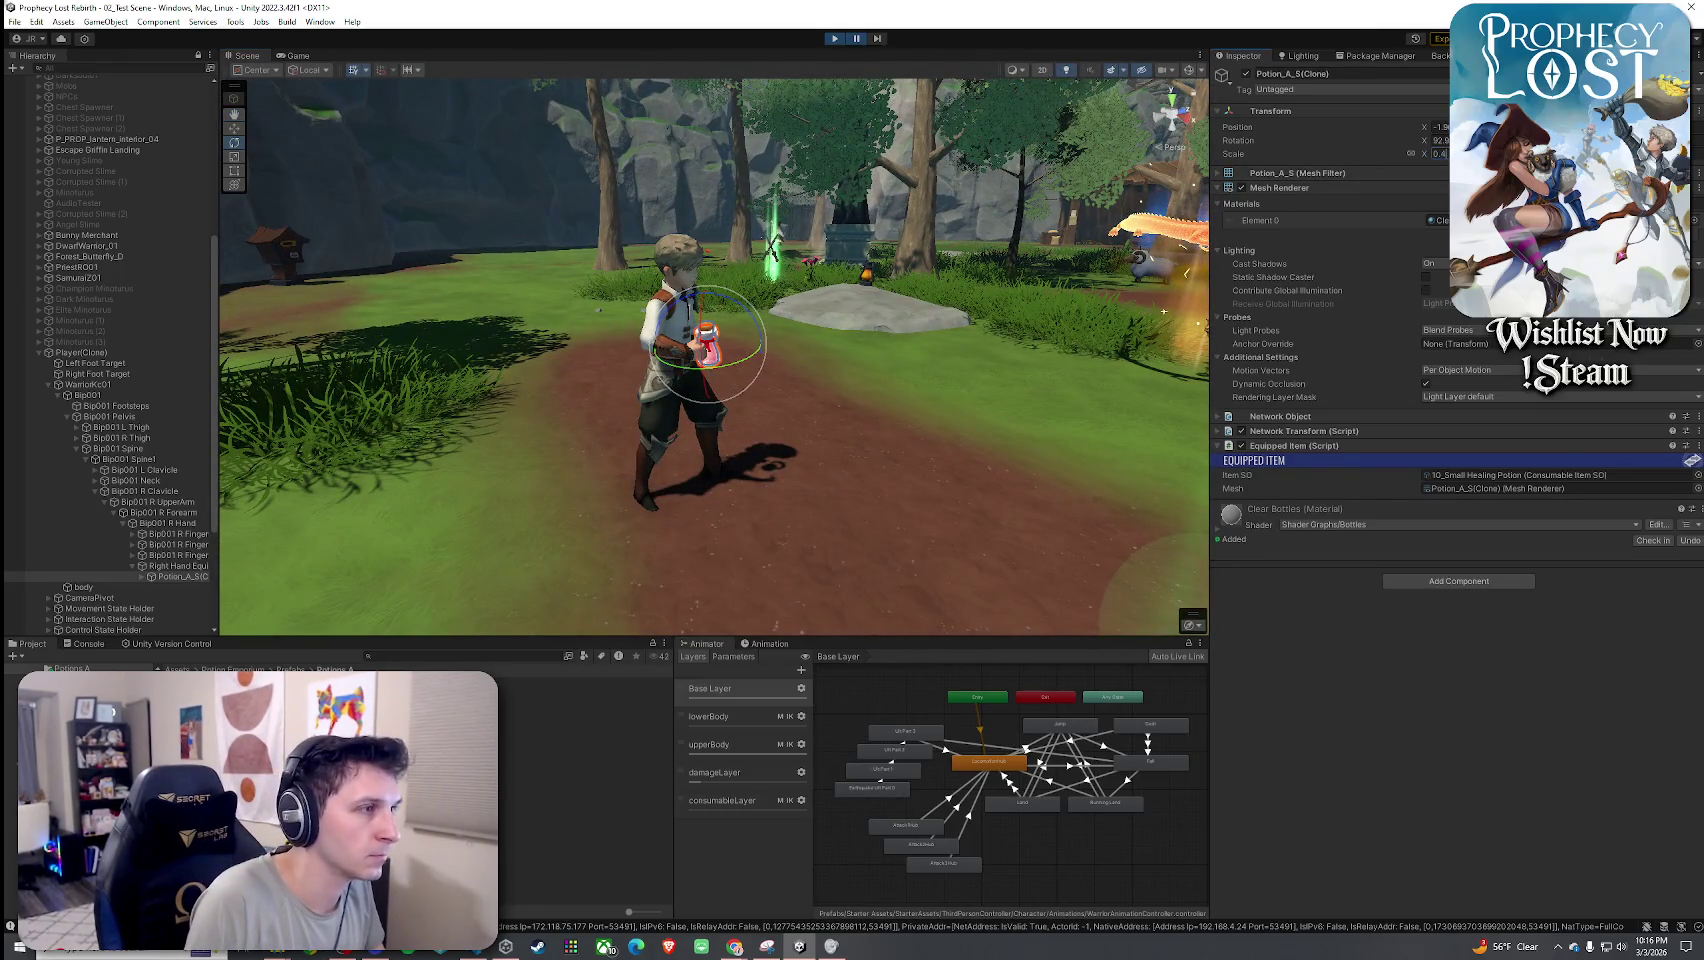
mouse_move(820, 380)
left_mouse_down()
mouse_move(459, 420)
mouse_move(710, 462)
left_mouse_up()
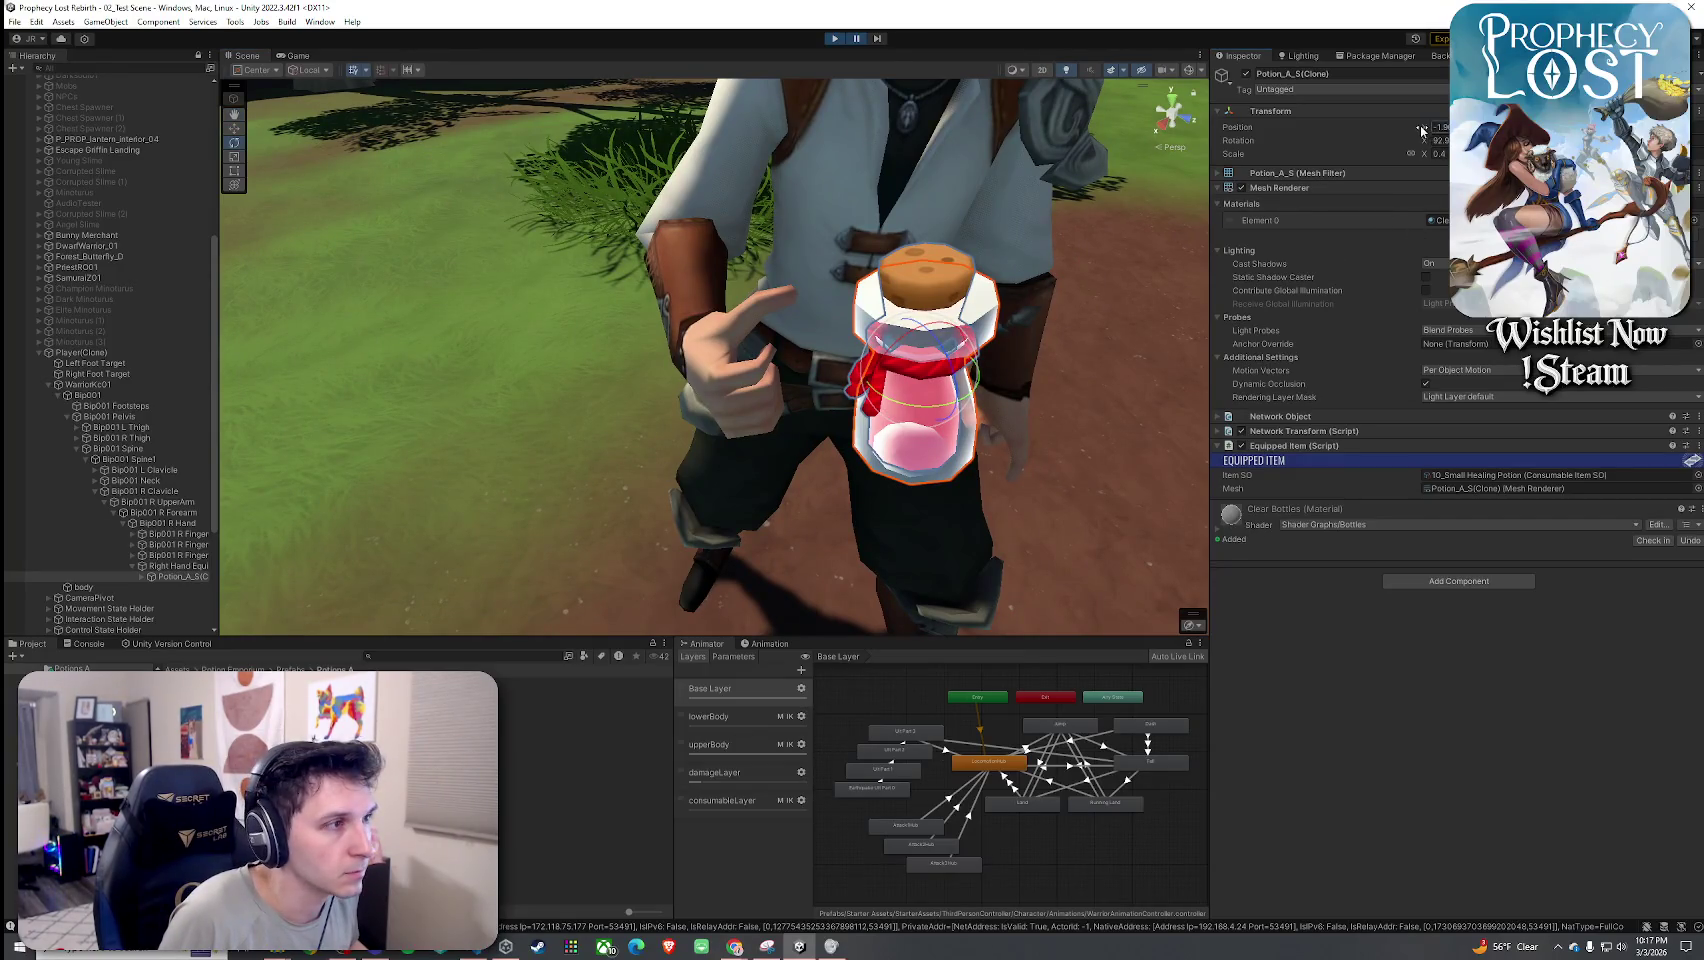
left_click_drag(1414, 128, 1414, 125)
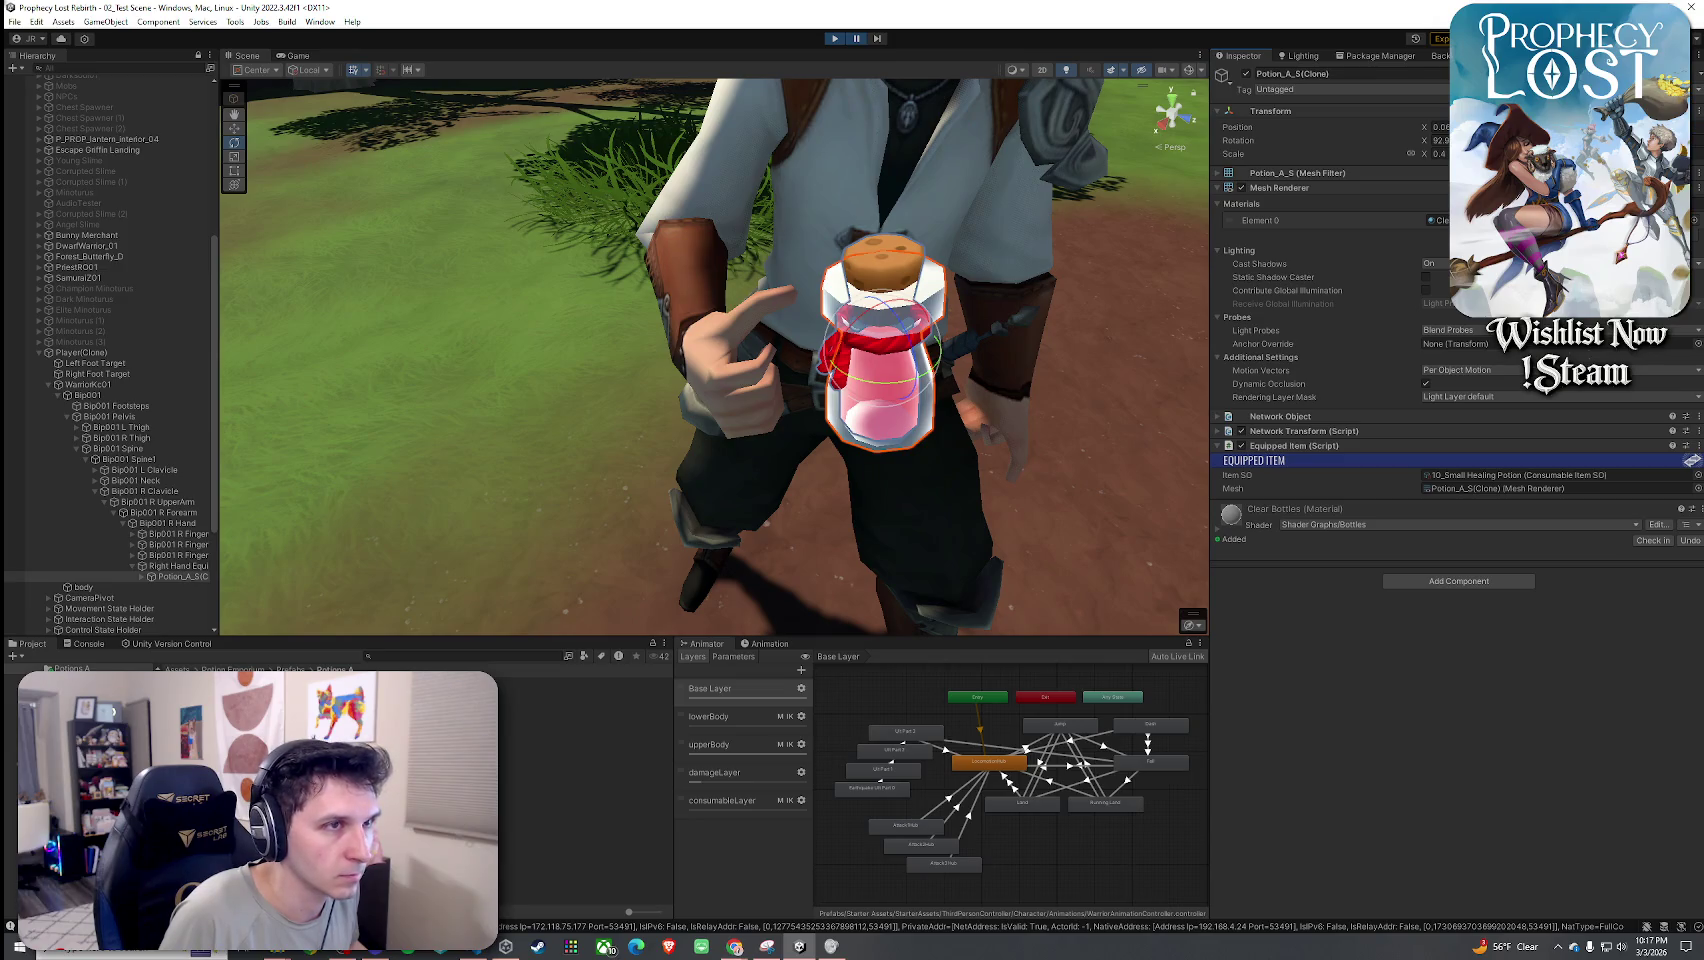
left_click_drag(1118, 259, 1195, 322)
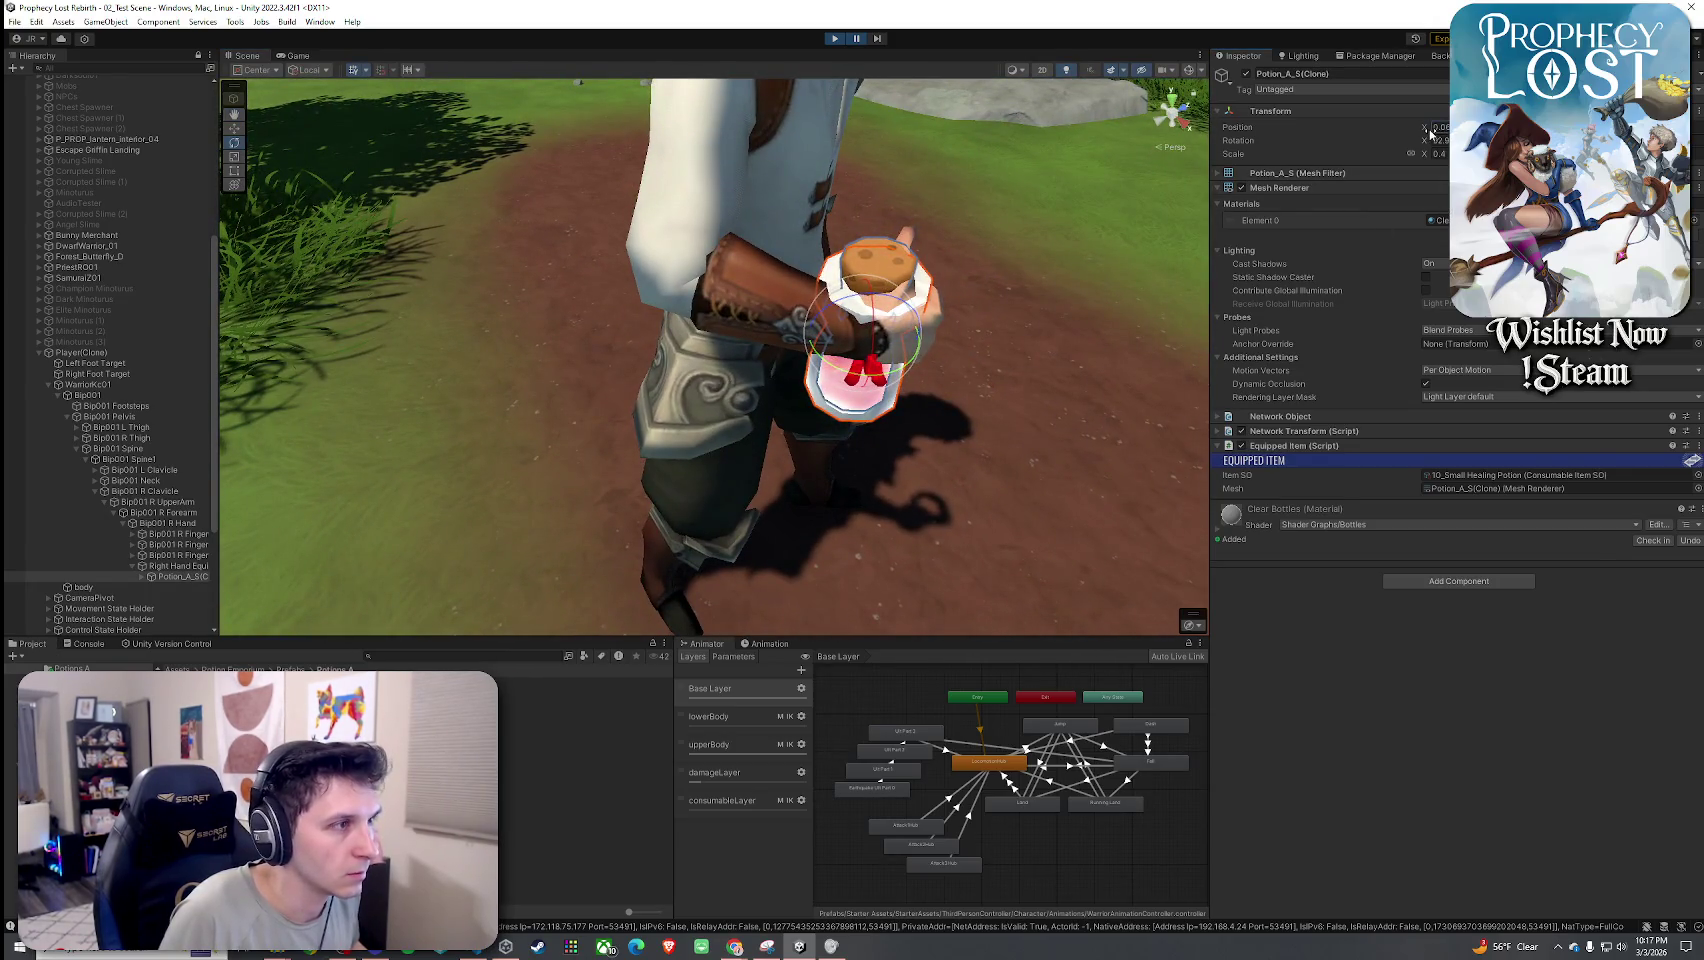
type("0")
type(".05")
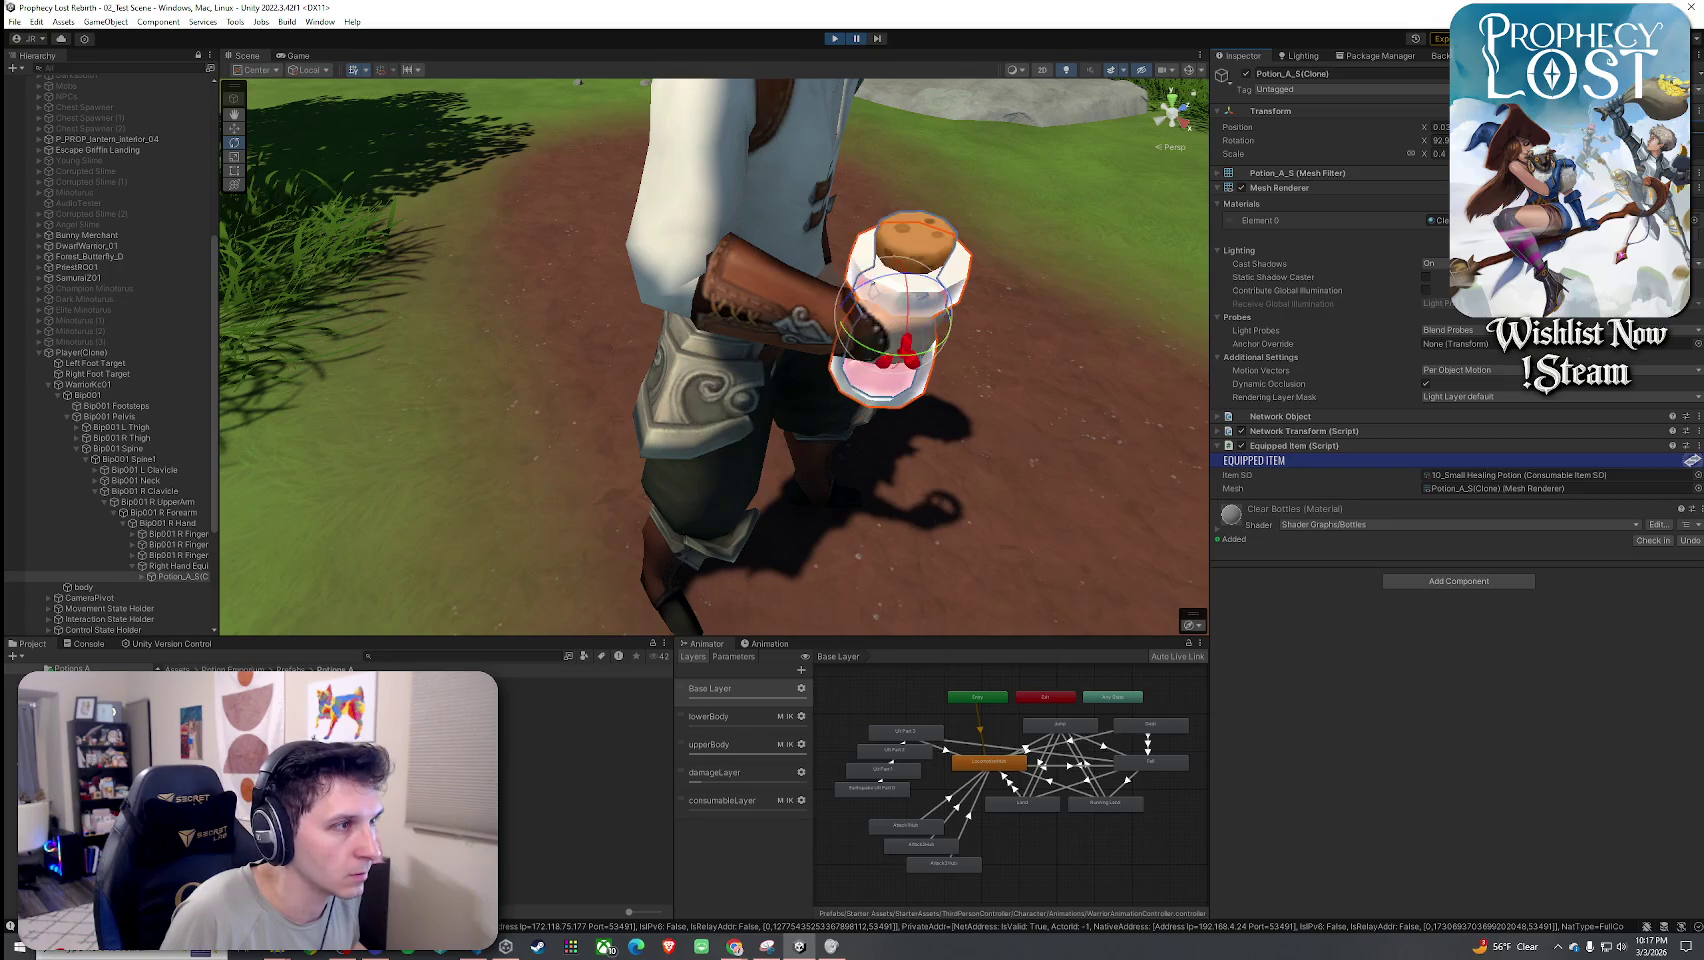
mouse_move(1000, 315)
left_mouse_down()
mouse_move(483, 240)
mouse_move(944, 228)
mouse_move(673, 205)
left_mouse_up()
scroll(673, 205, "down", 3)
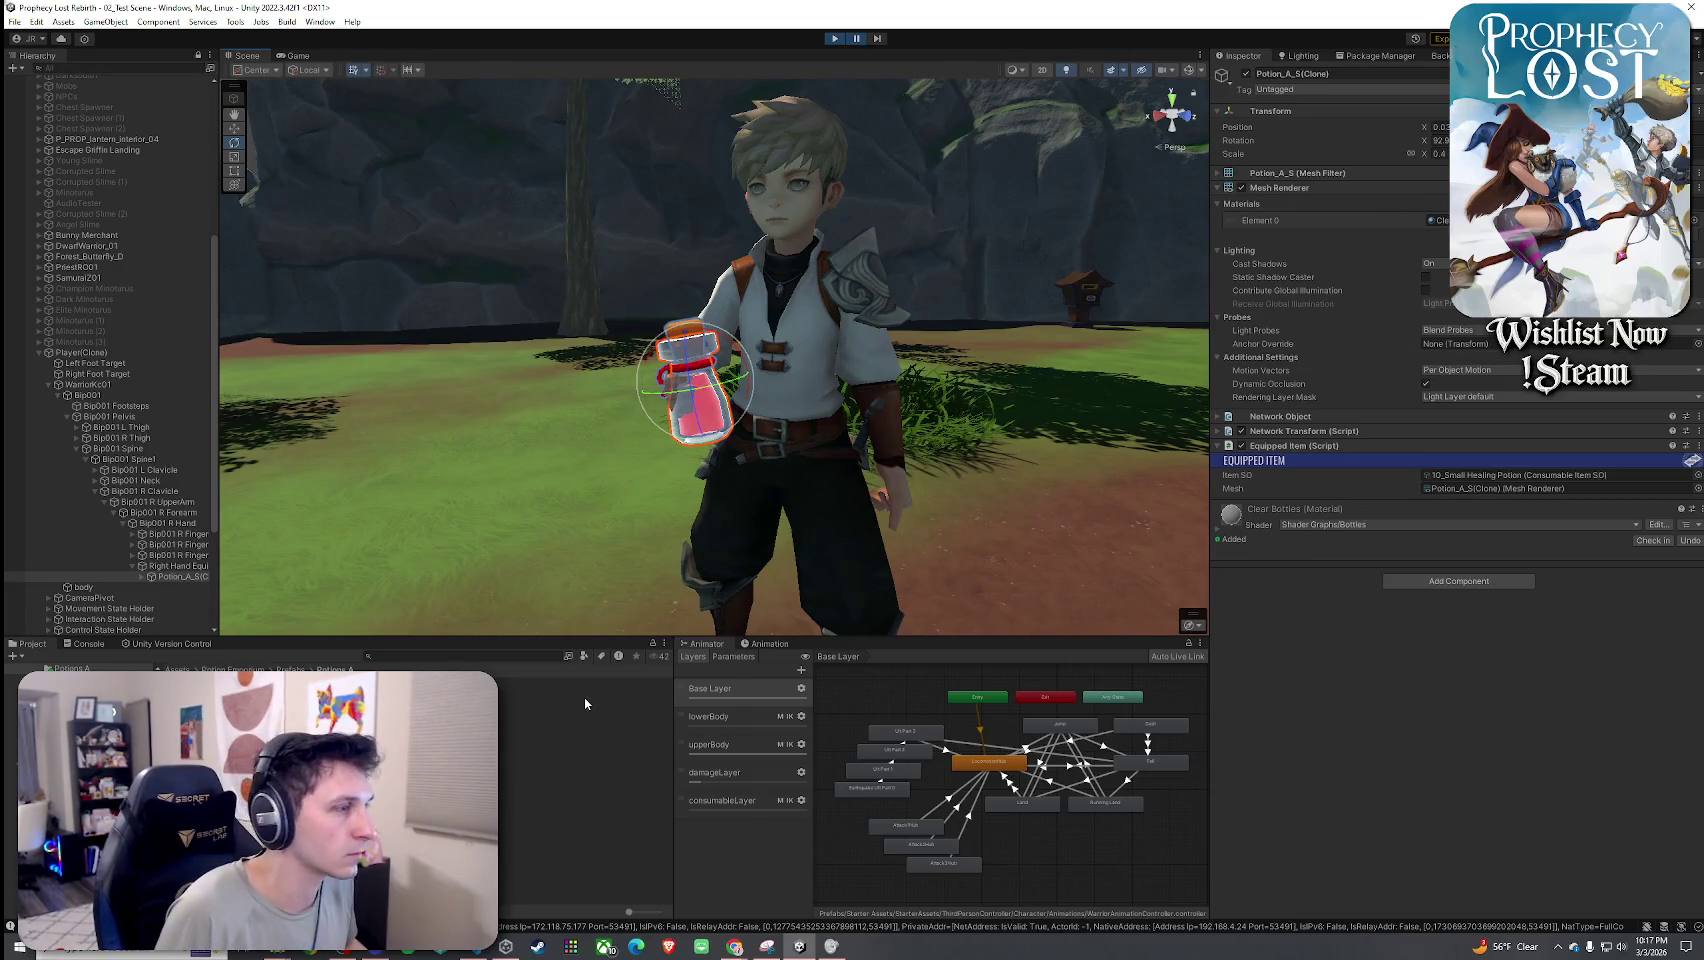
Capture the potion's Transform values with Snipping Tool, then stop the game.
key("super")
type("snip")
key("Return")
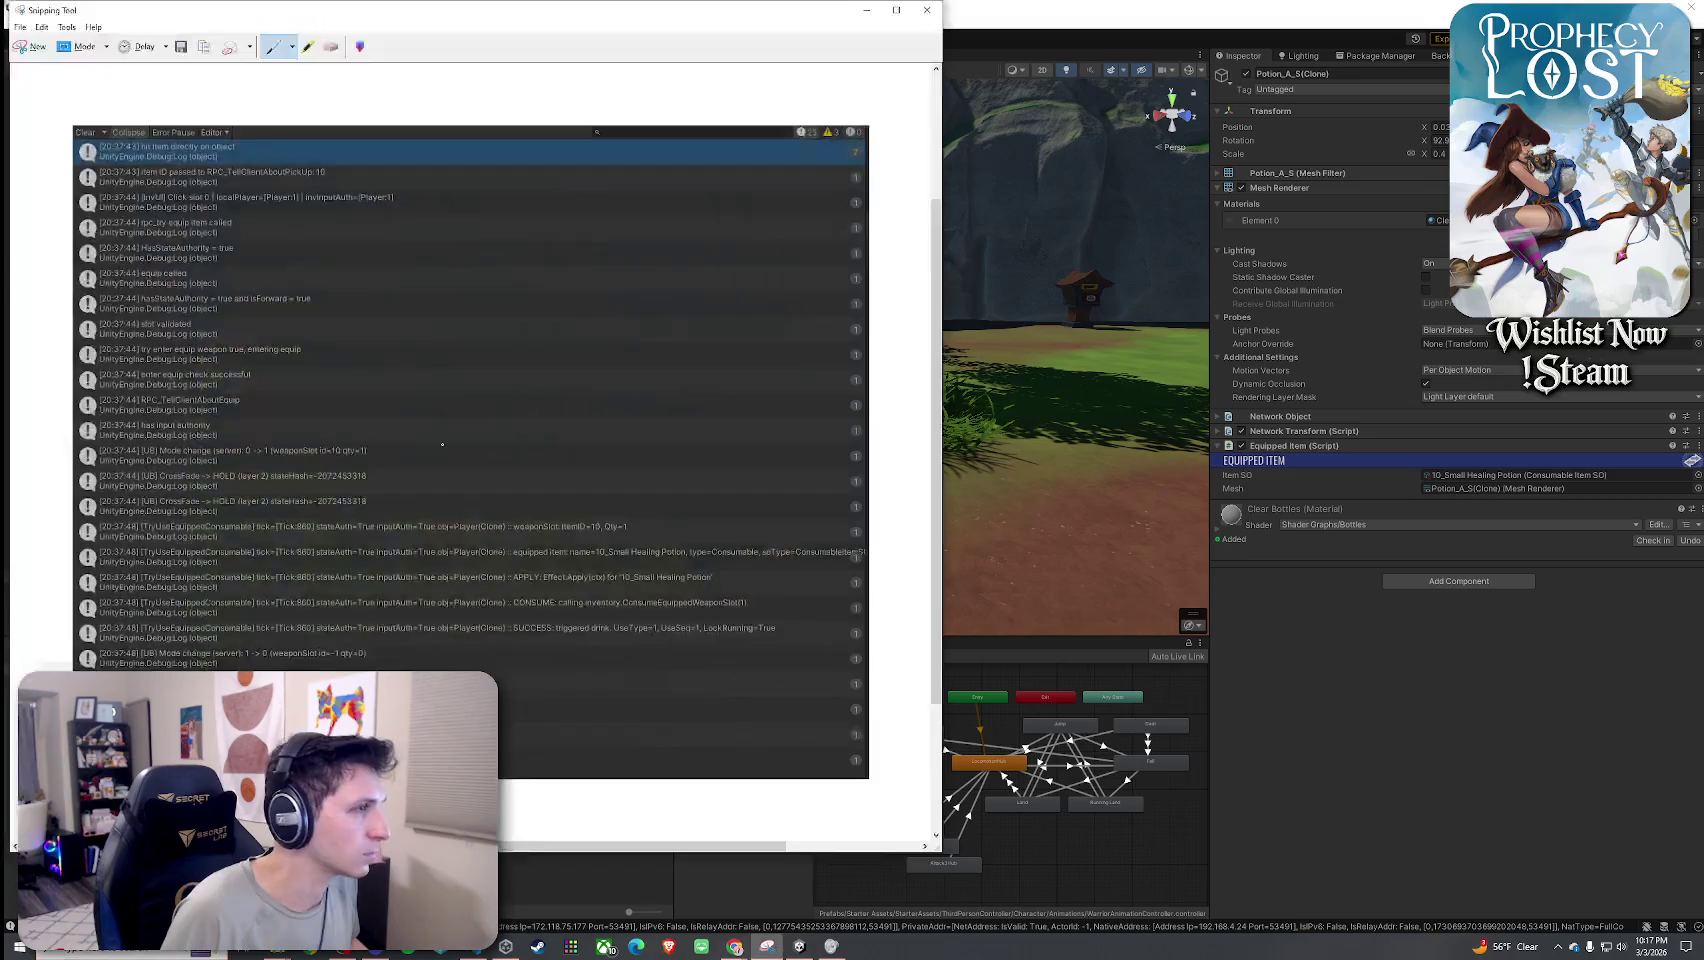
left_click(30, 46)
mouse_move(1198, 88)
left_mouse_down()
mouse_move(1438, 197)
mouse_move(1700, 182)
left_mouse_up()
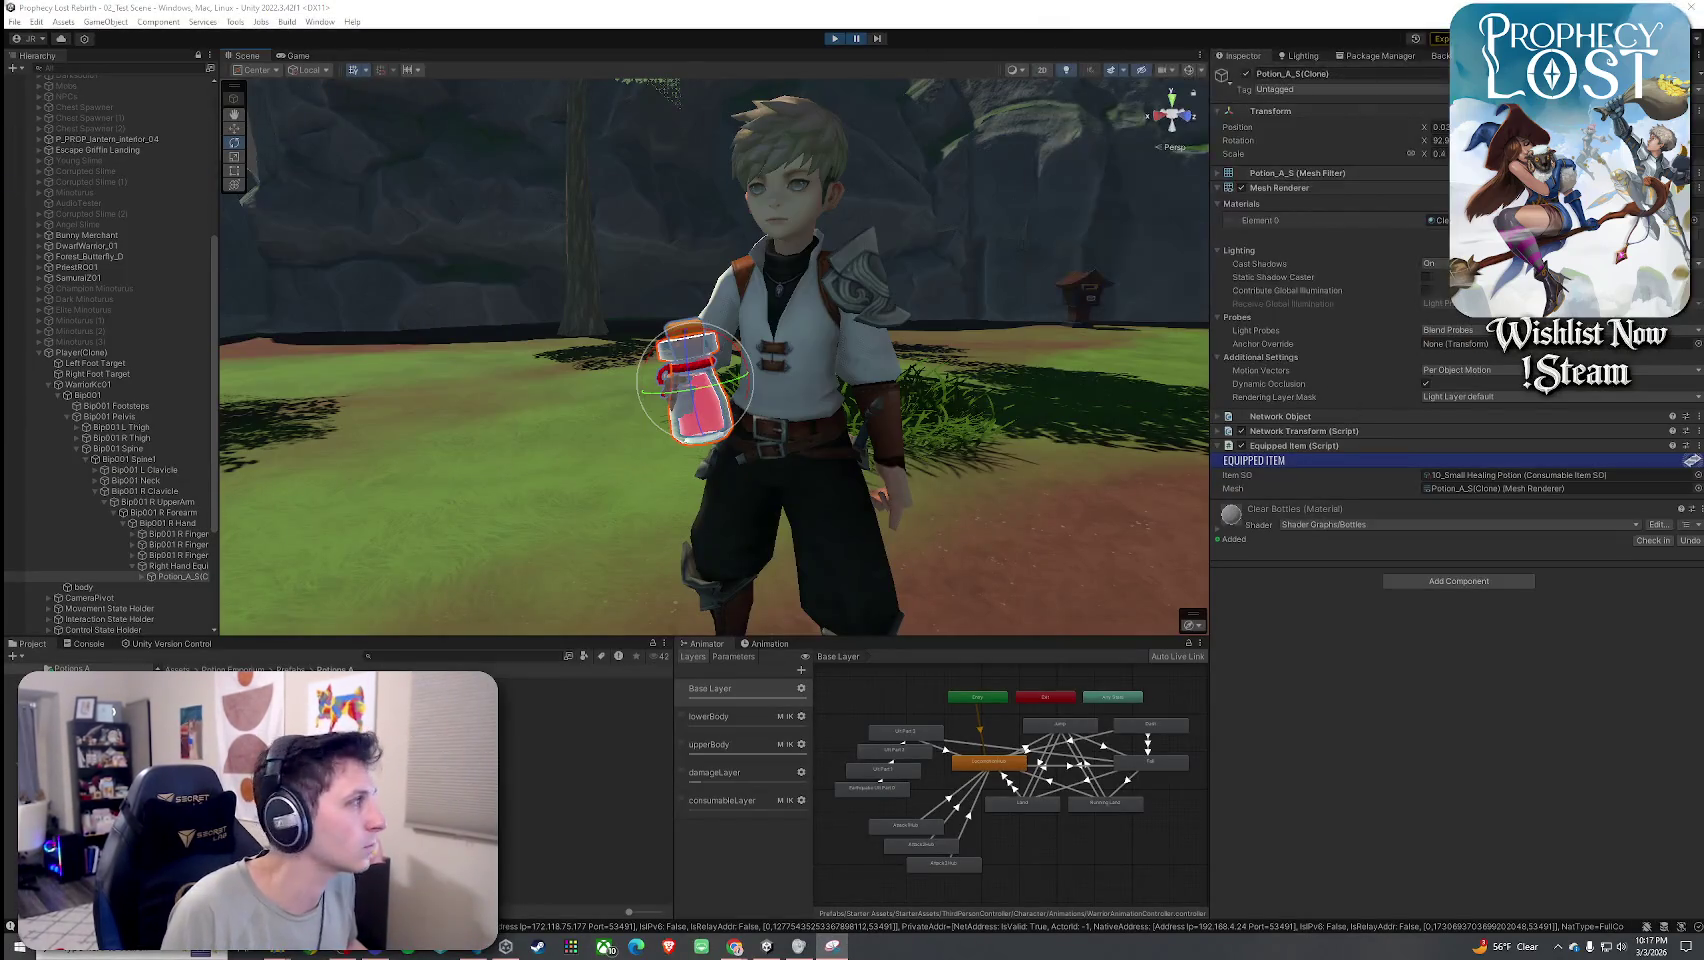
left_click(835, 38)
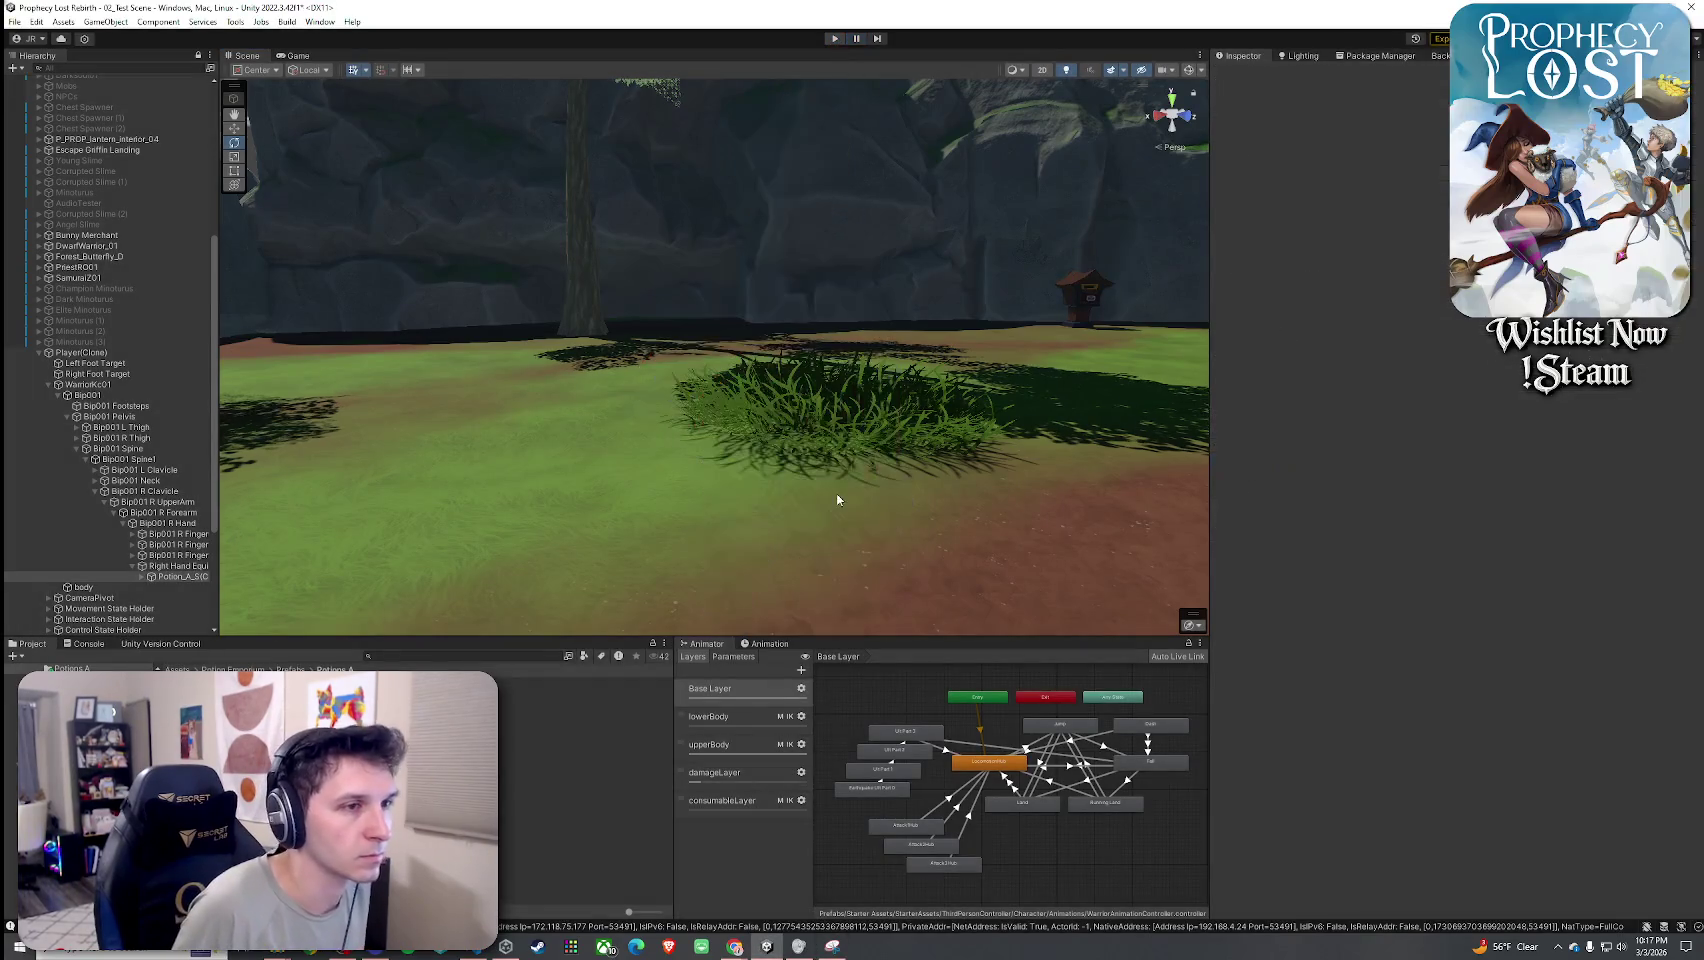
Search 'small healing potion', select the 10_Small Healing Potion asset, and open its Potion_A_S equip prefab.
left_click(442, 659)
type("small h")
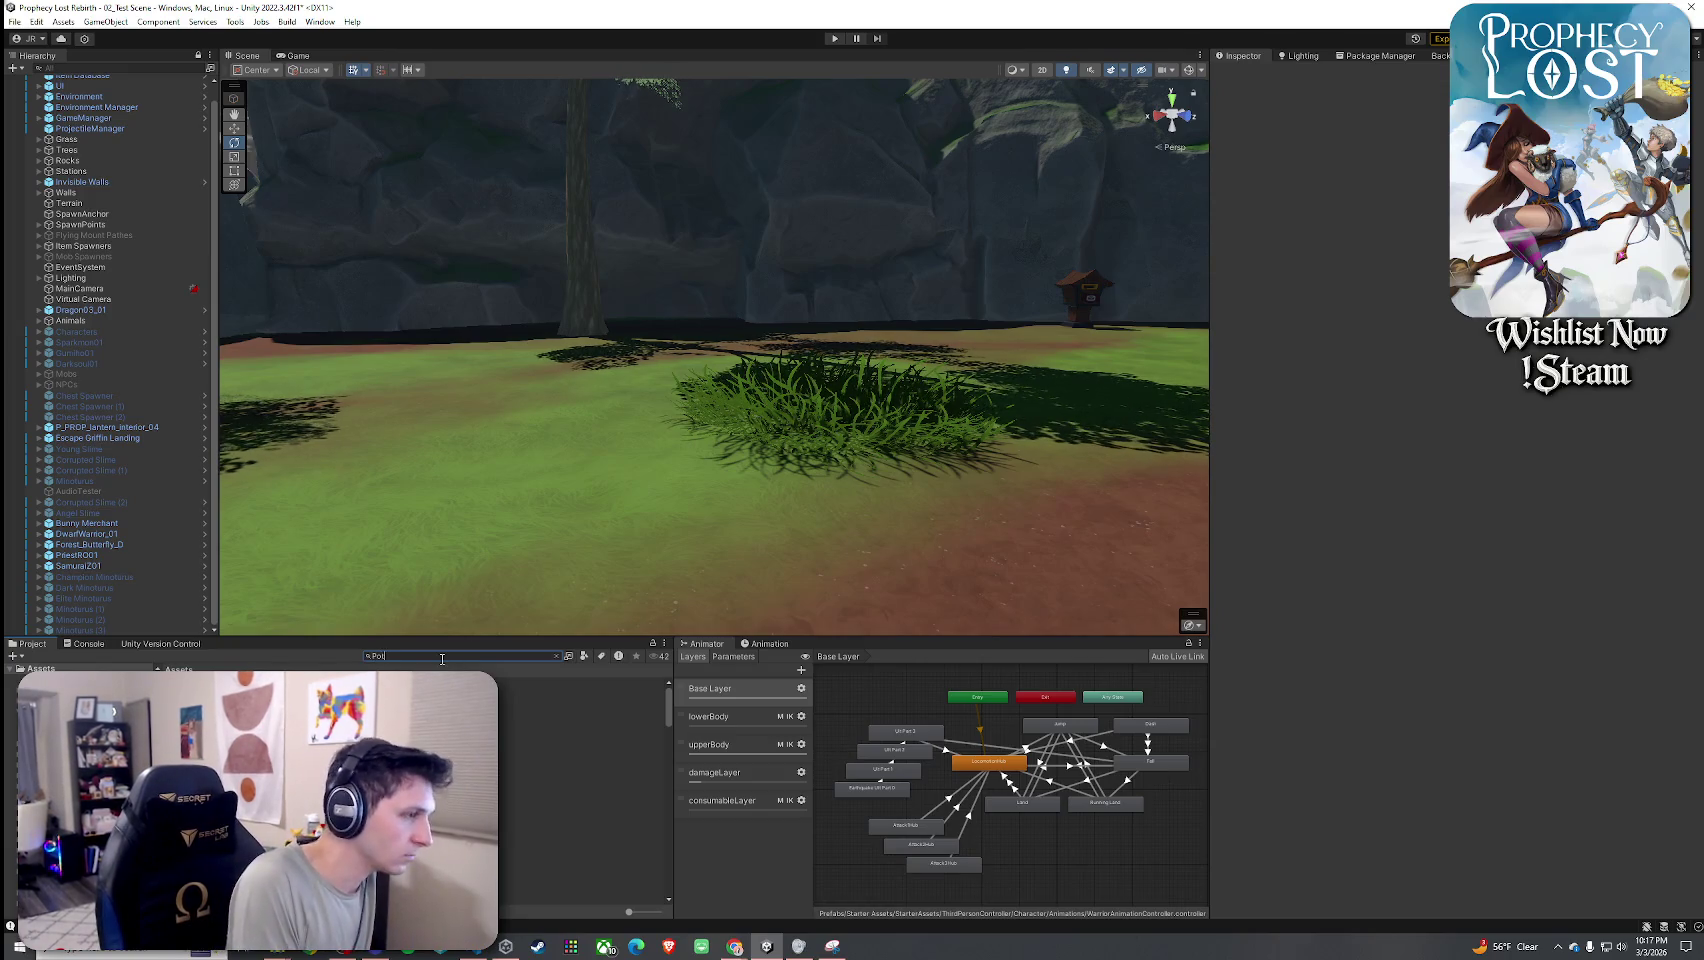
type("ealing potion")
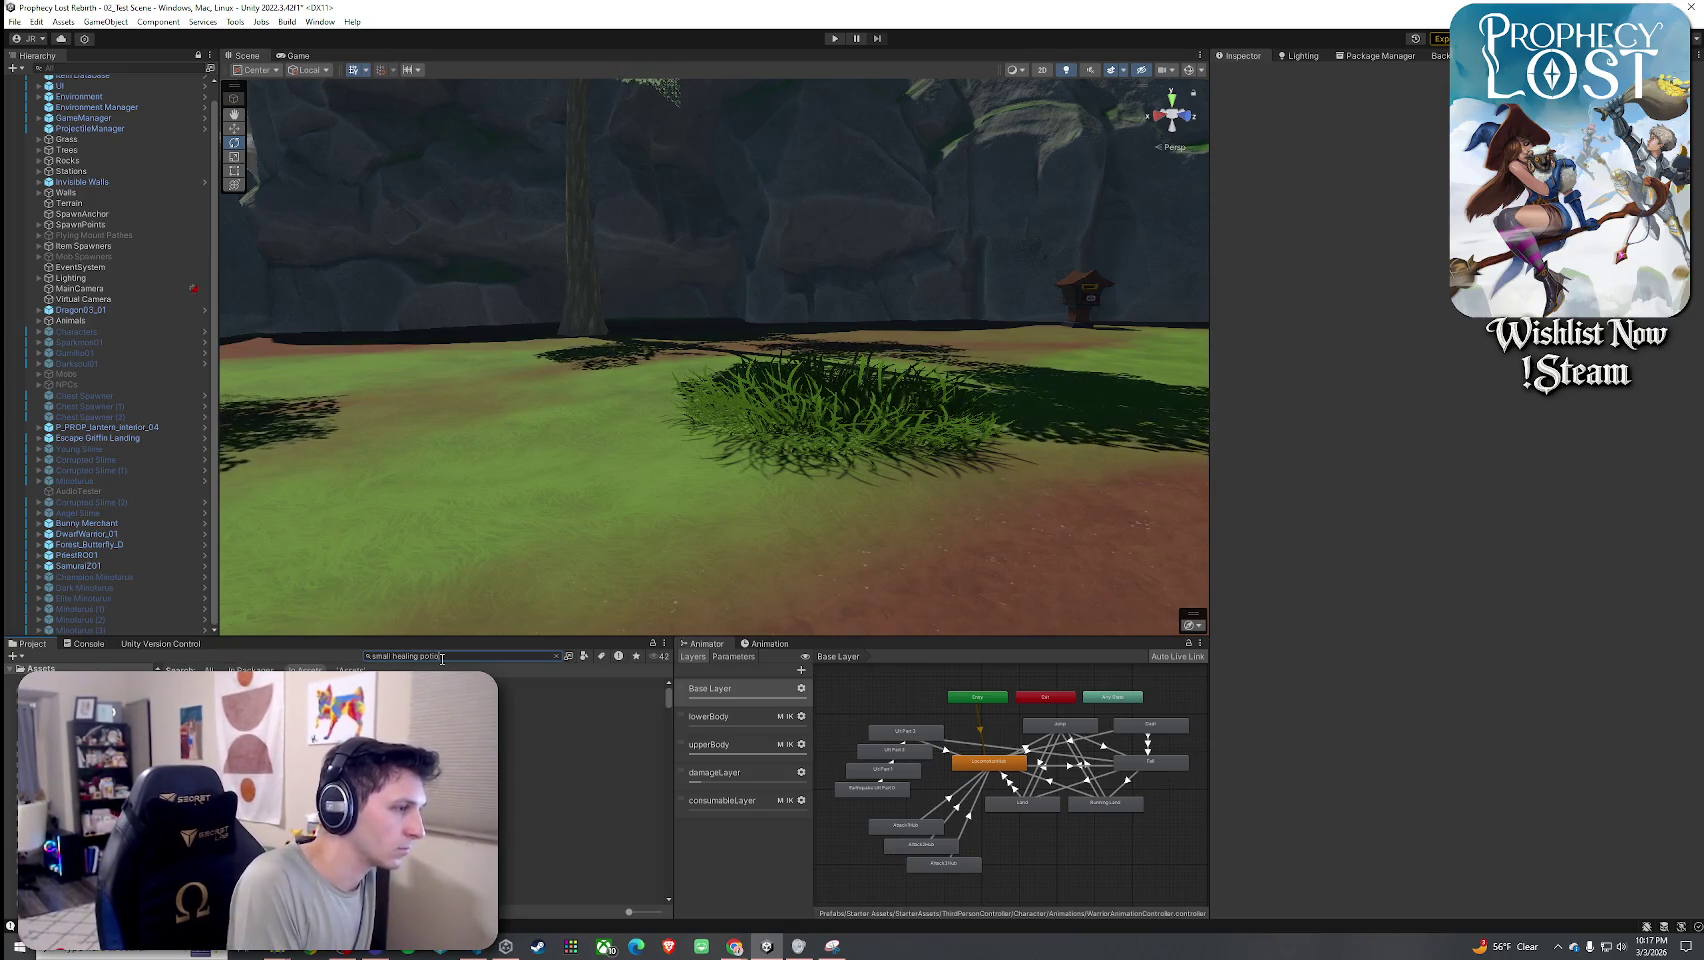
left_click(590, 682)
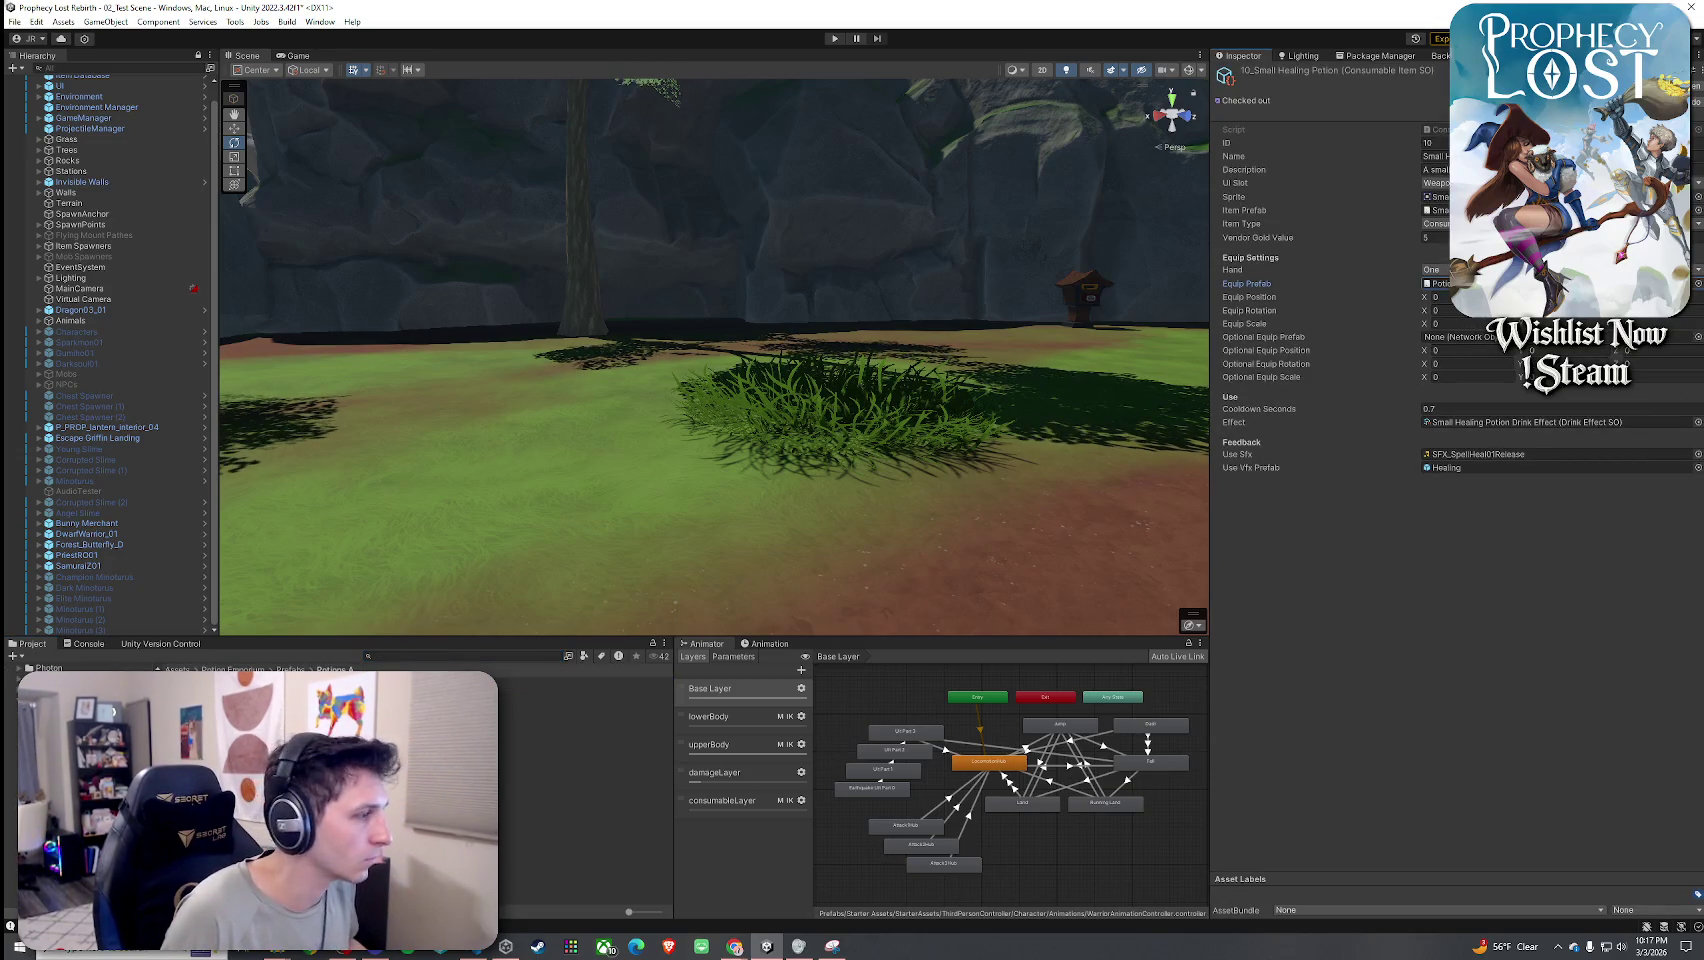
double_click(1432, 283)
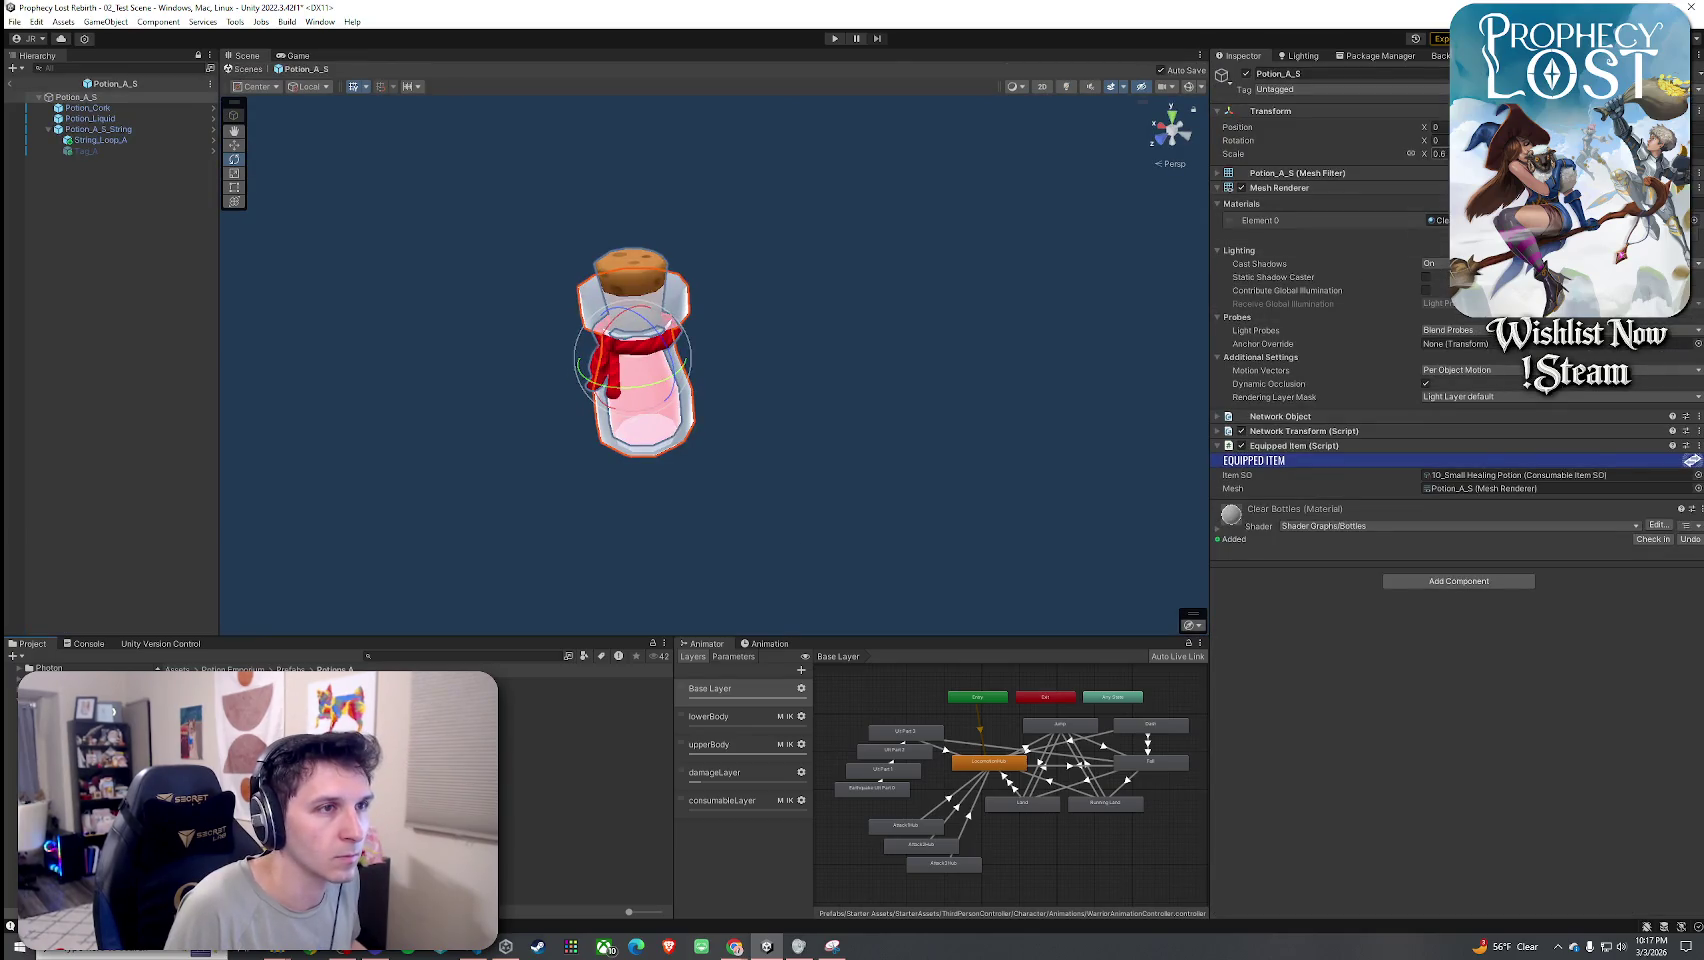
Set Potion_A_S scale to 0.4, then search 'potion ITEM' and open the Small Red Potion ITEM prefab.
type("0.4")
key("Return")
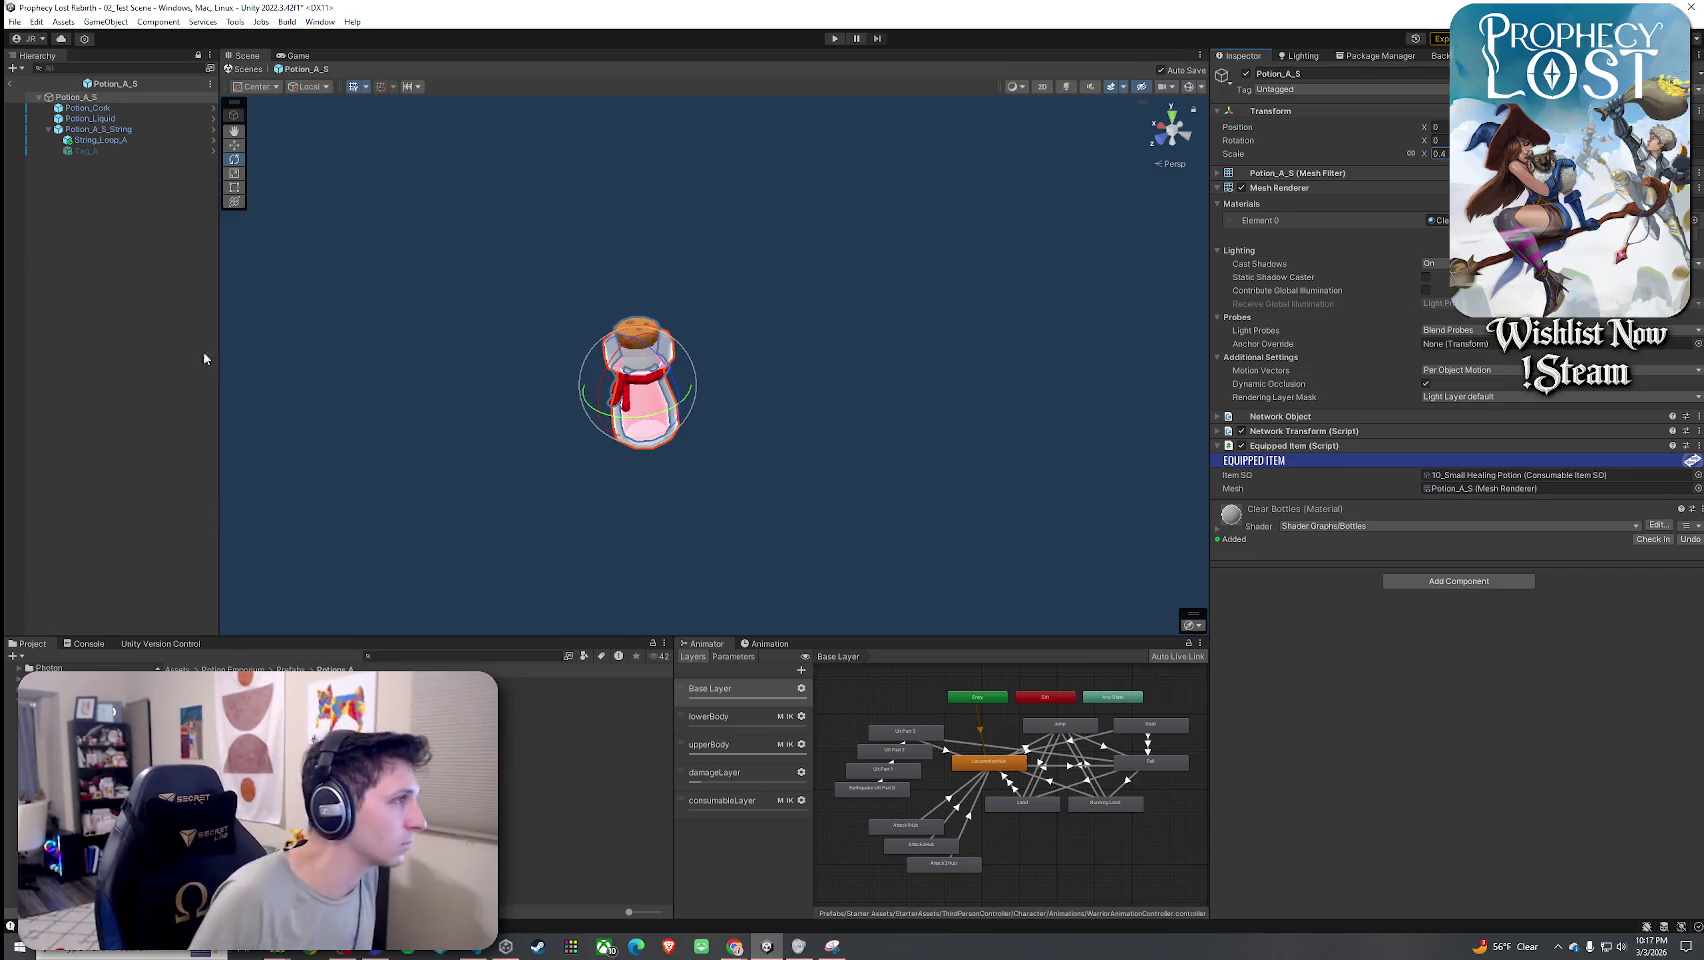
left_click(422, 655)
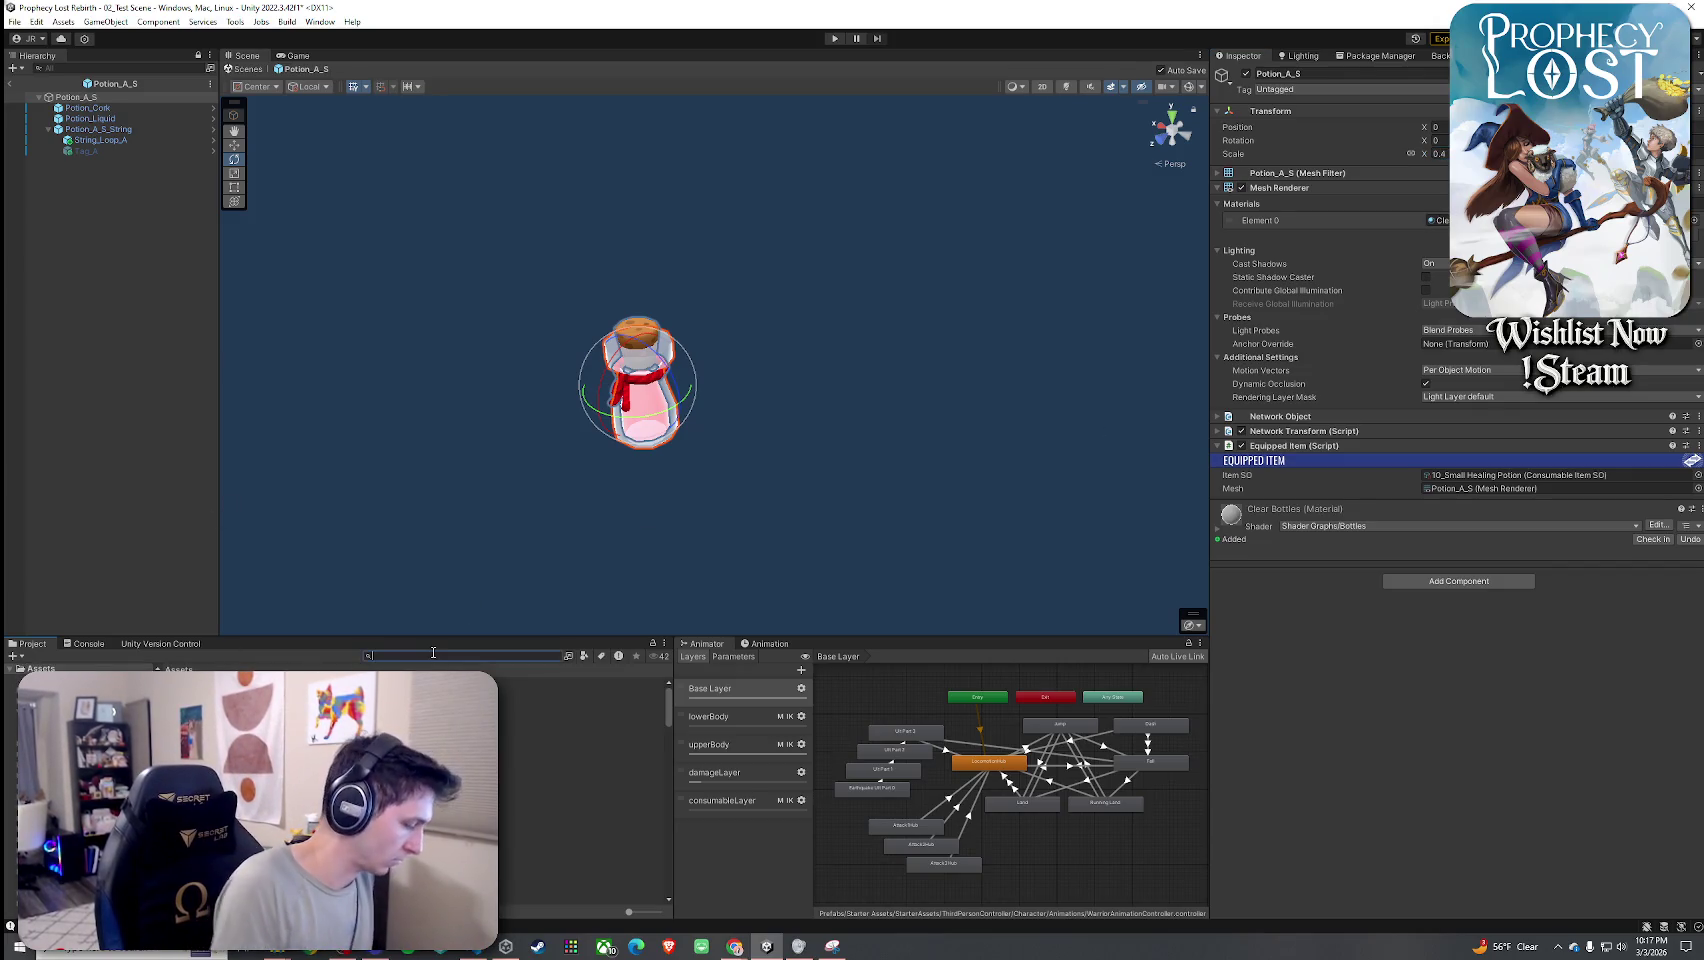
type("potion ITEM")
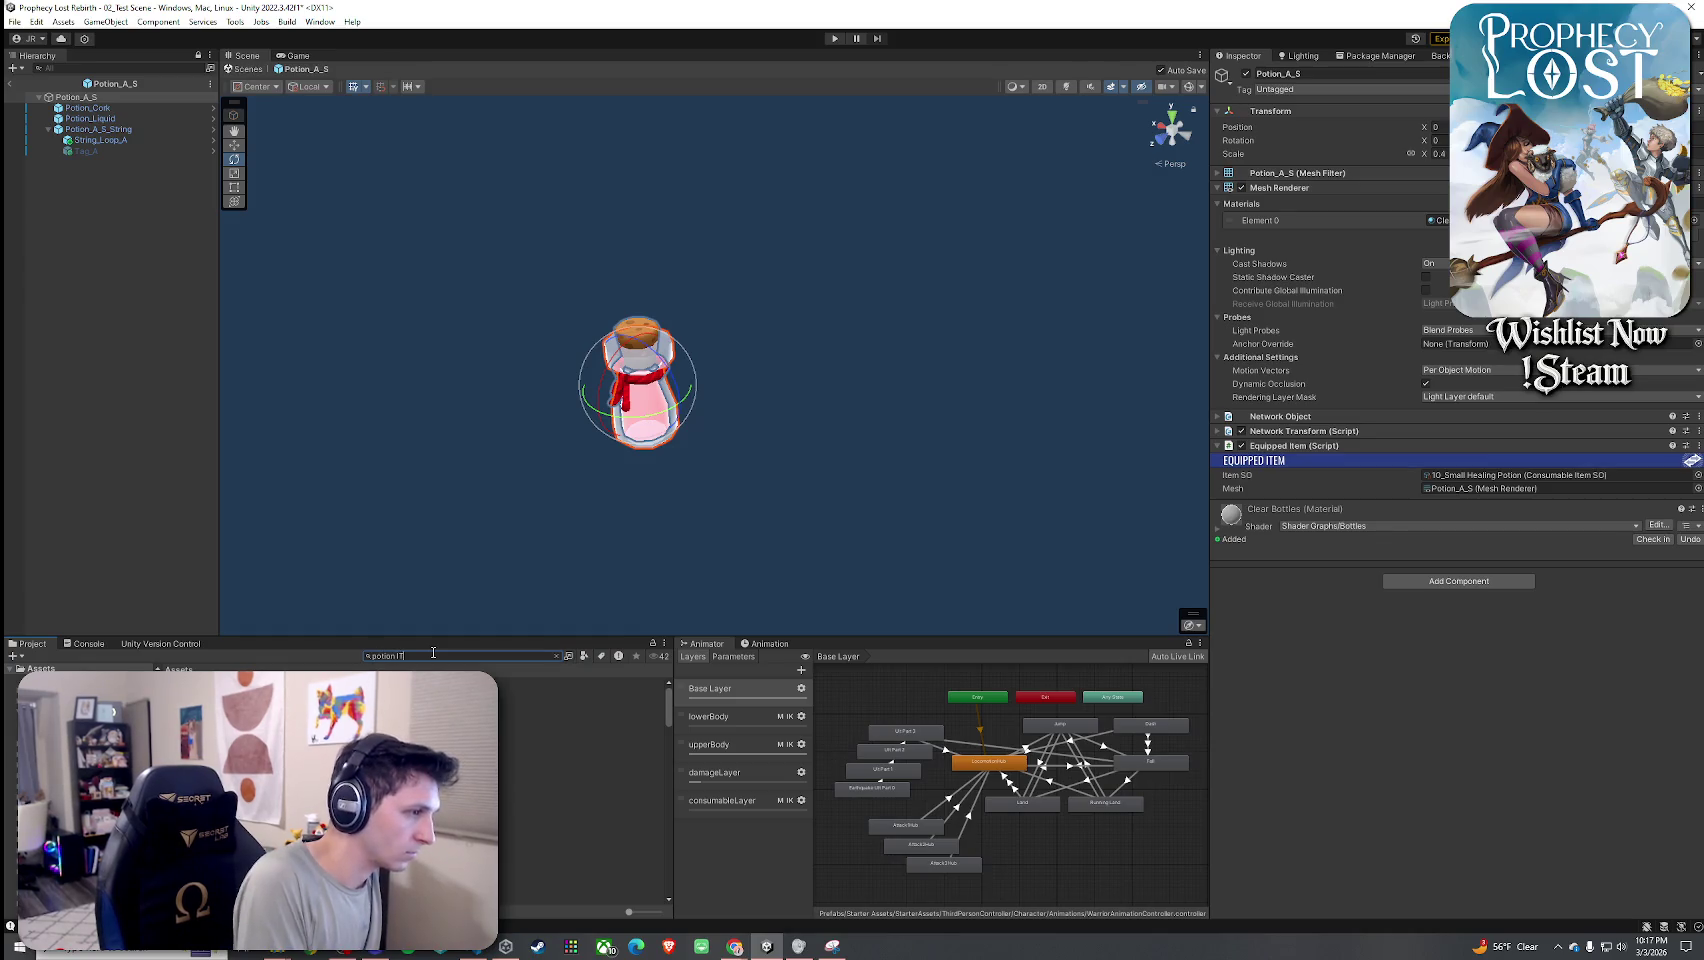
double_click(330, 683)
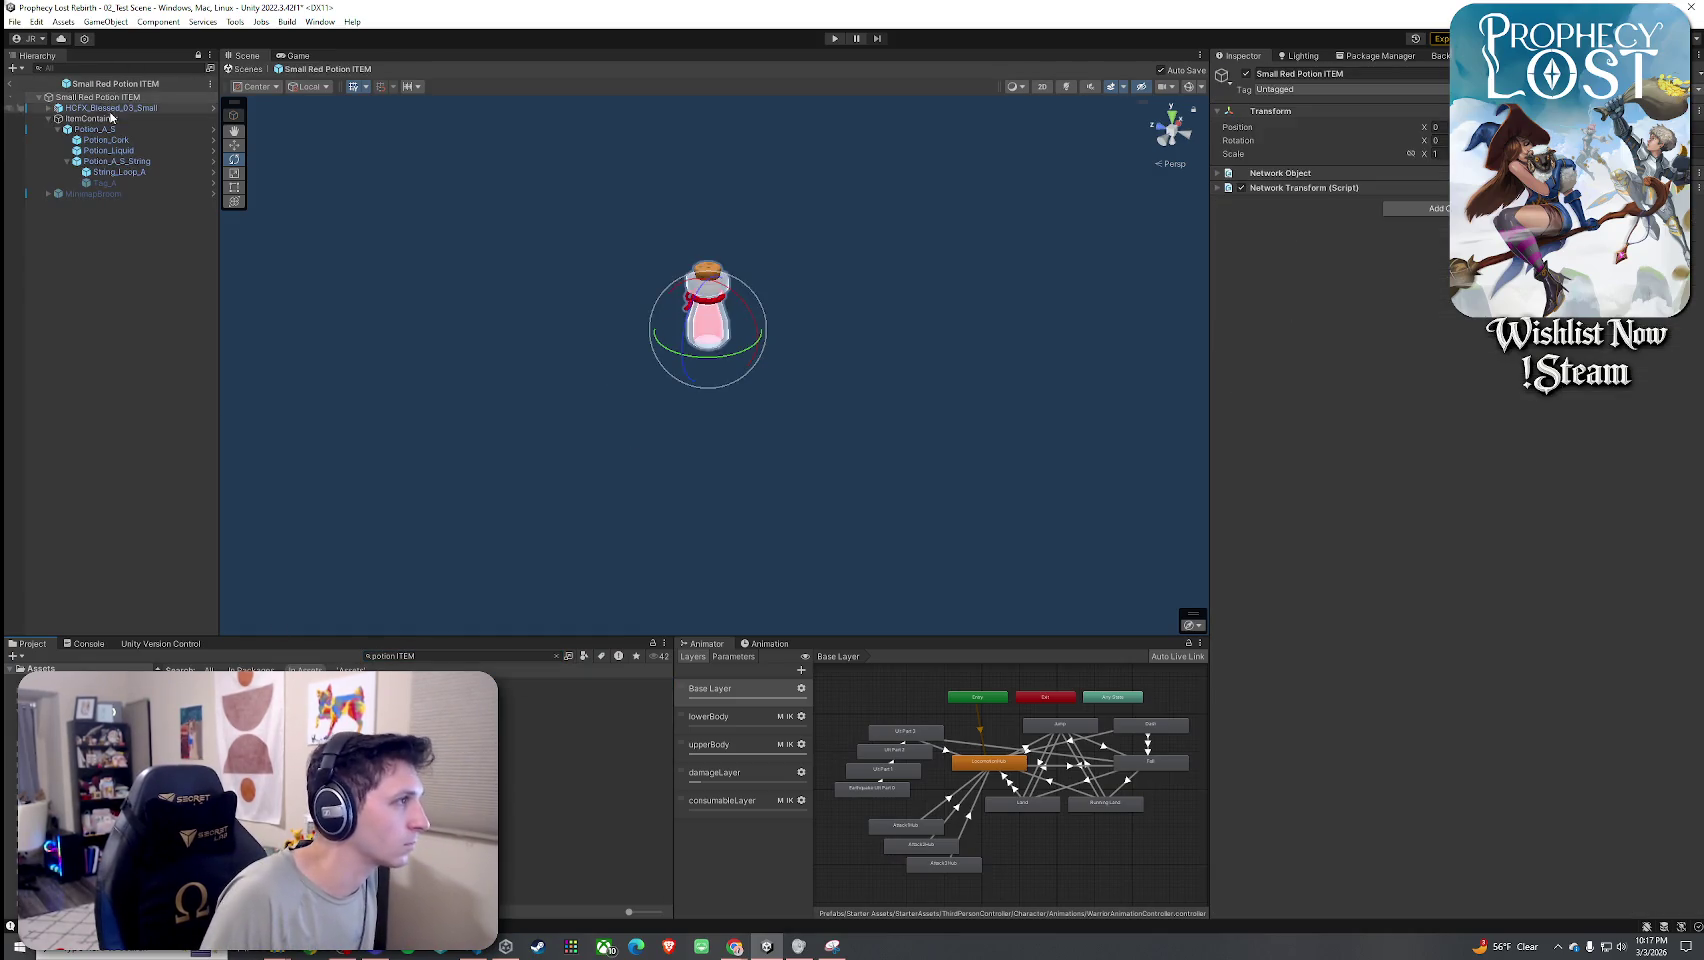
Inspect the Small Red Potion ITEM's Potion_A_S model and HCFX_Blessed_03_Small glow effect.
left_click(57, 131)
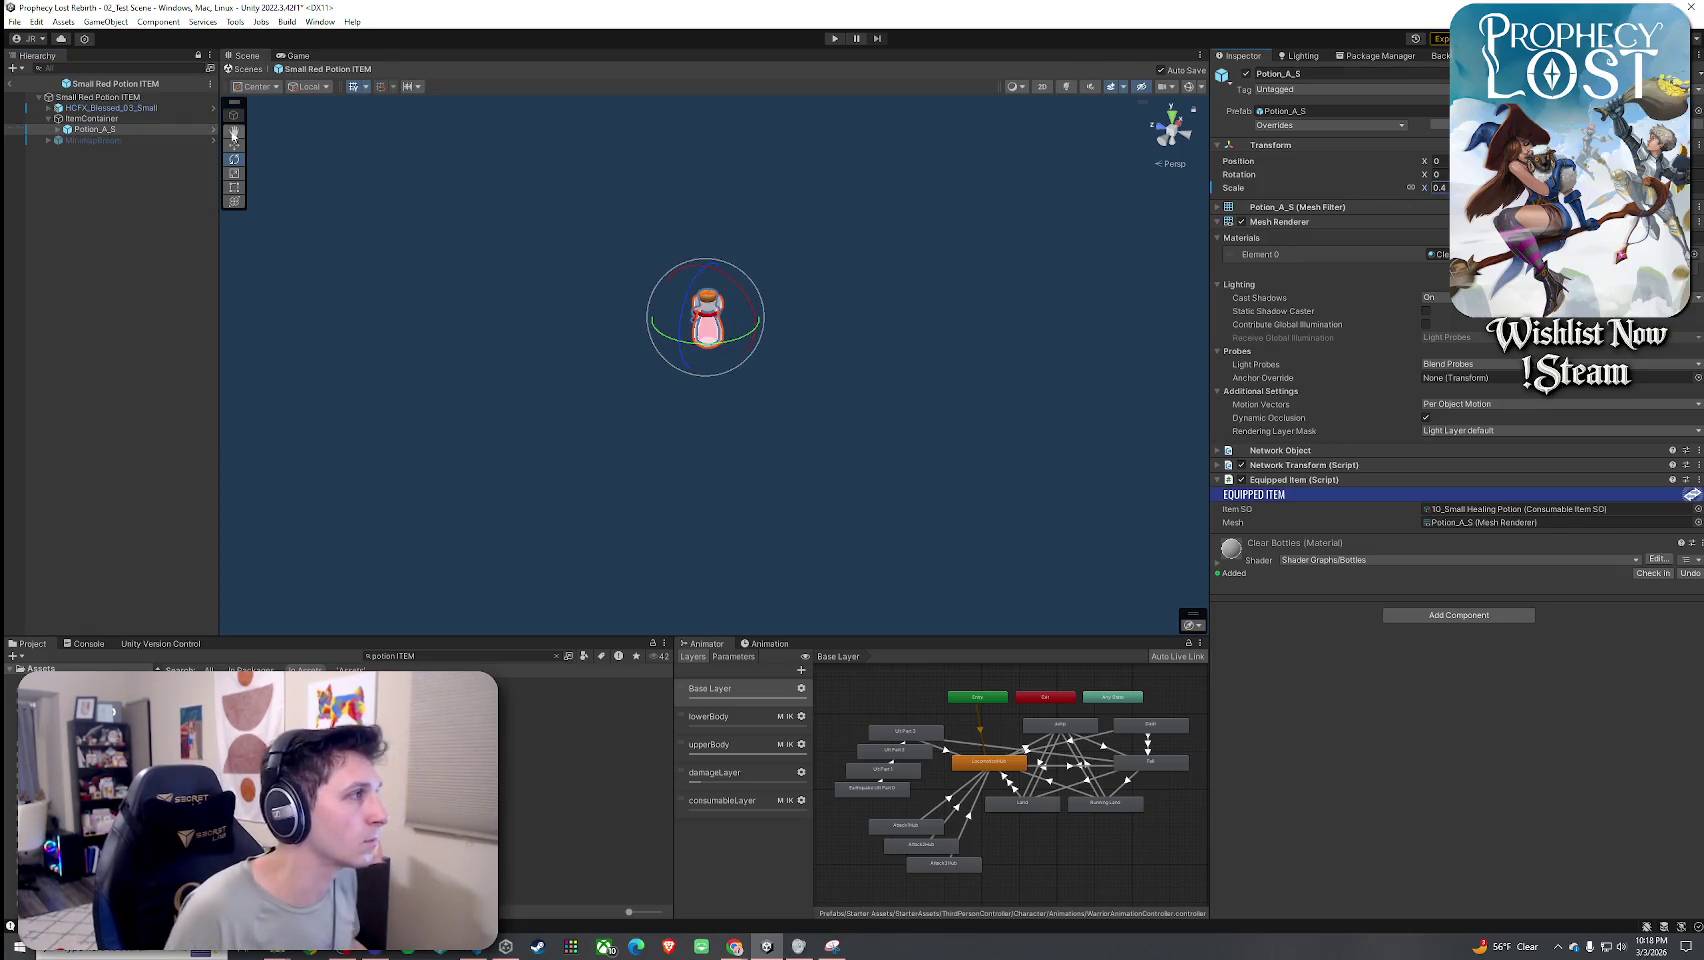
left_click(153, 99)
left_click(110, 108)
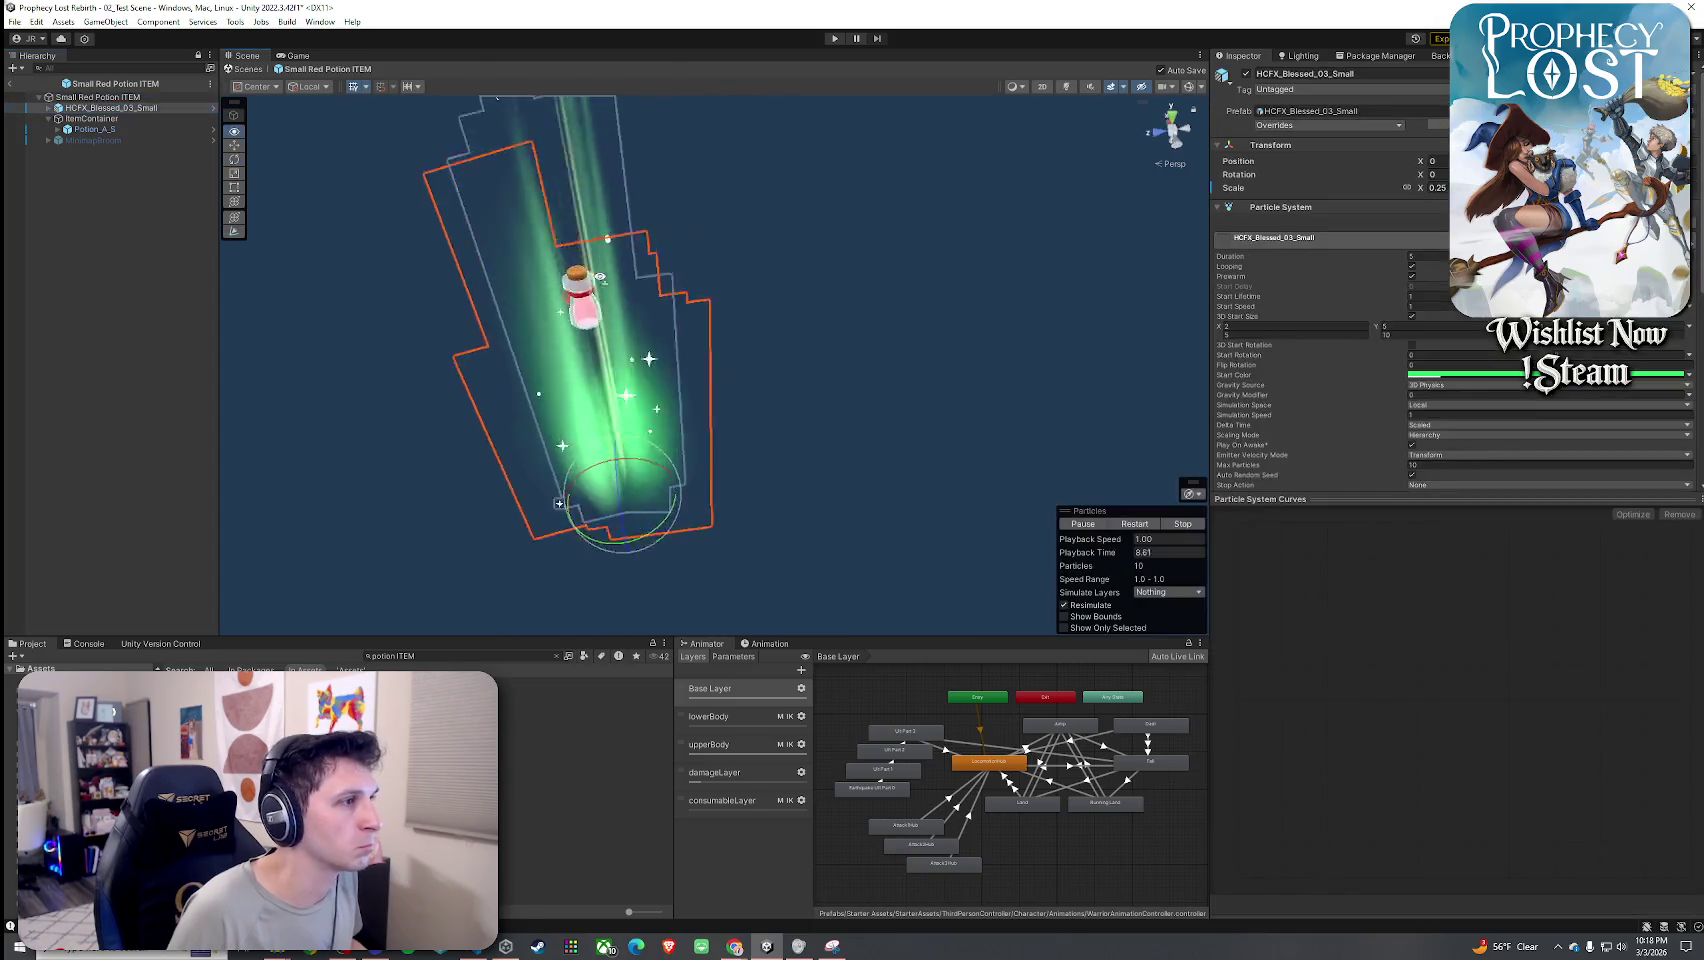
left_click_drag(821, 198, 760, 240)
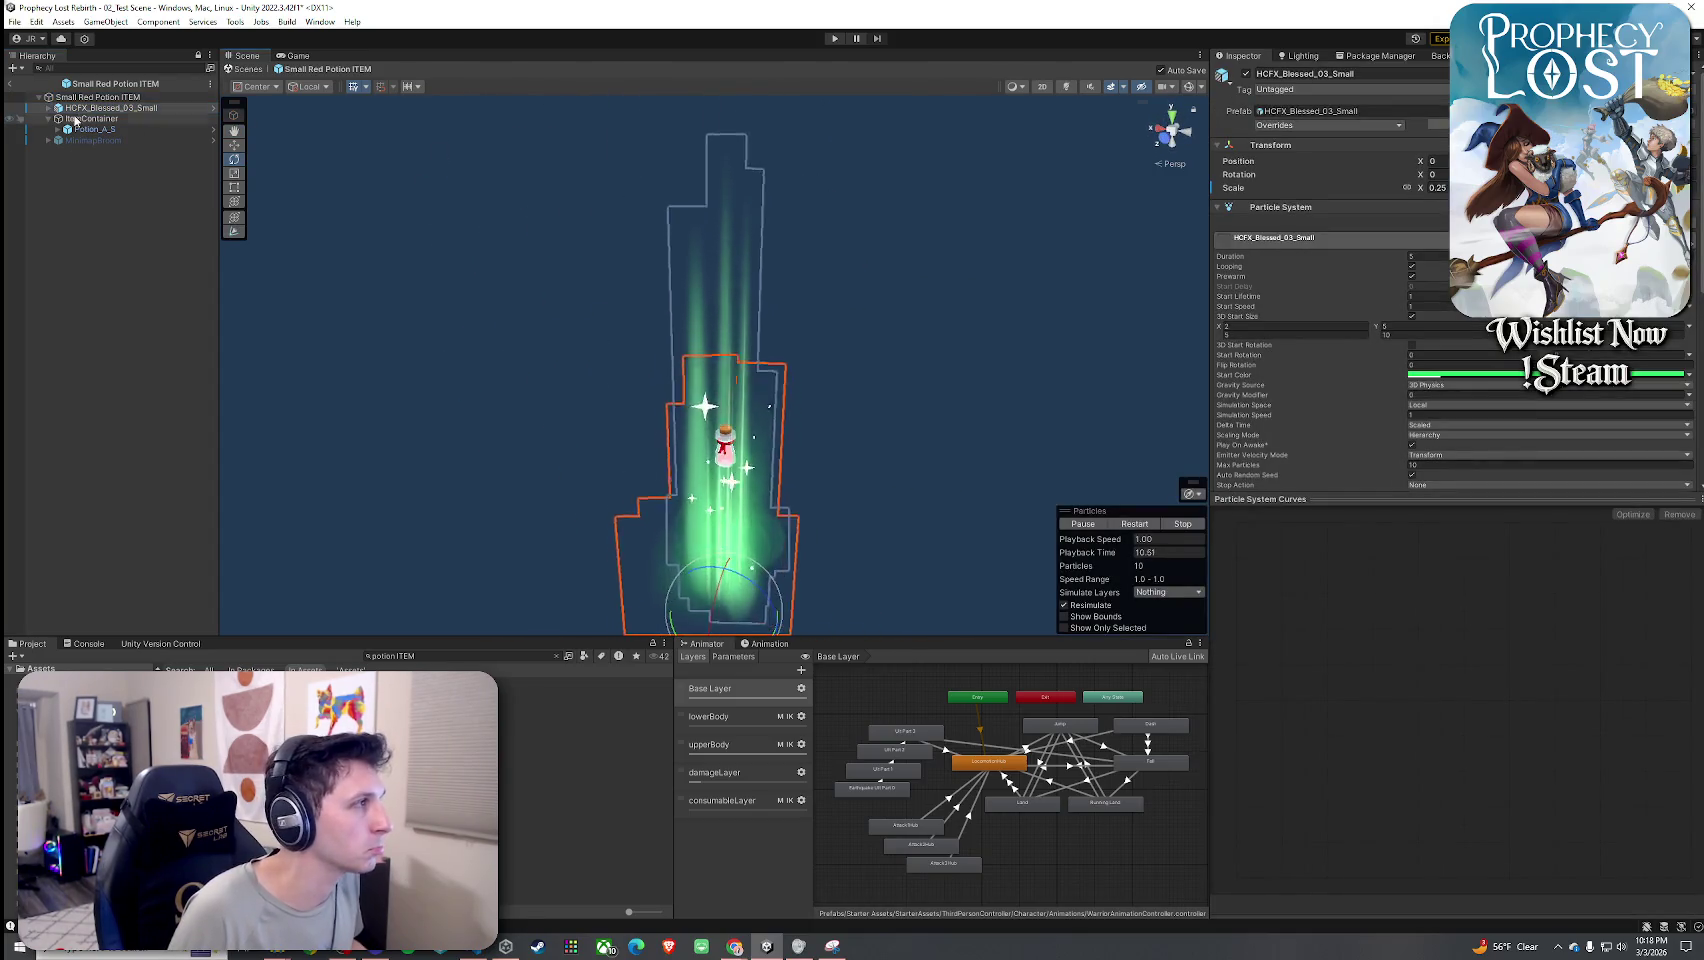
left_click(100, 129)
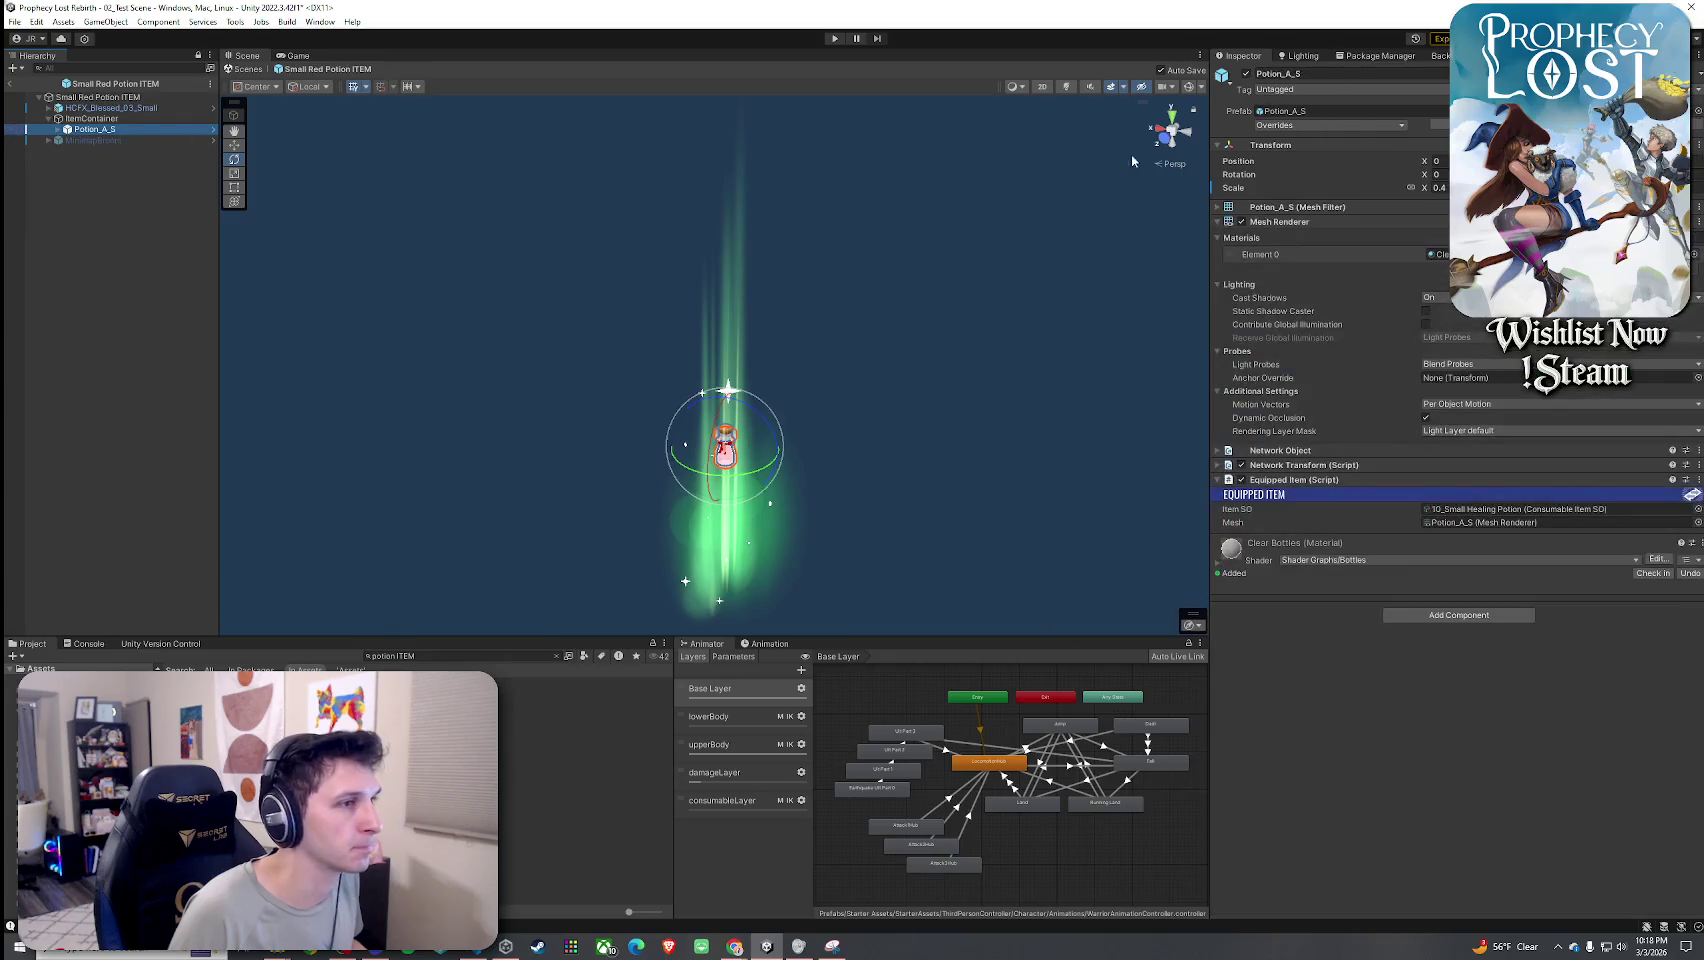
left_click_drag(905, 300, 891, 310)
Reopen Small Red Potion ITEM, select Potion_A_S, ping its item asset, and view the shared Instagram post.
left_click(247, 68)
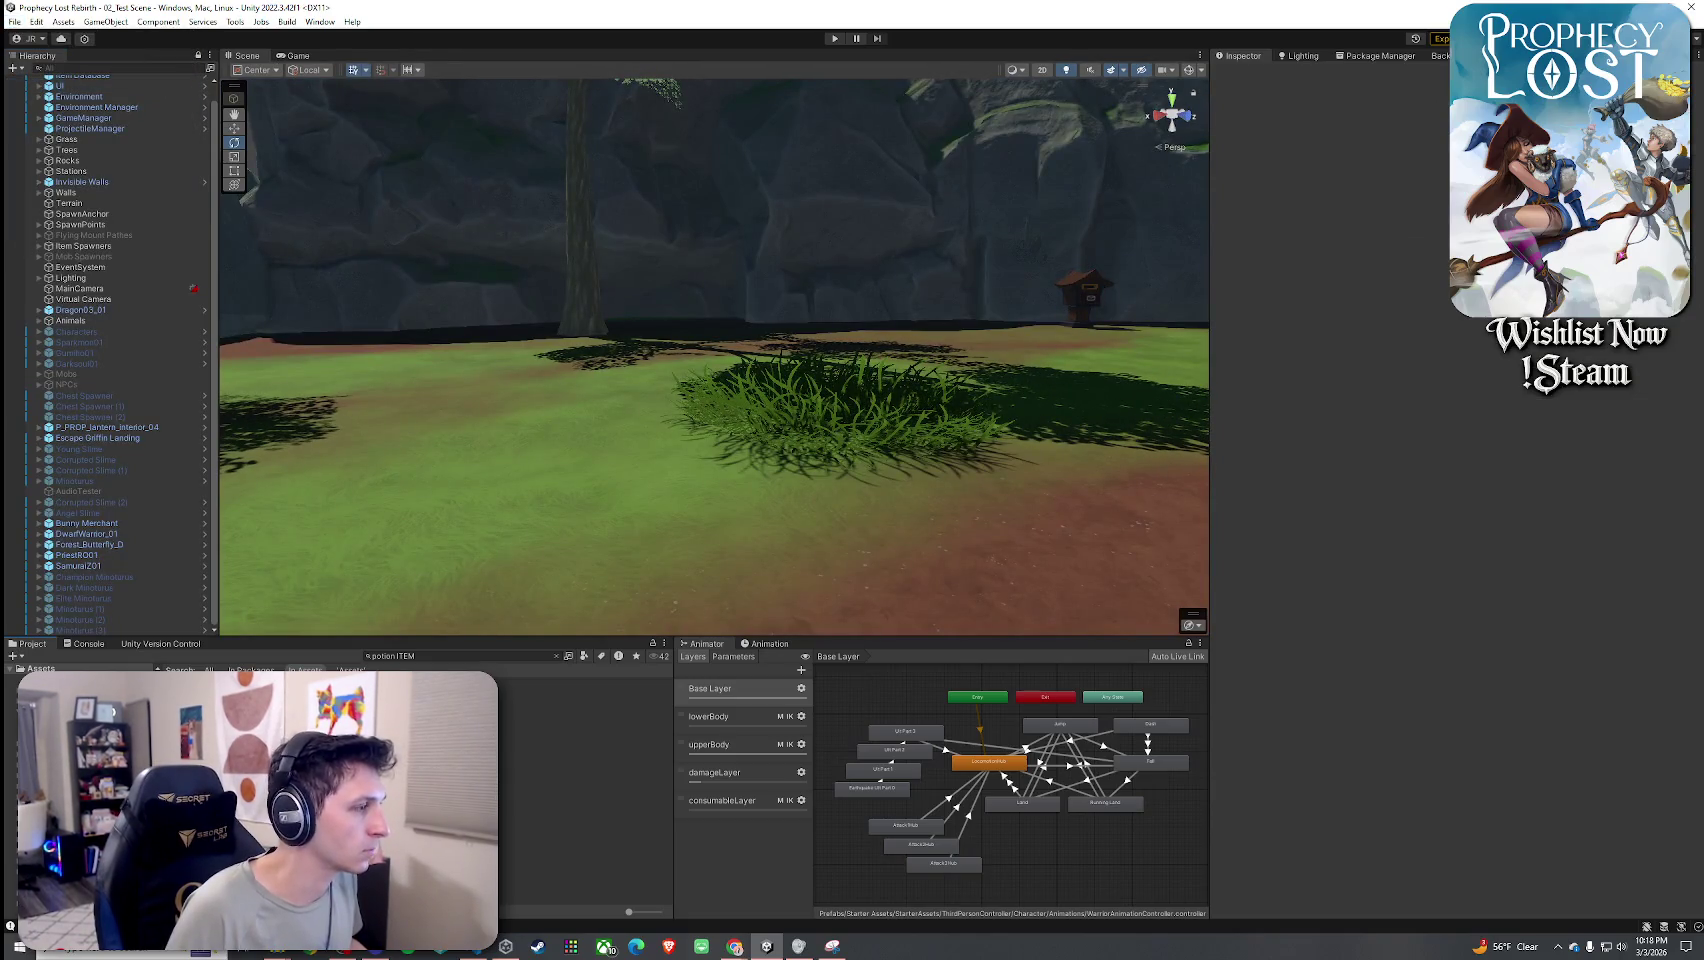
left_click(585, 682)
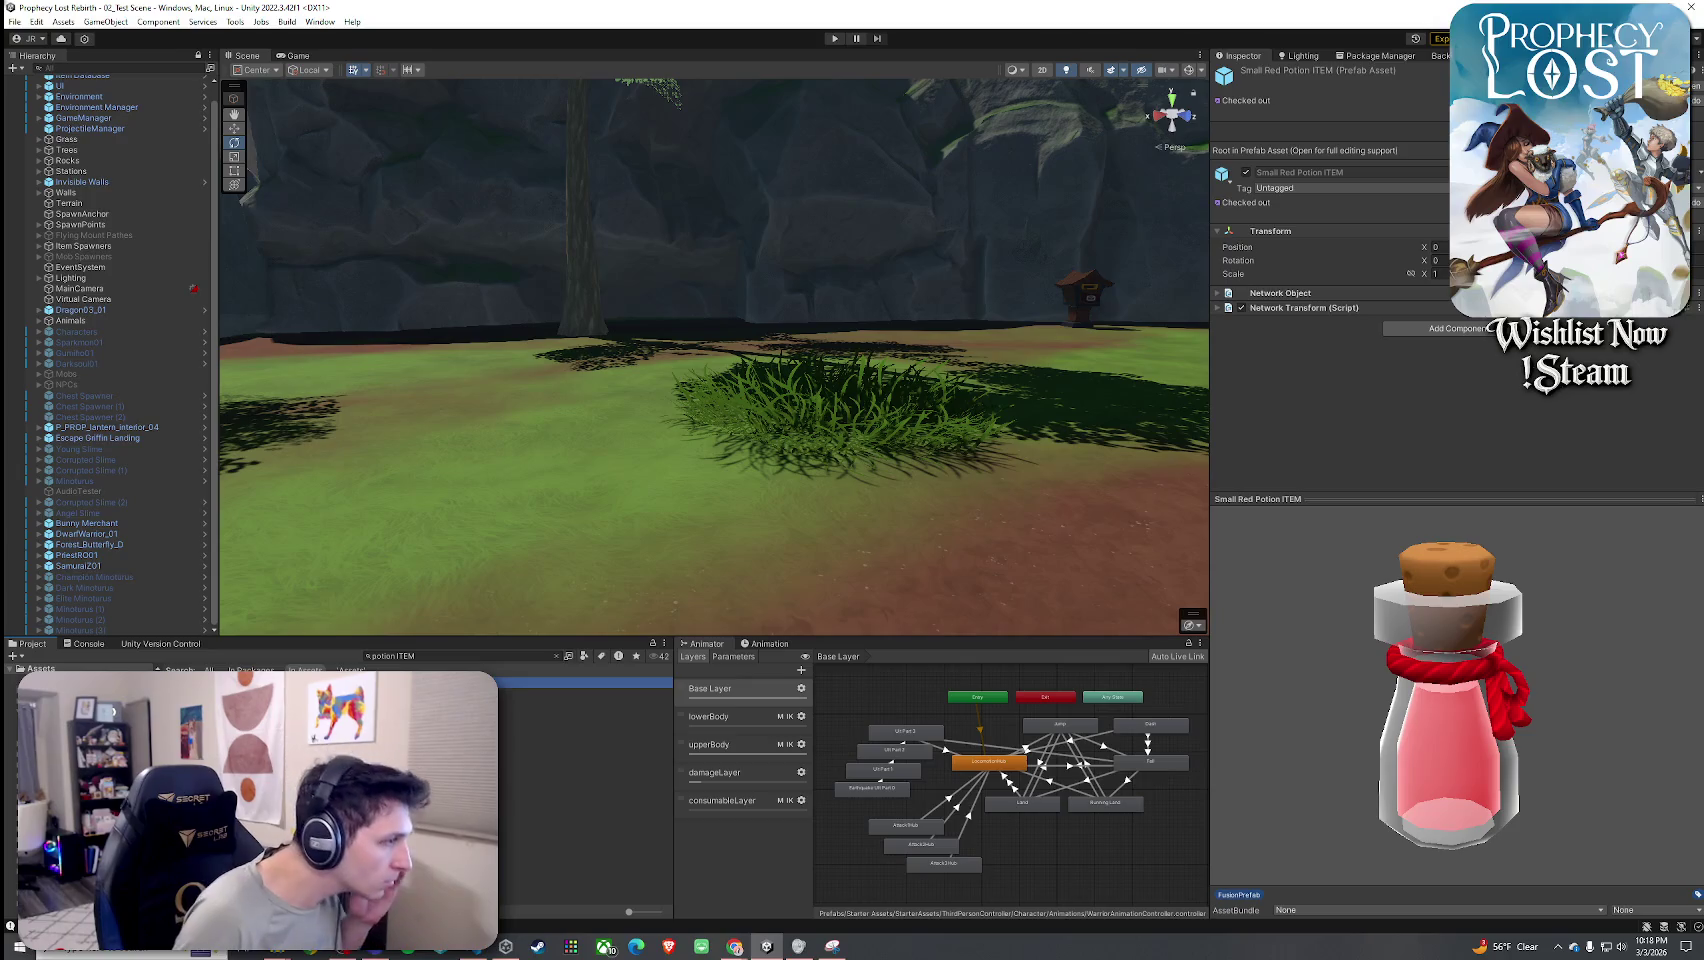
double_click(585, 682)
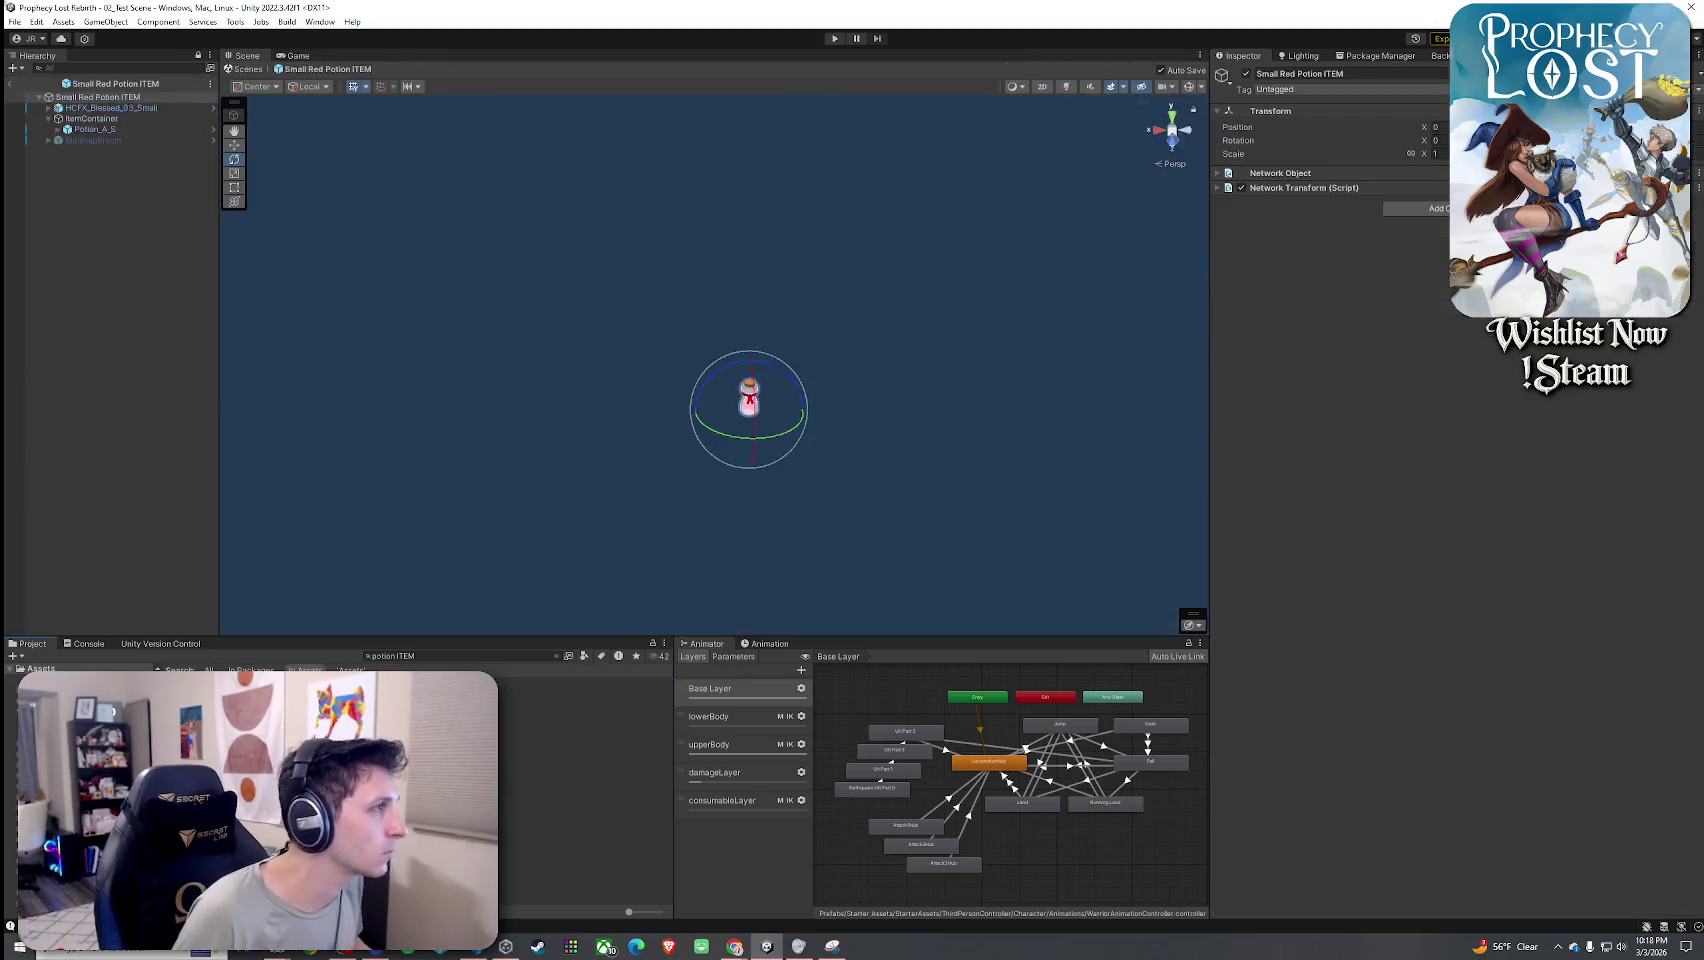
left_click(91, 129)
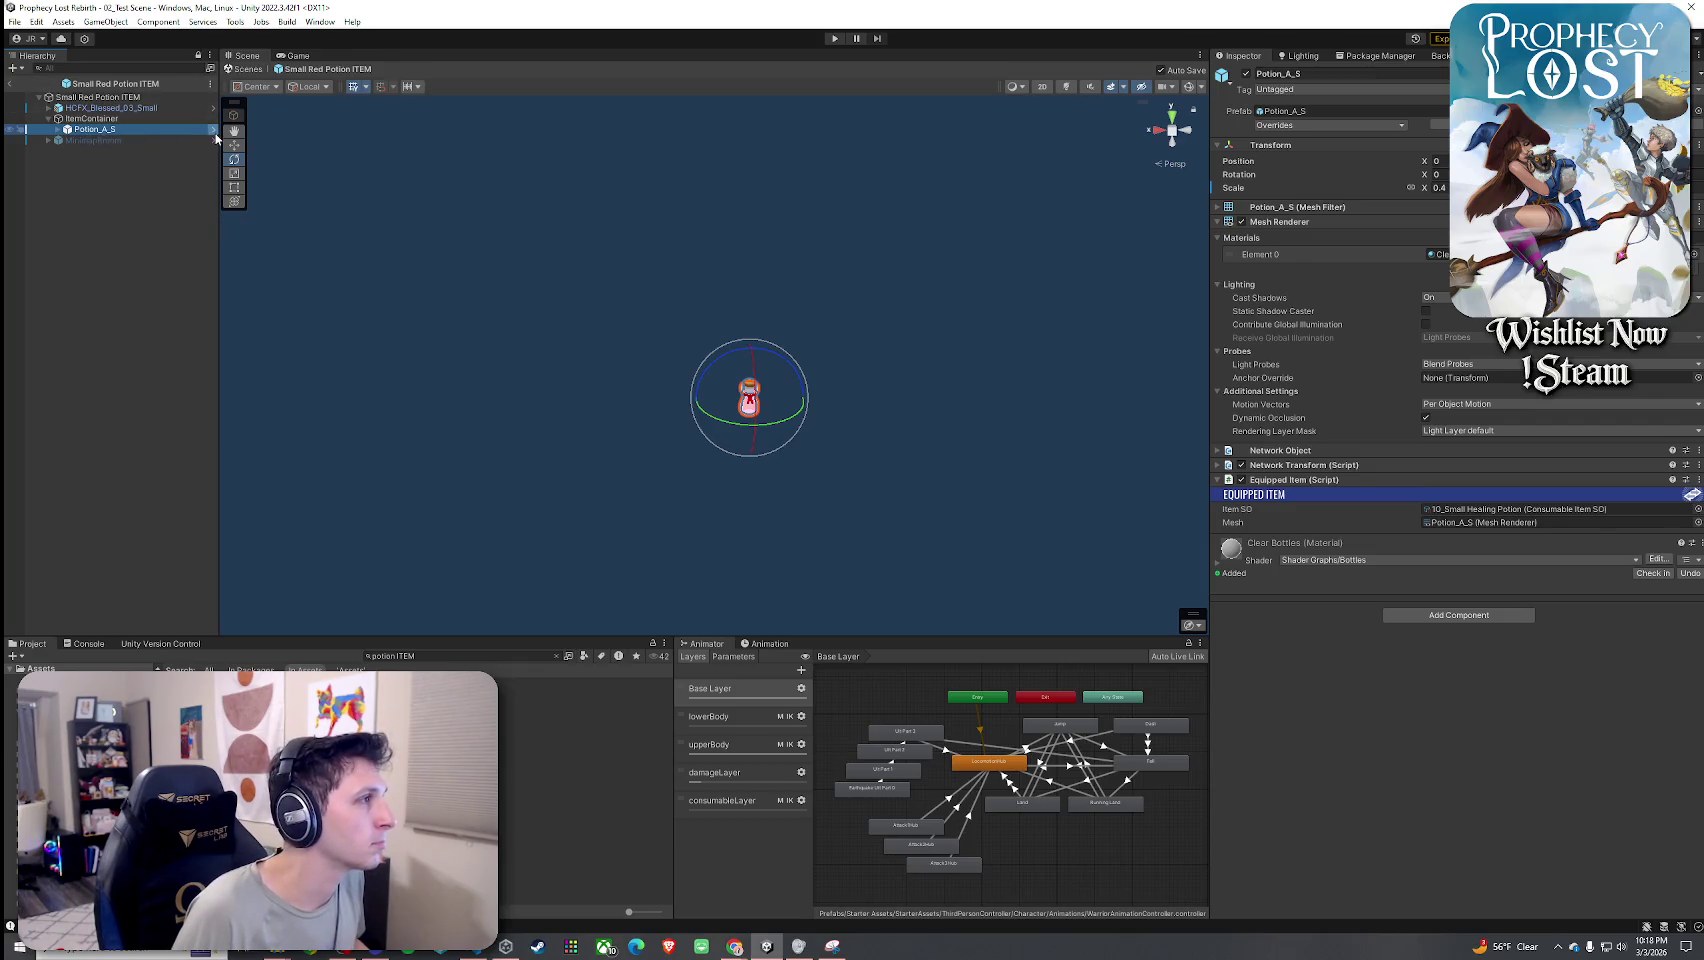
left_click(213, 131)
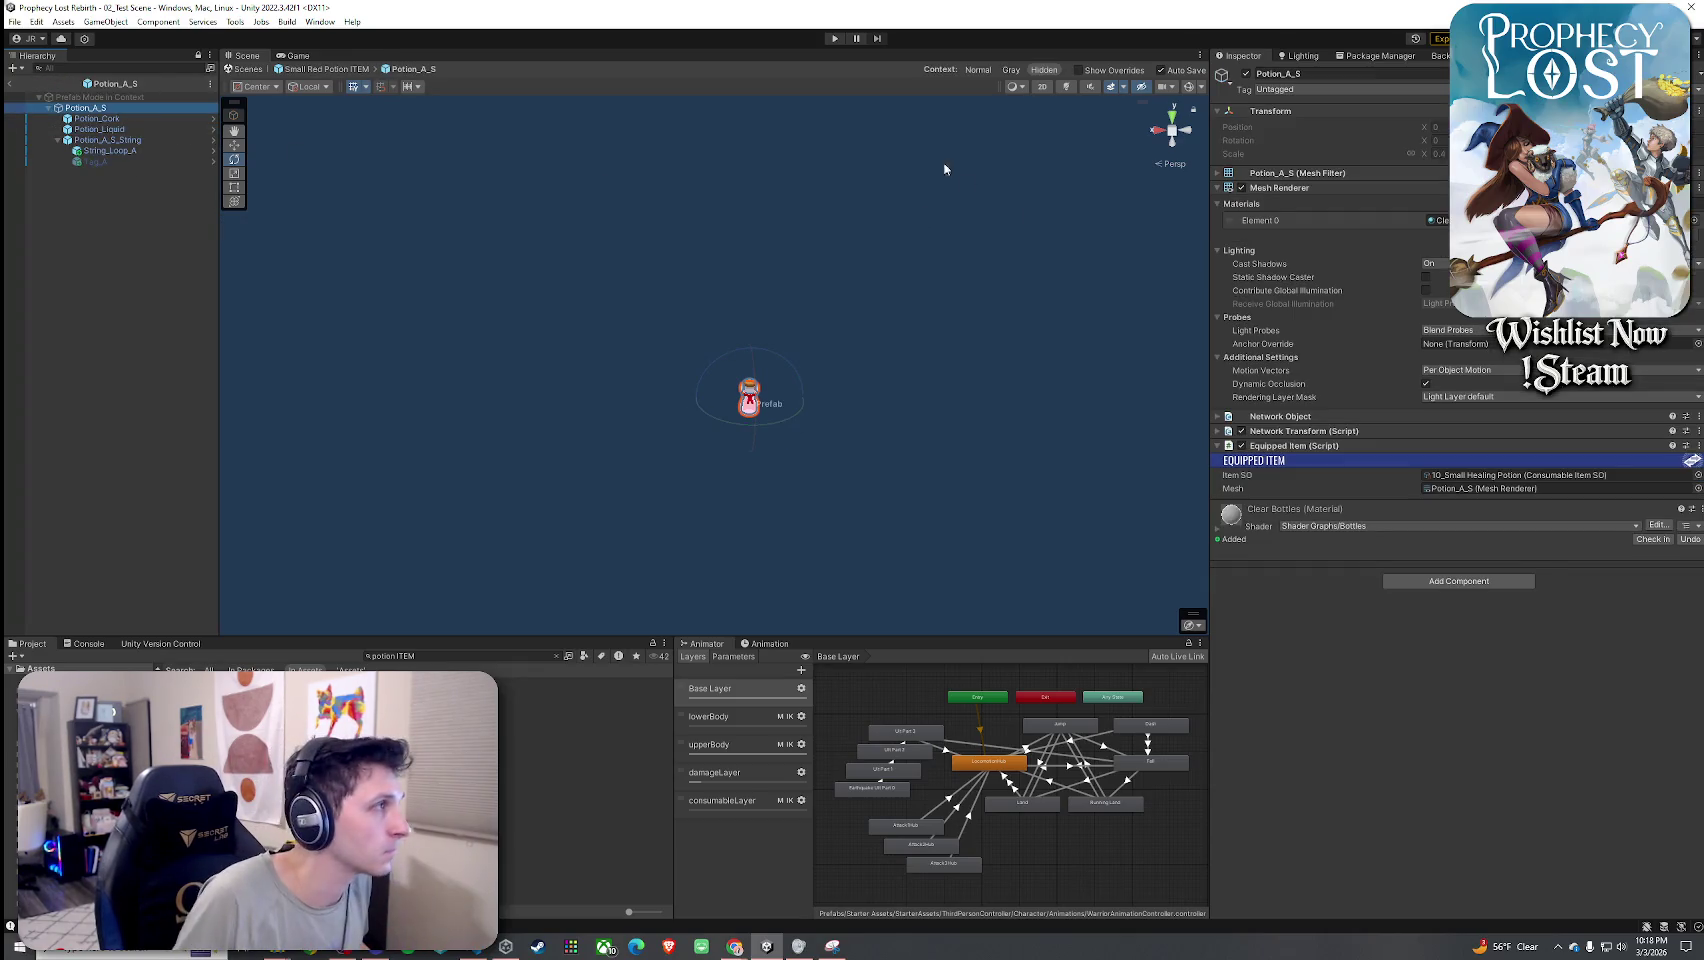
left_click(11, 86)
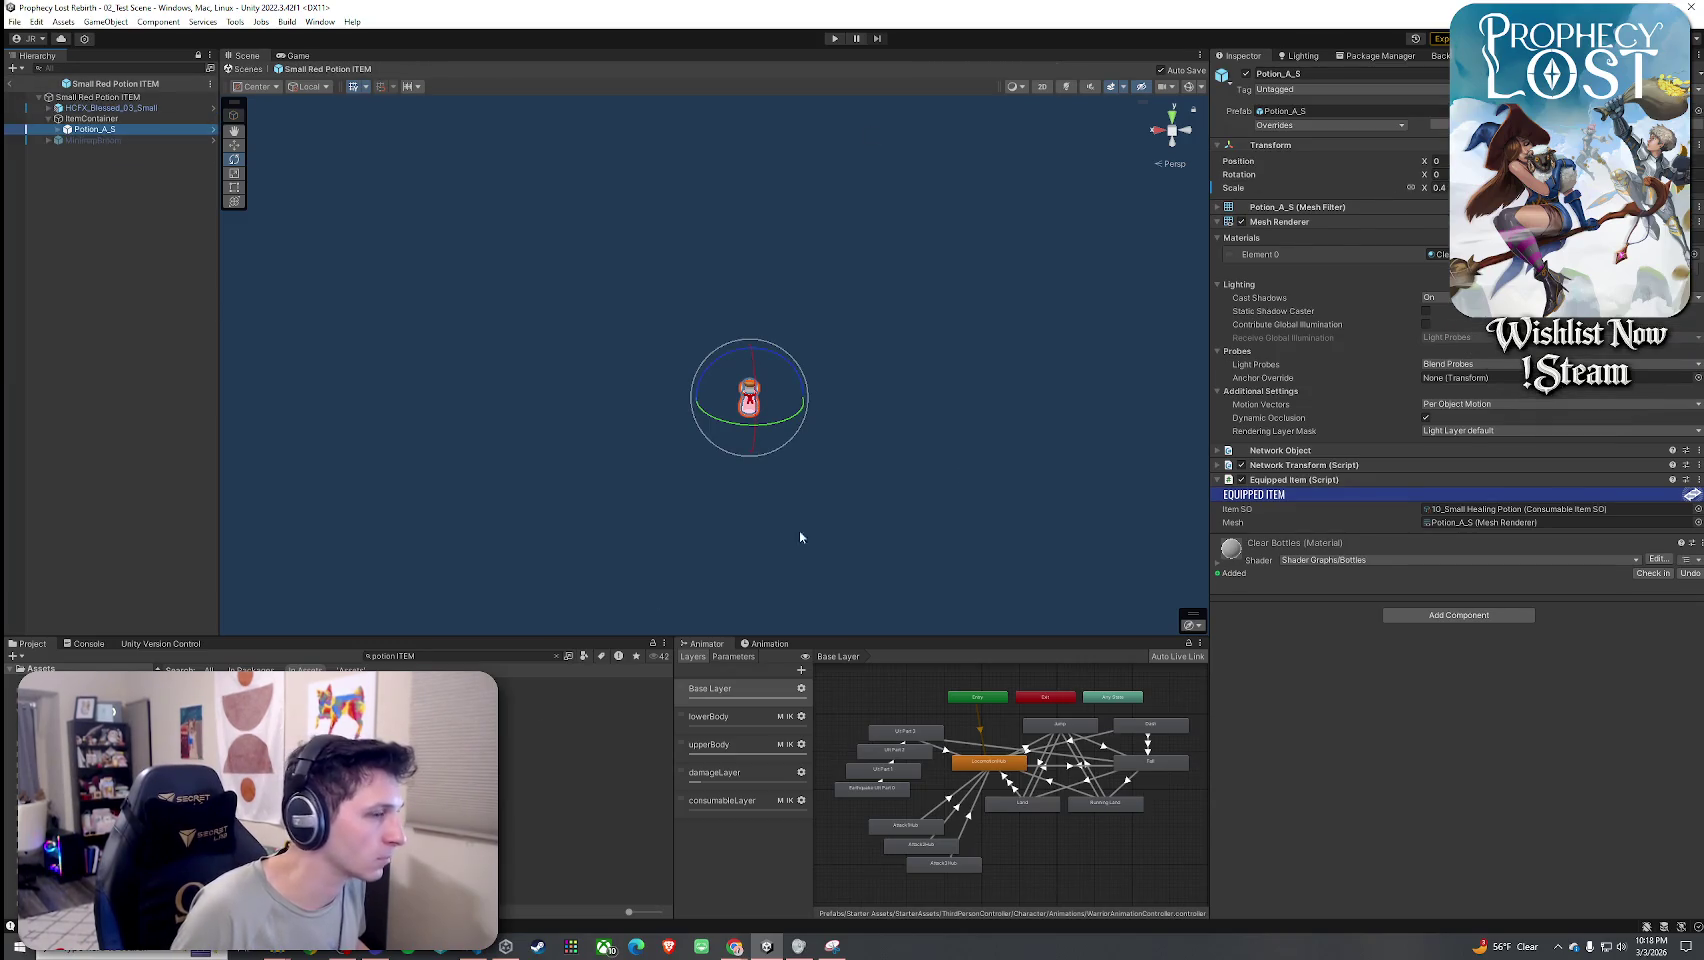
left_click(1483, 510)
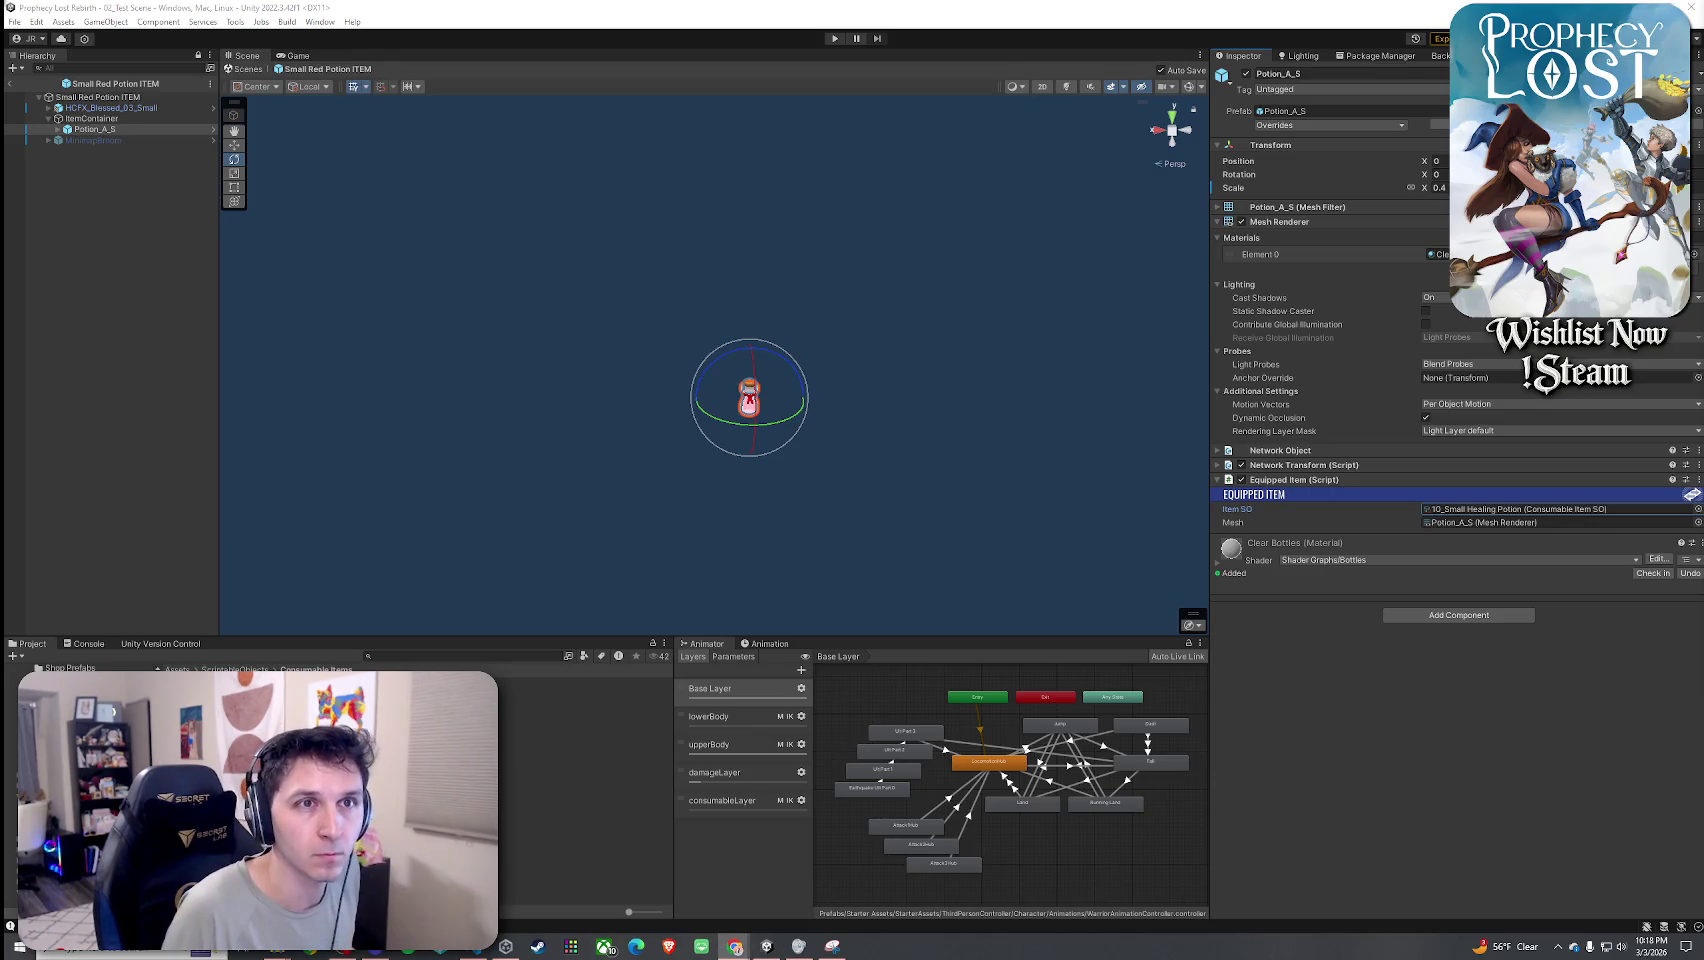
left_click(734, 946)
left_click(1408, 326)
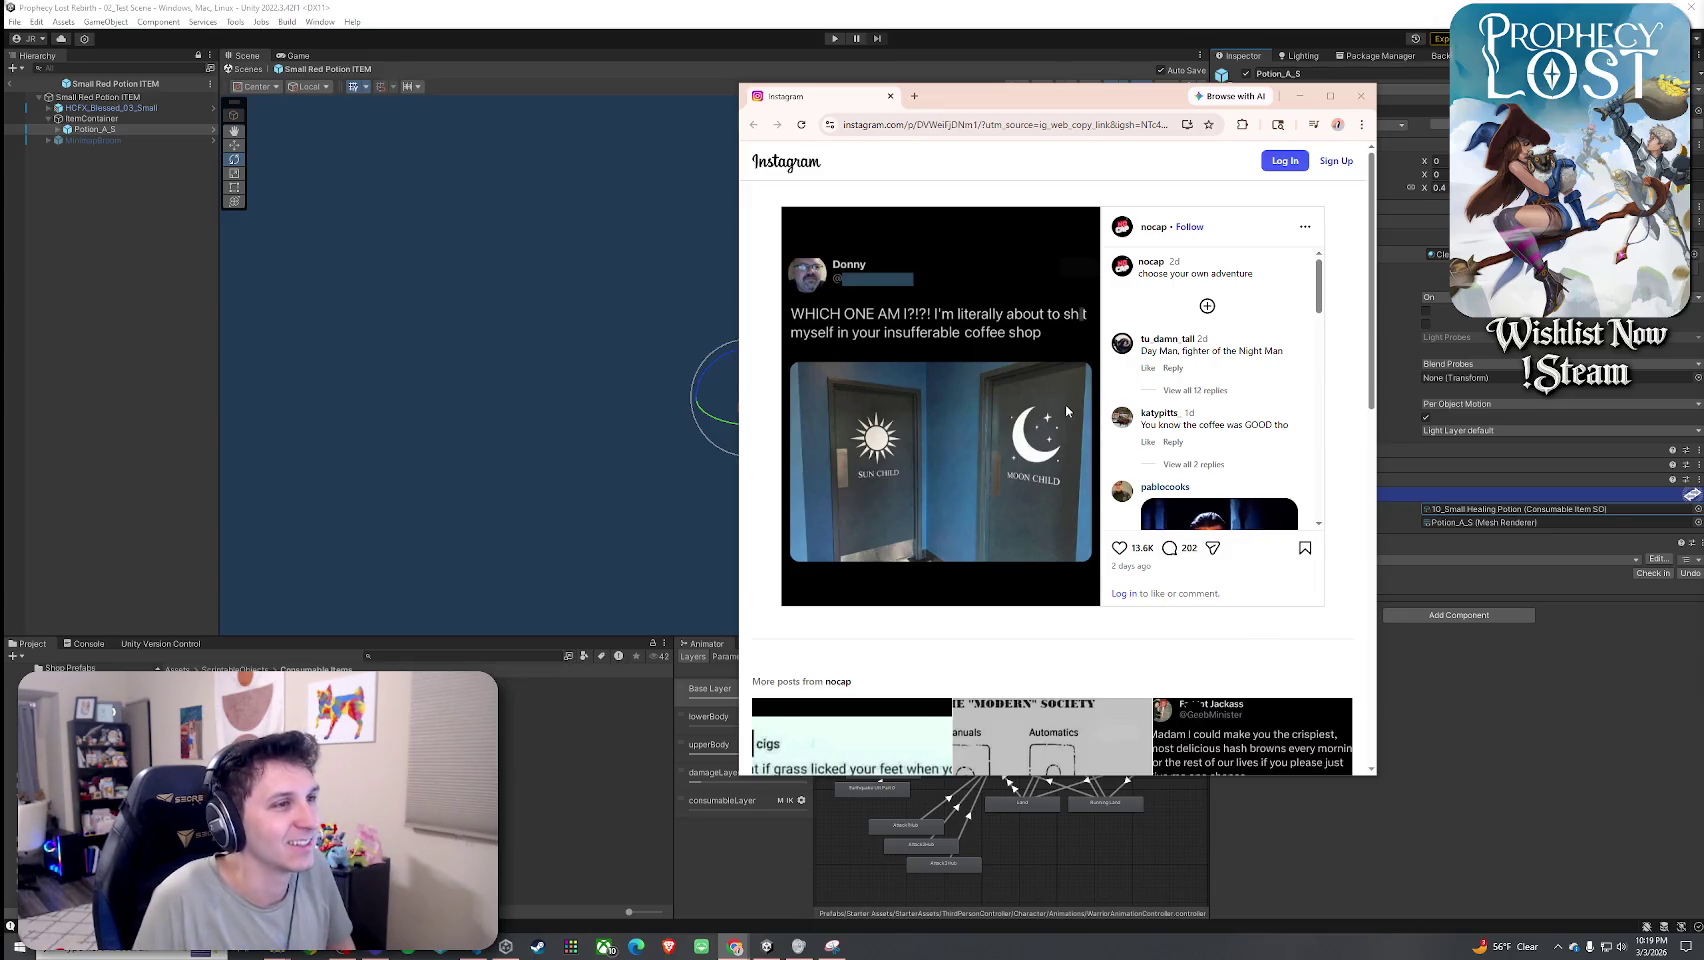
Close the Chrome window showing the Instagram post to return to Unity.
left_click(1360, 96)
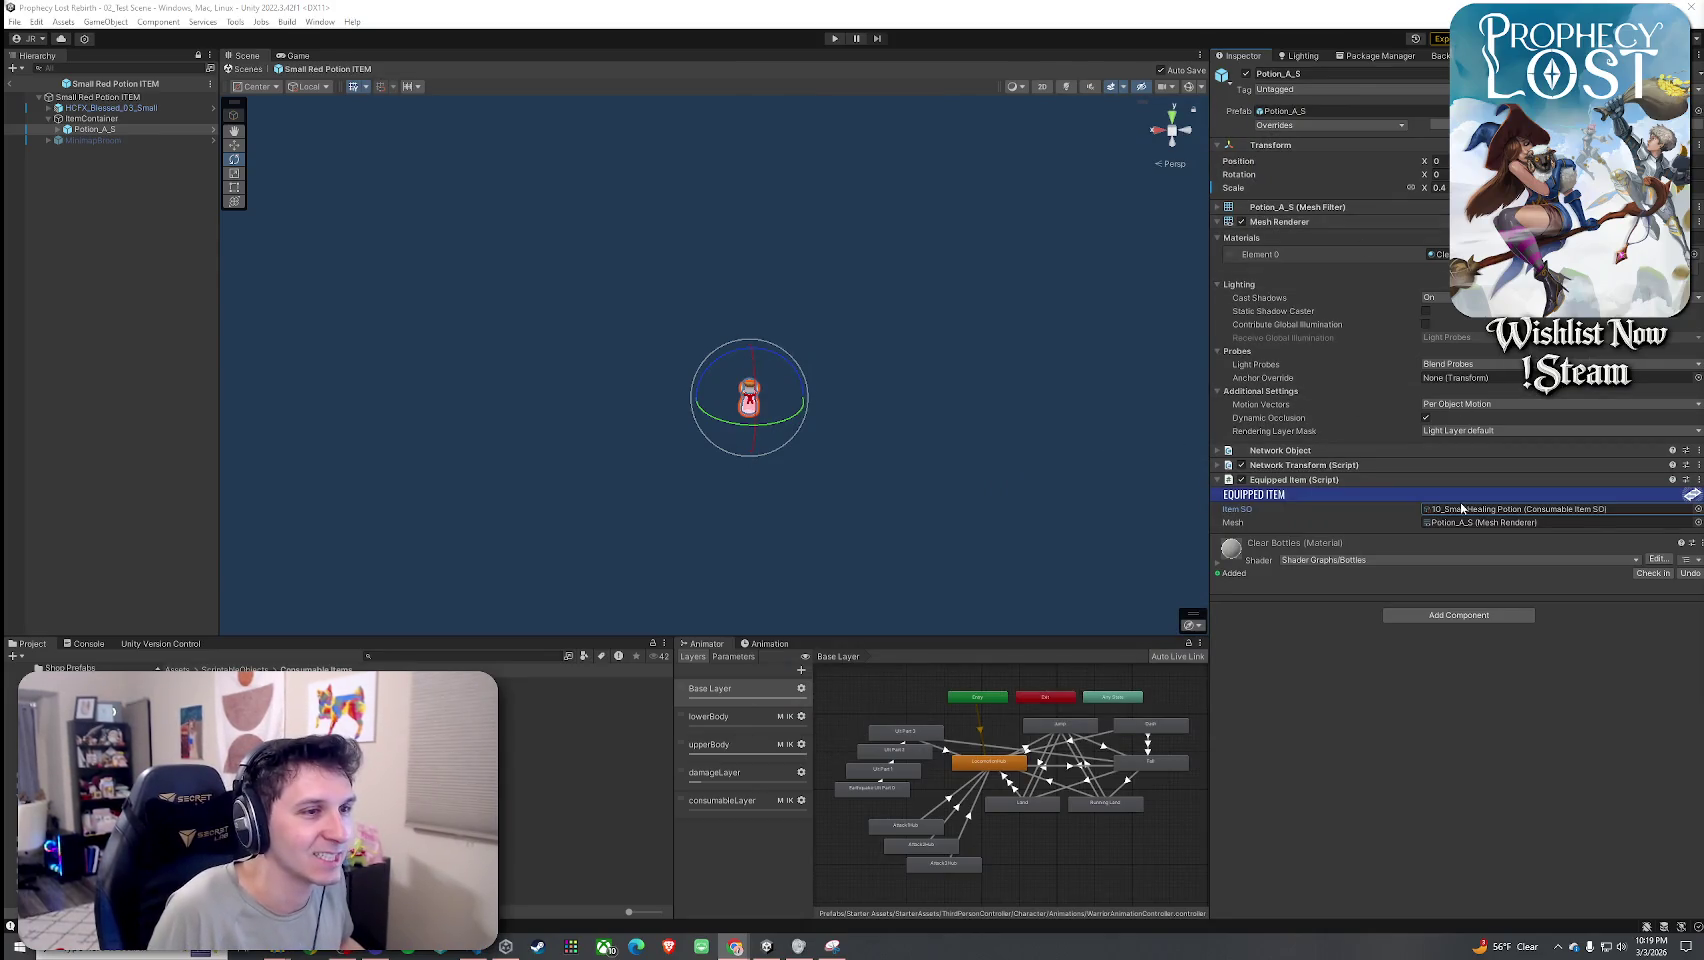
Edit the 10_Small Healing Potion's Equip Position and Rotation (X about 87), then exit prefab mode.
double_click(1520, 509)
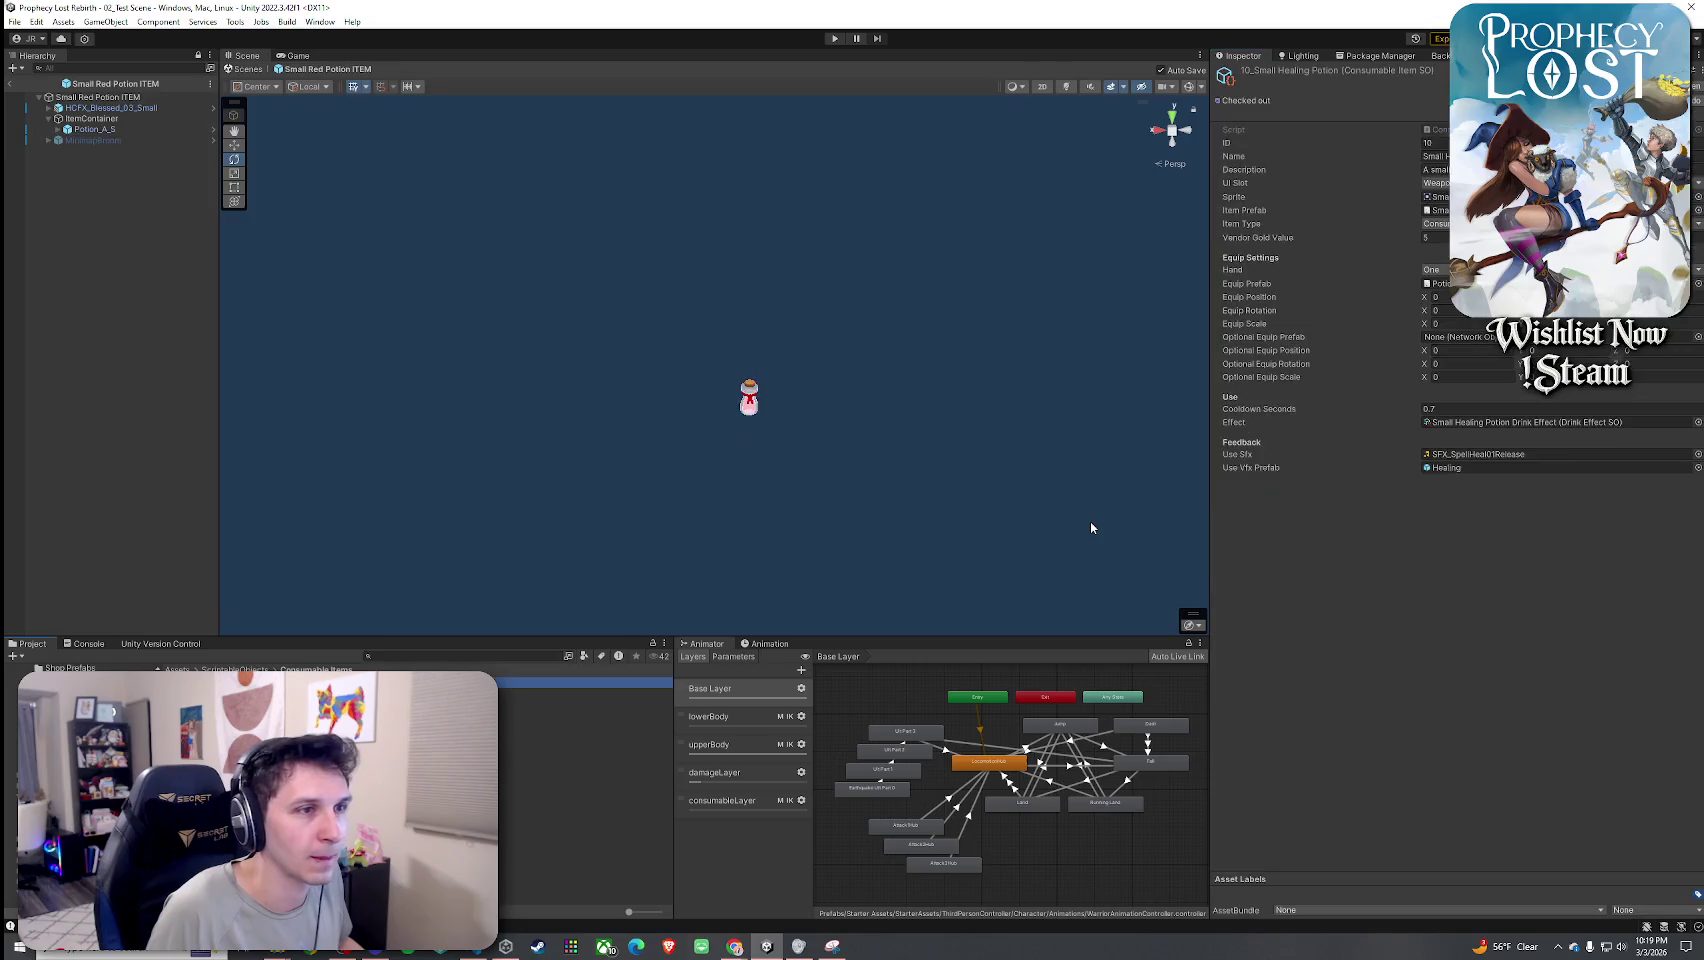
left_click(1440, 297)
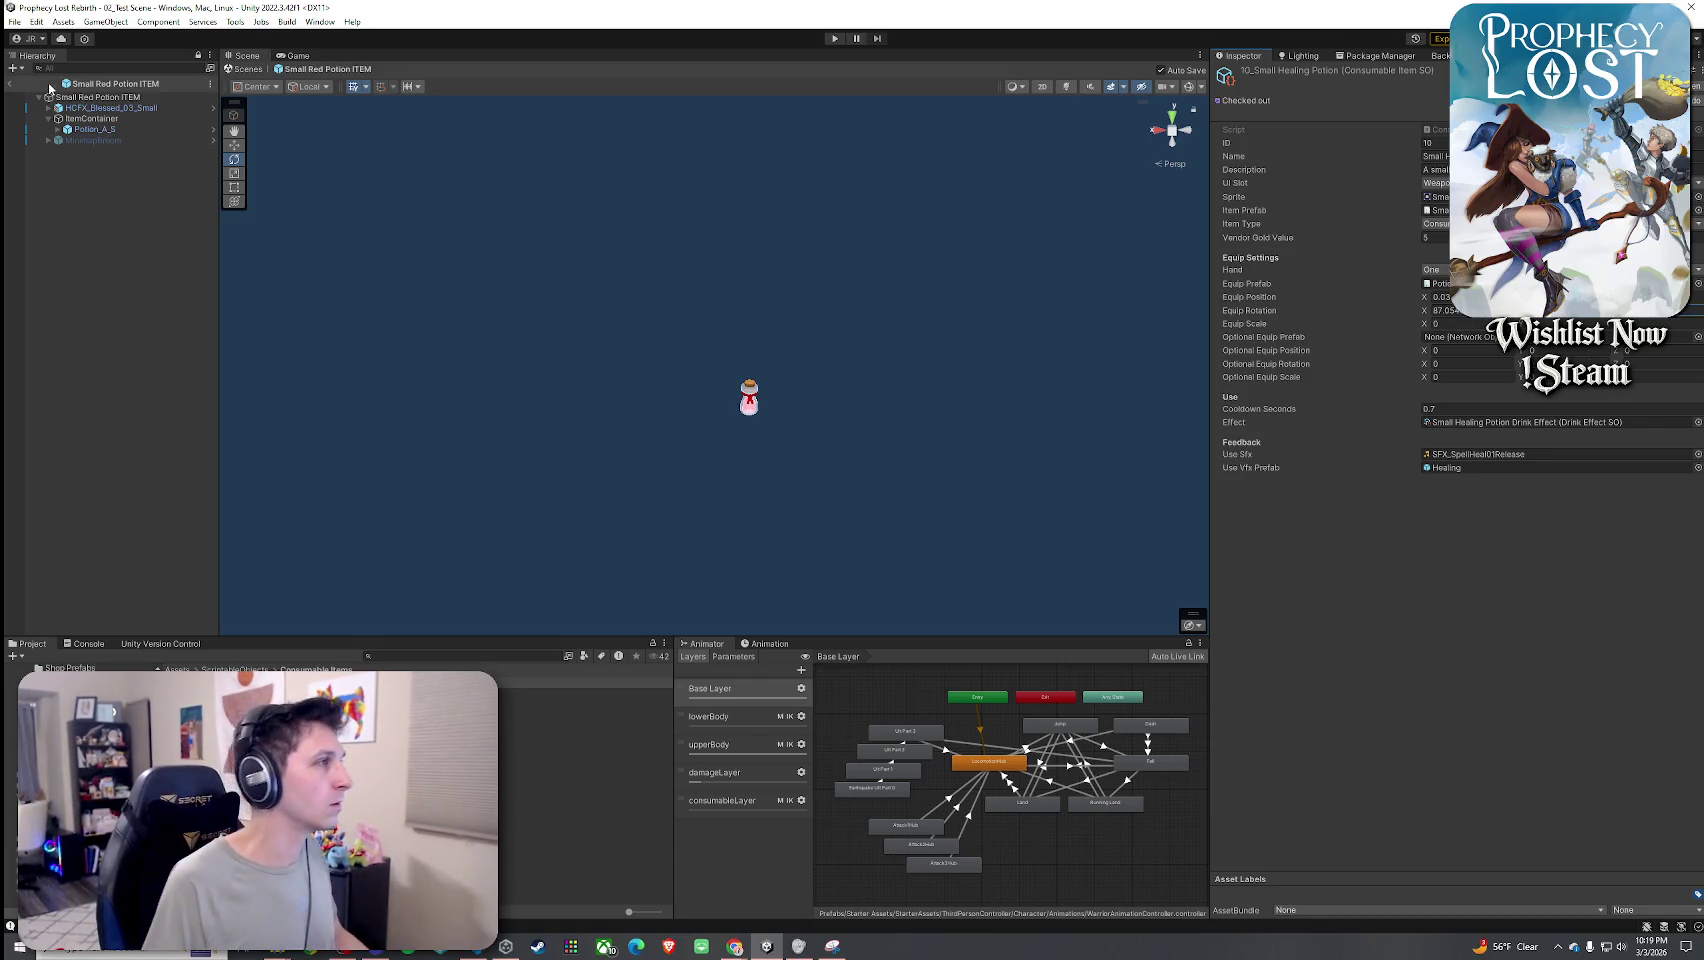
left_click(10, 83)
left_click(15, 21)
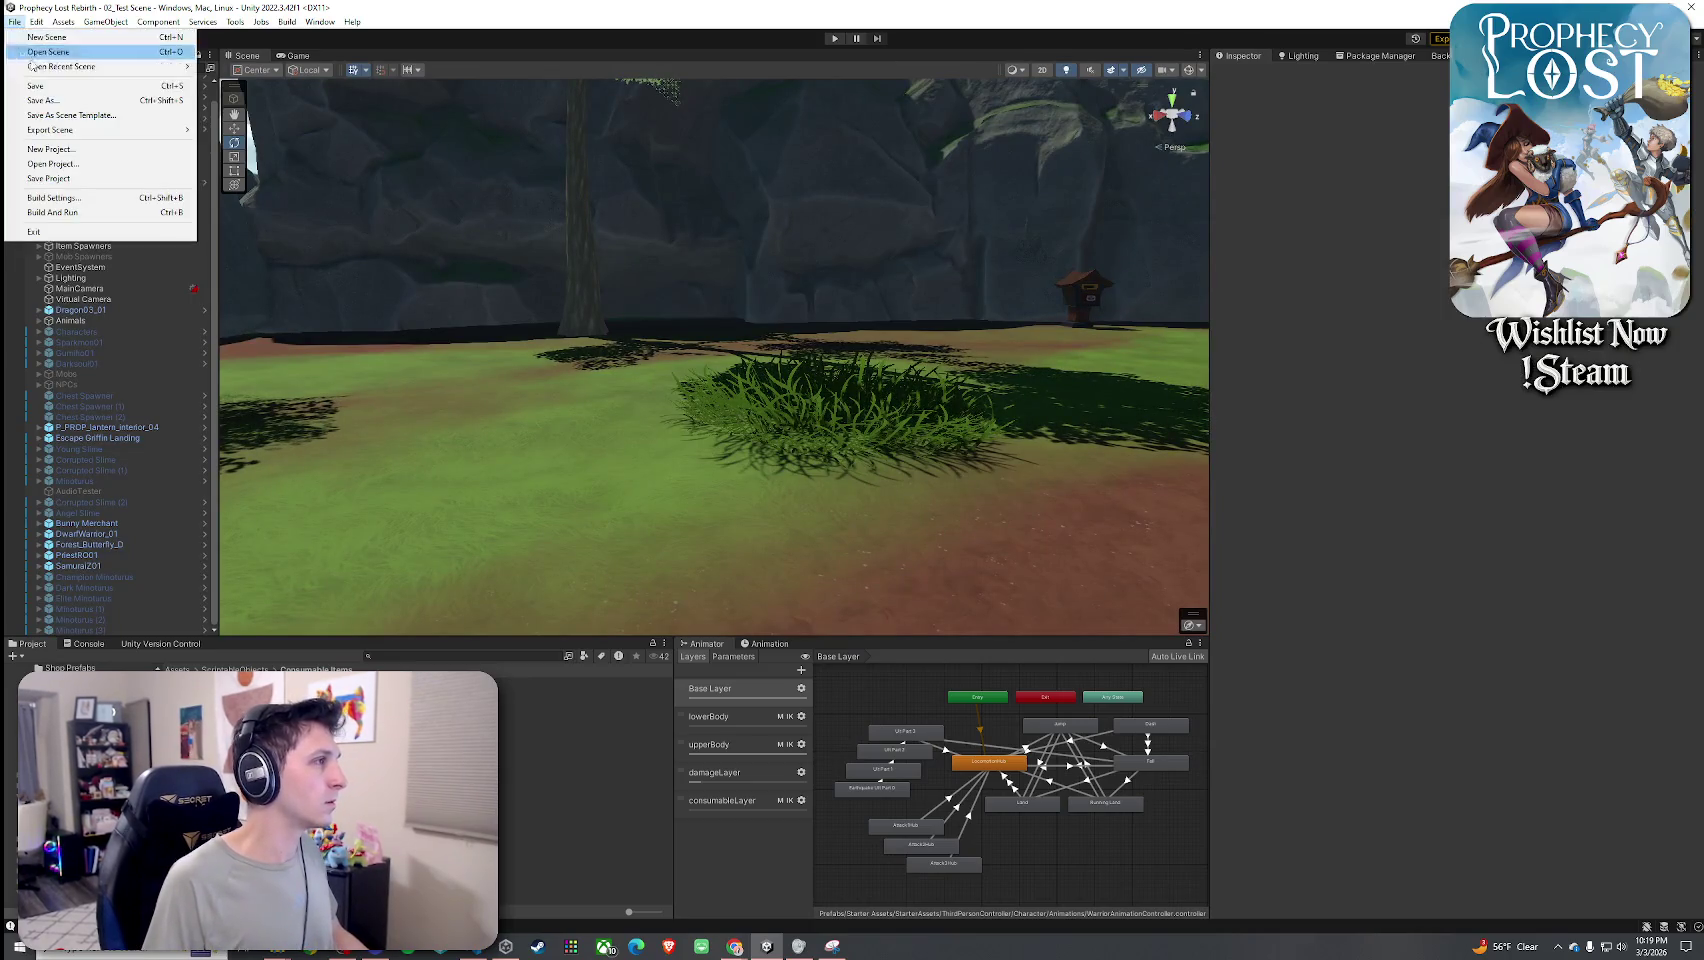
Enter Play mode with Ctrl+P and click START GAME to spawn the character.
key("ctrl+p")
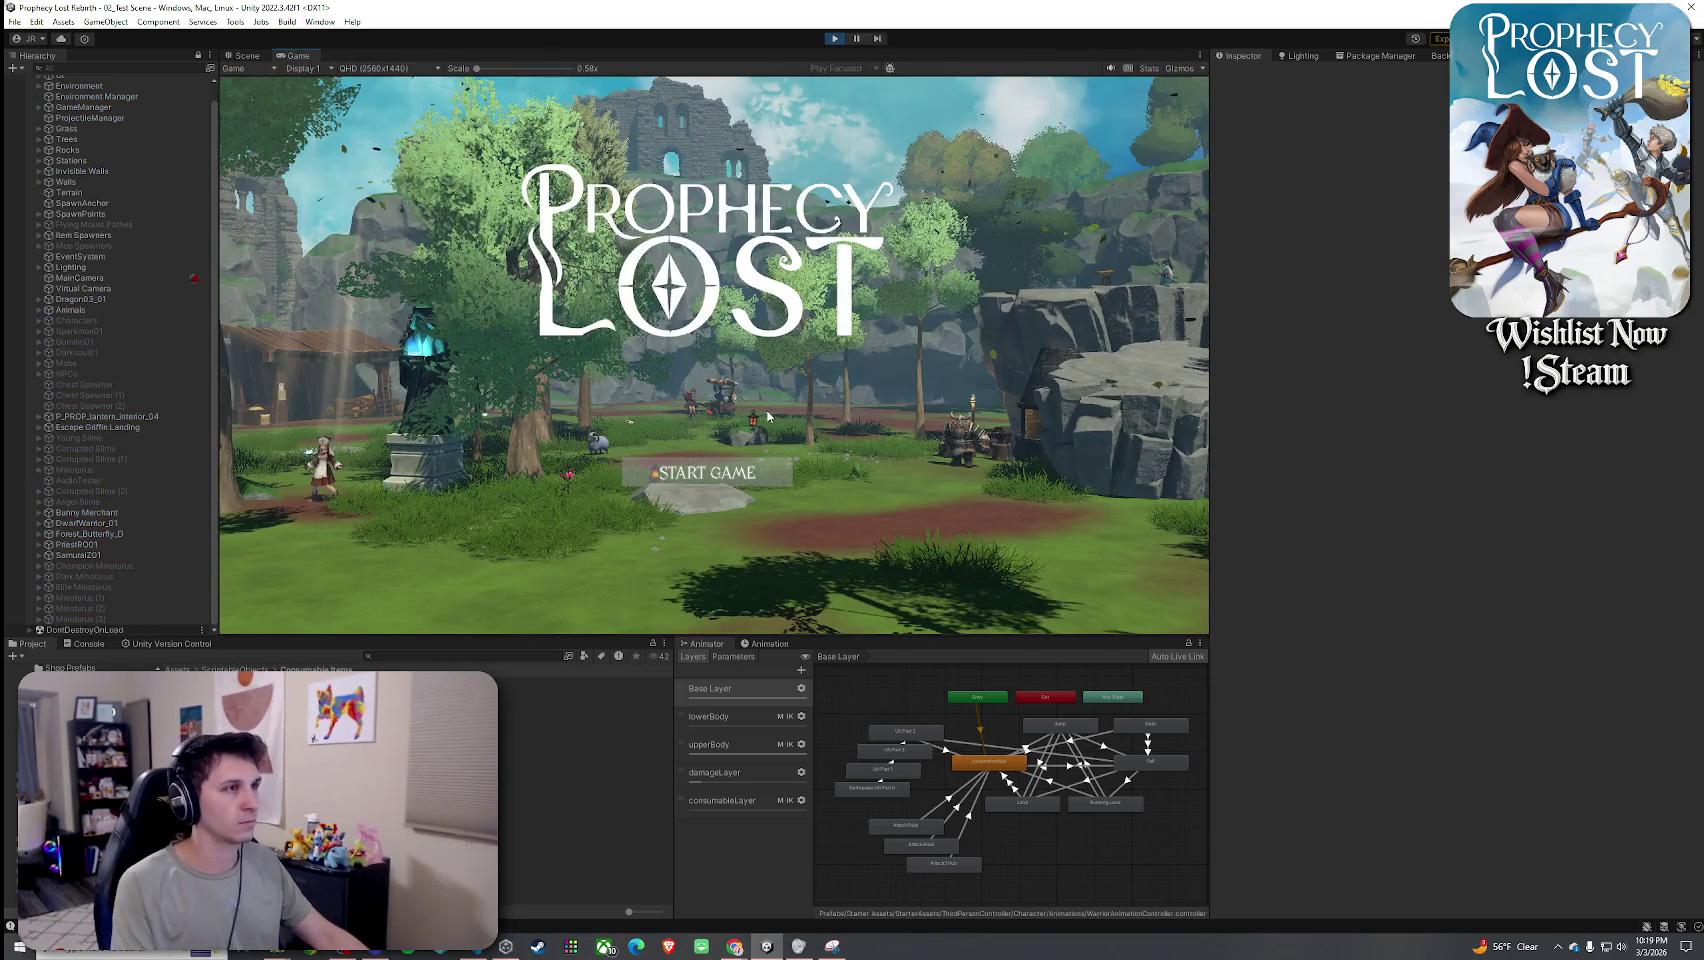
left_click(750, 472)
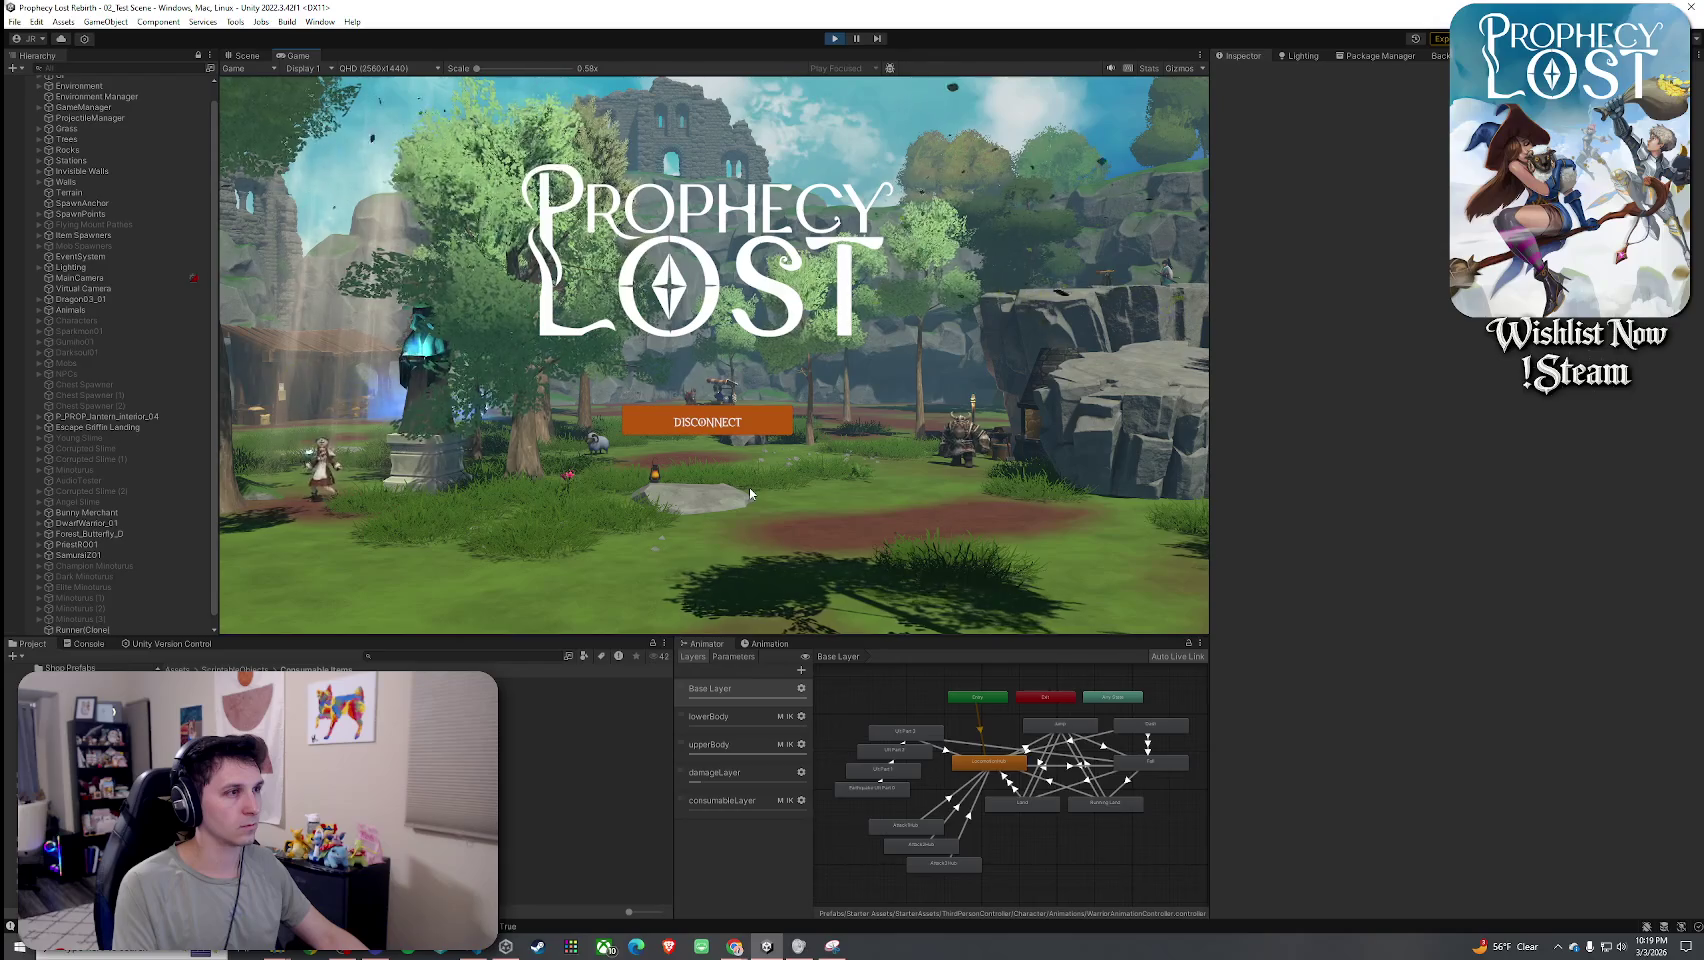
Run the character to the green item beams to collect potions, then check them in the inventory.
key("w")
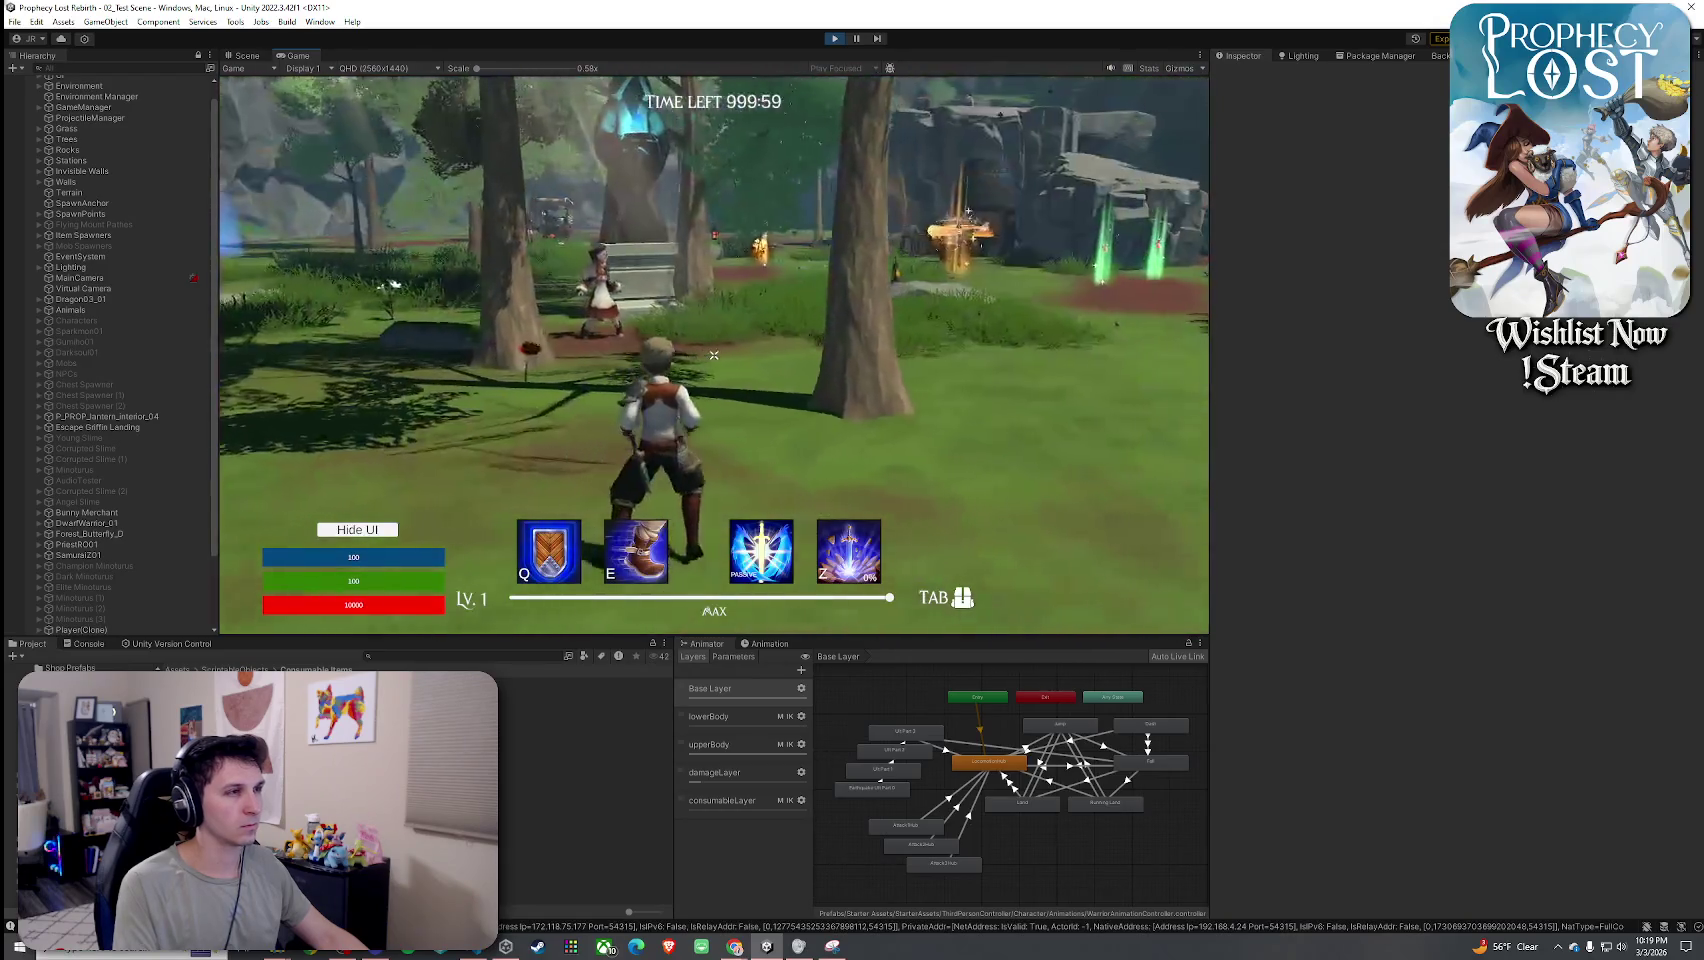
key("w")
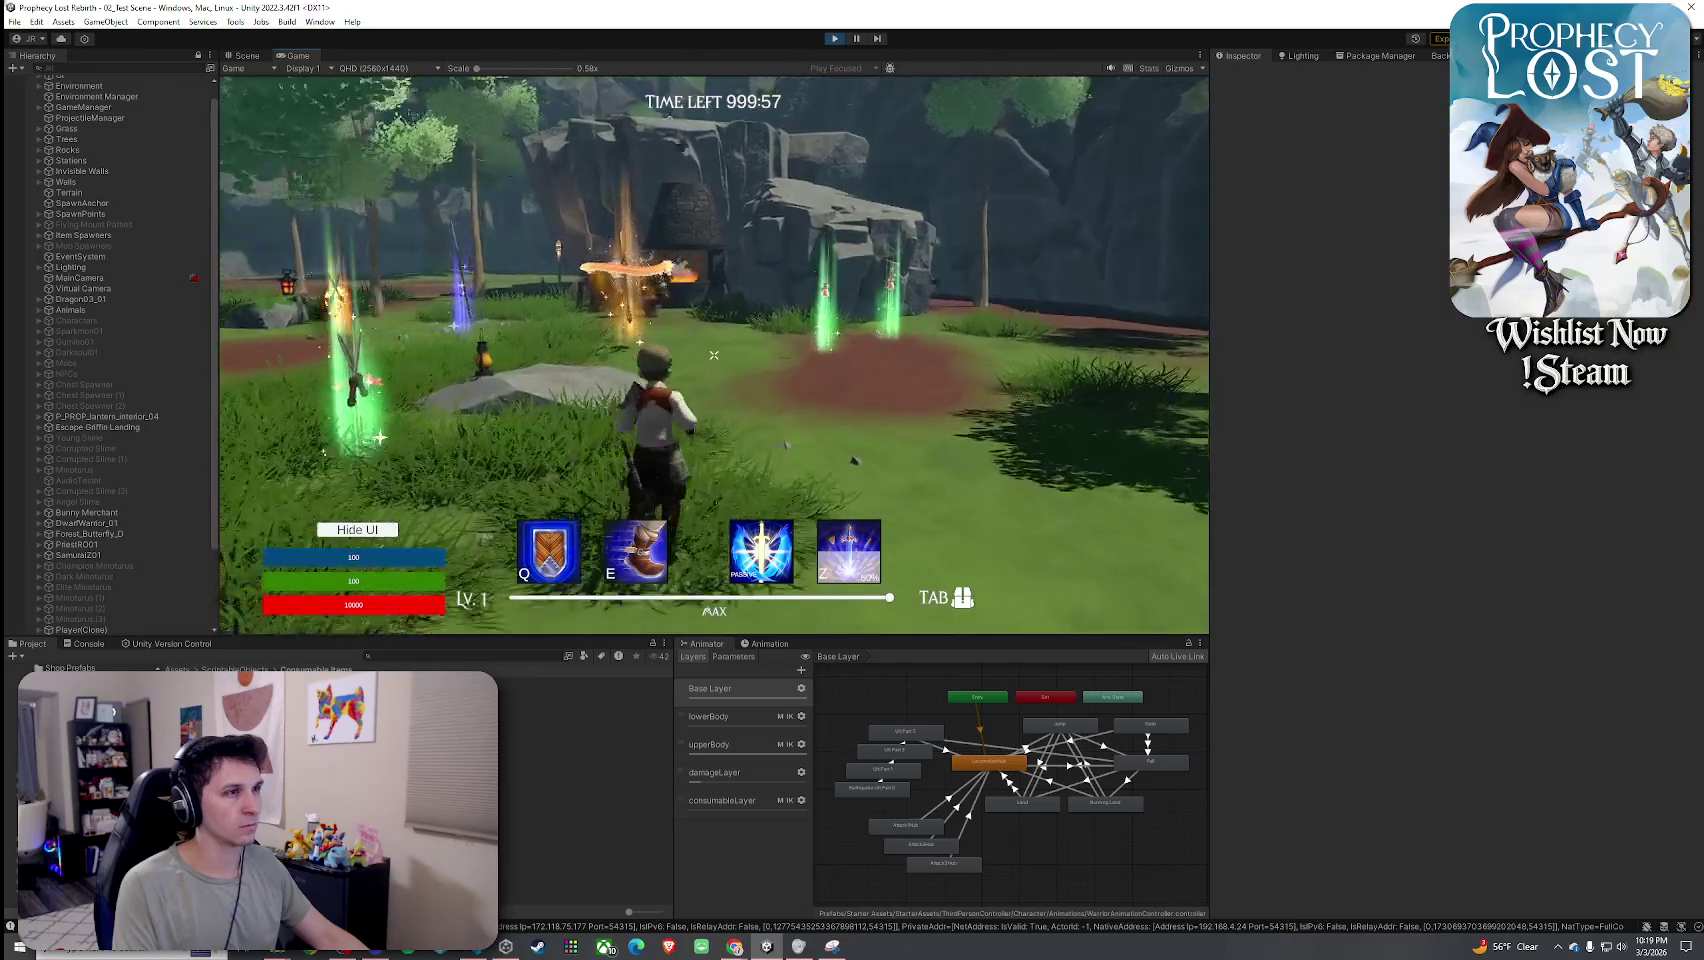
key("w")
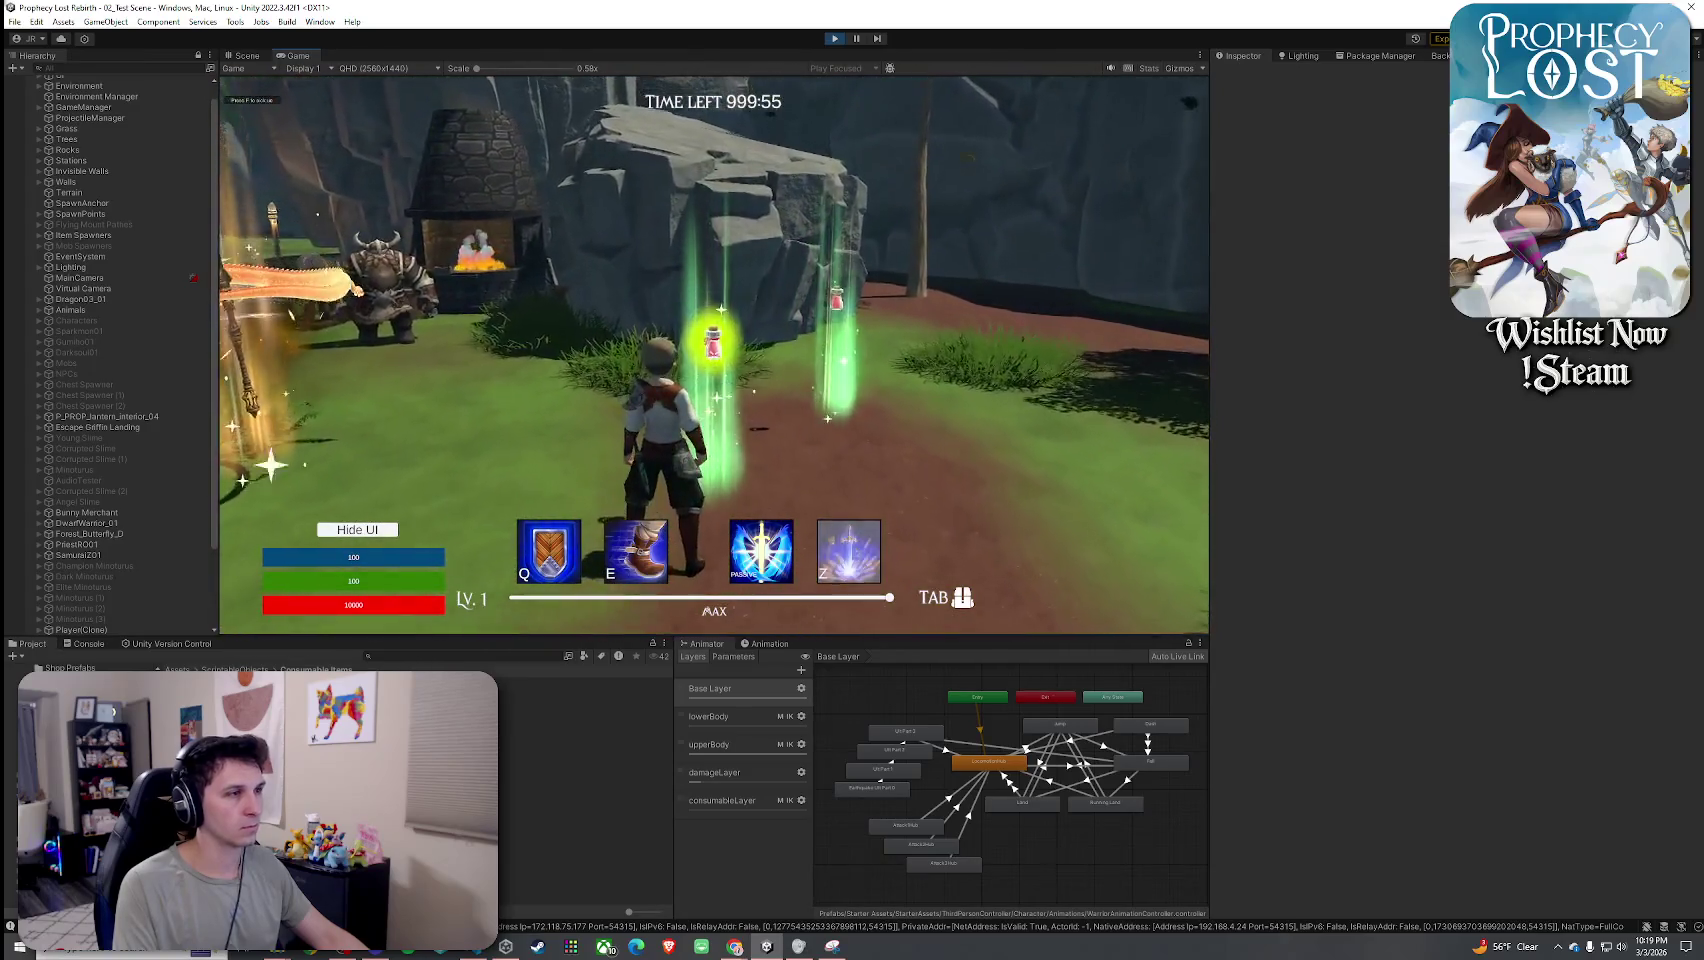
key("w")
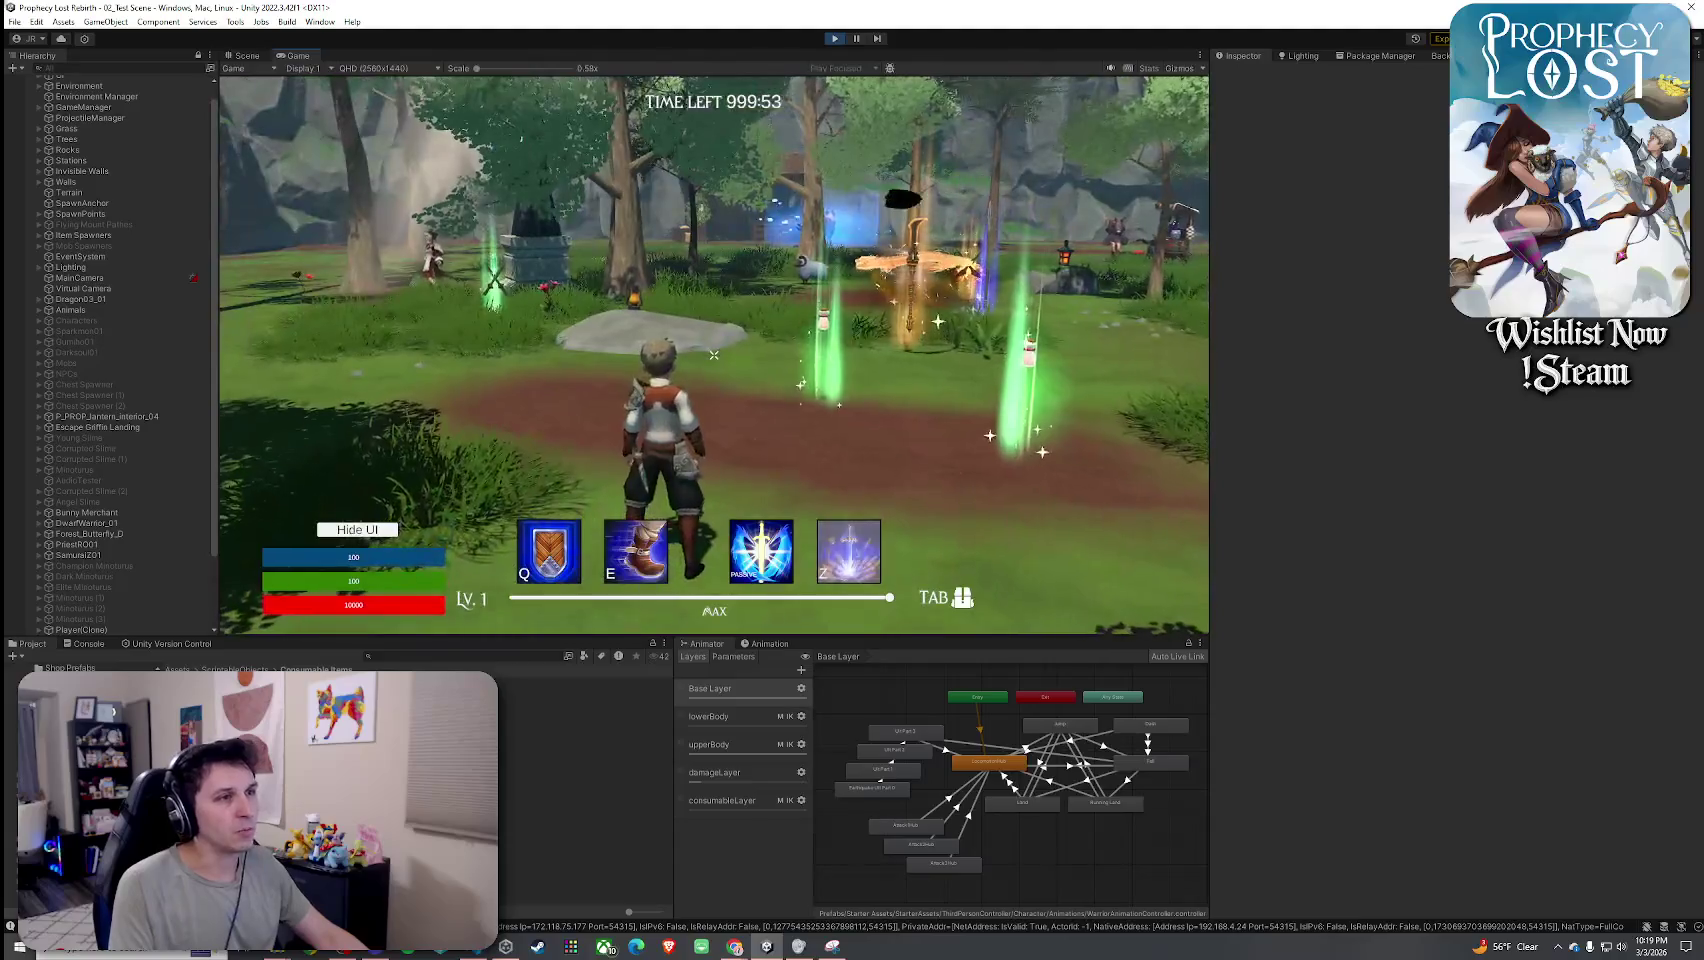
key("w")
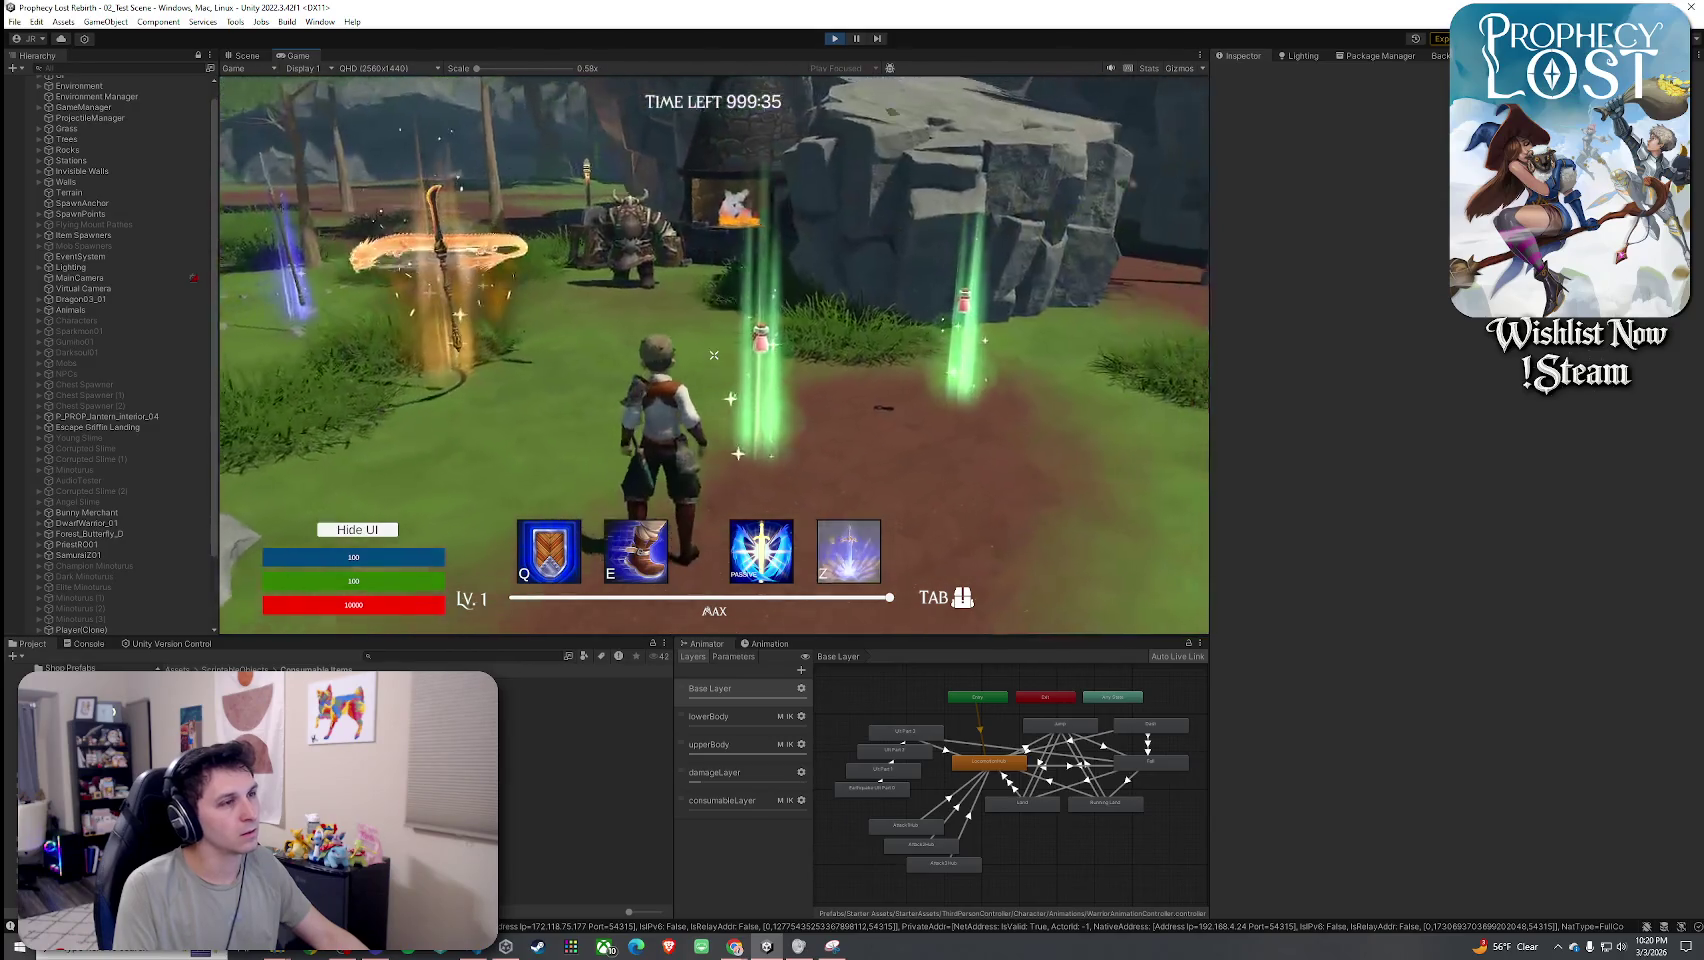
key("Tab")
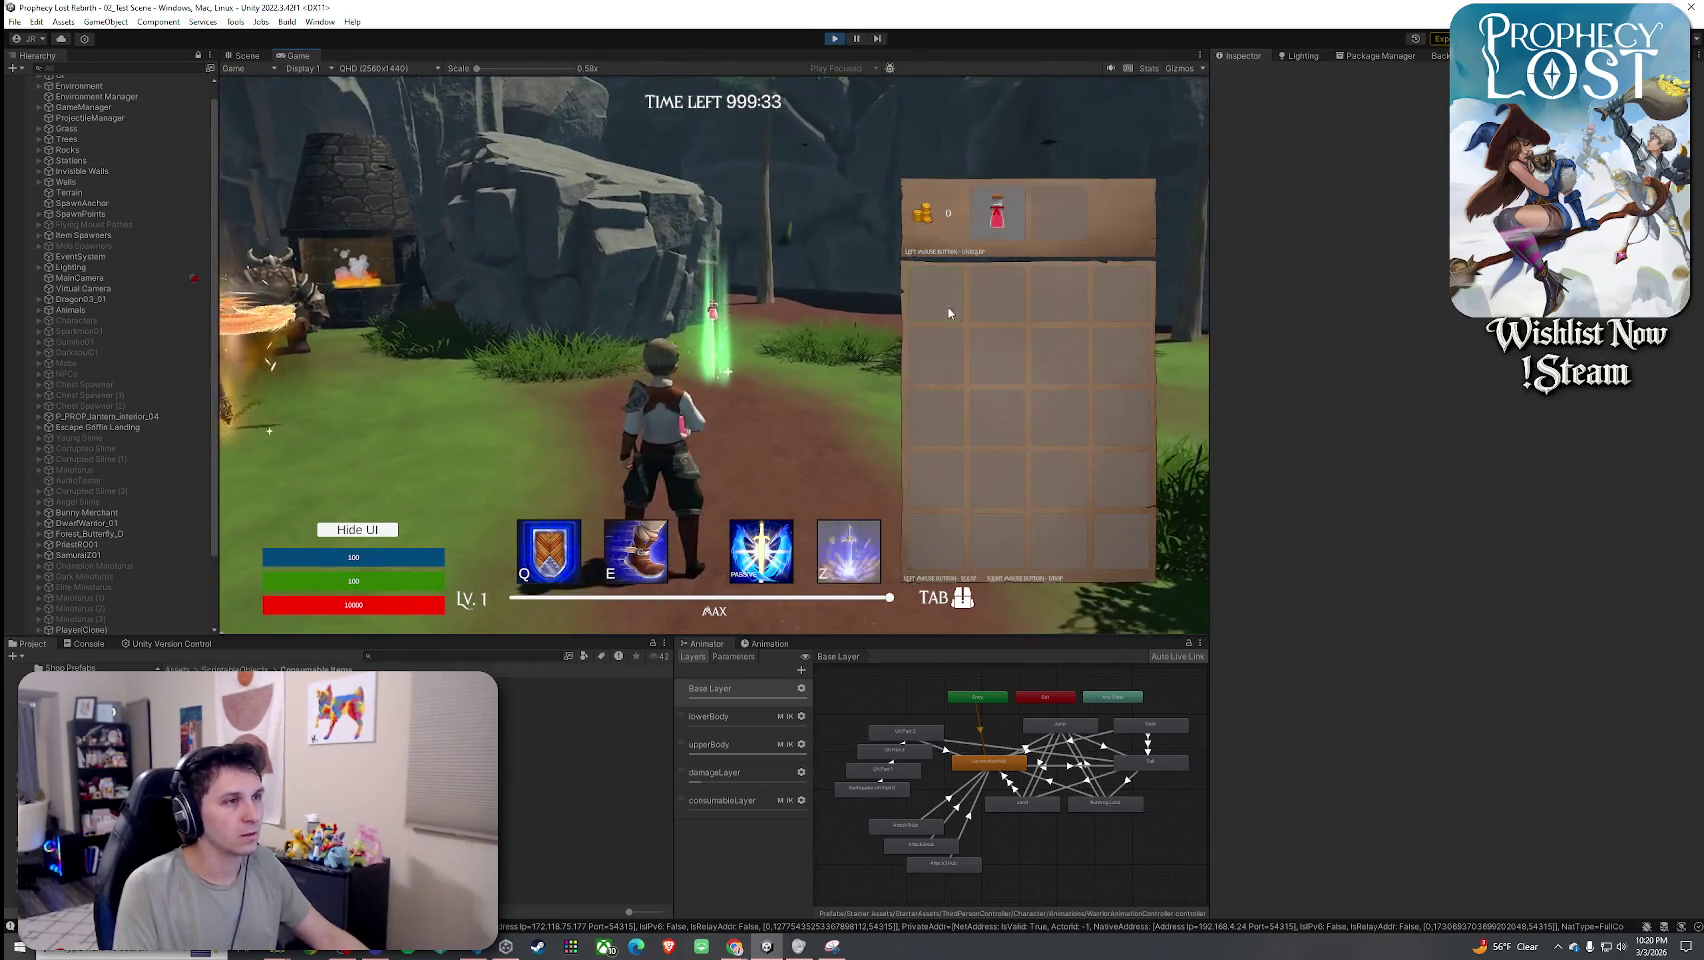
key("Tab")
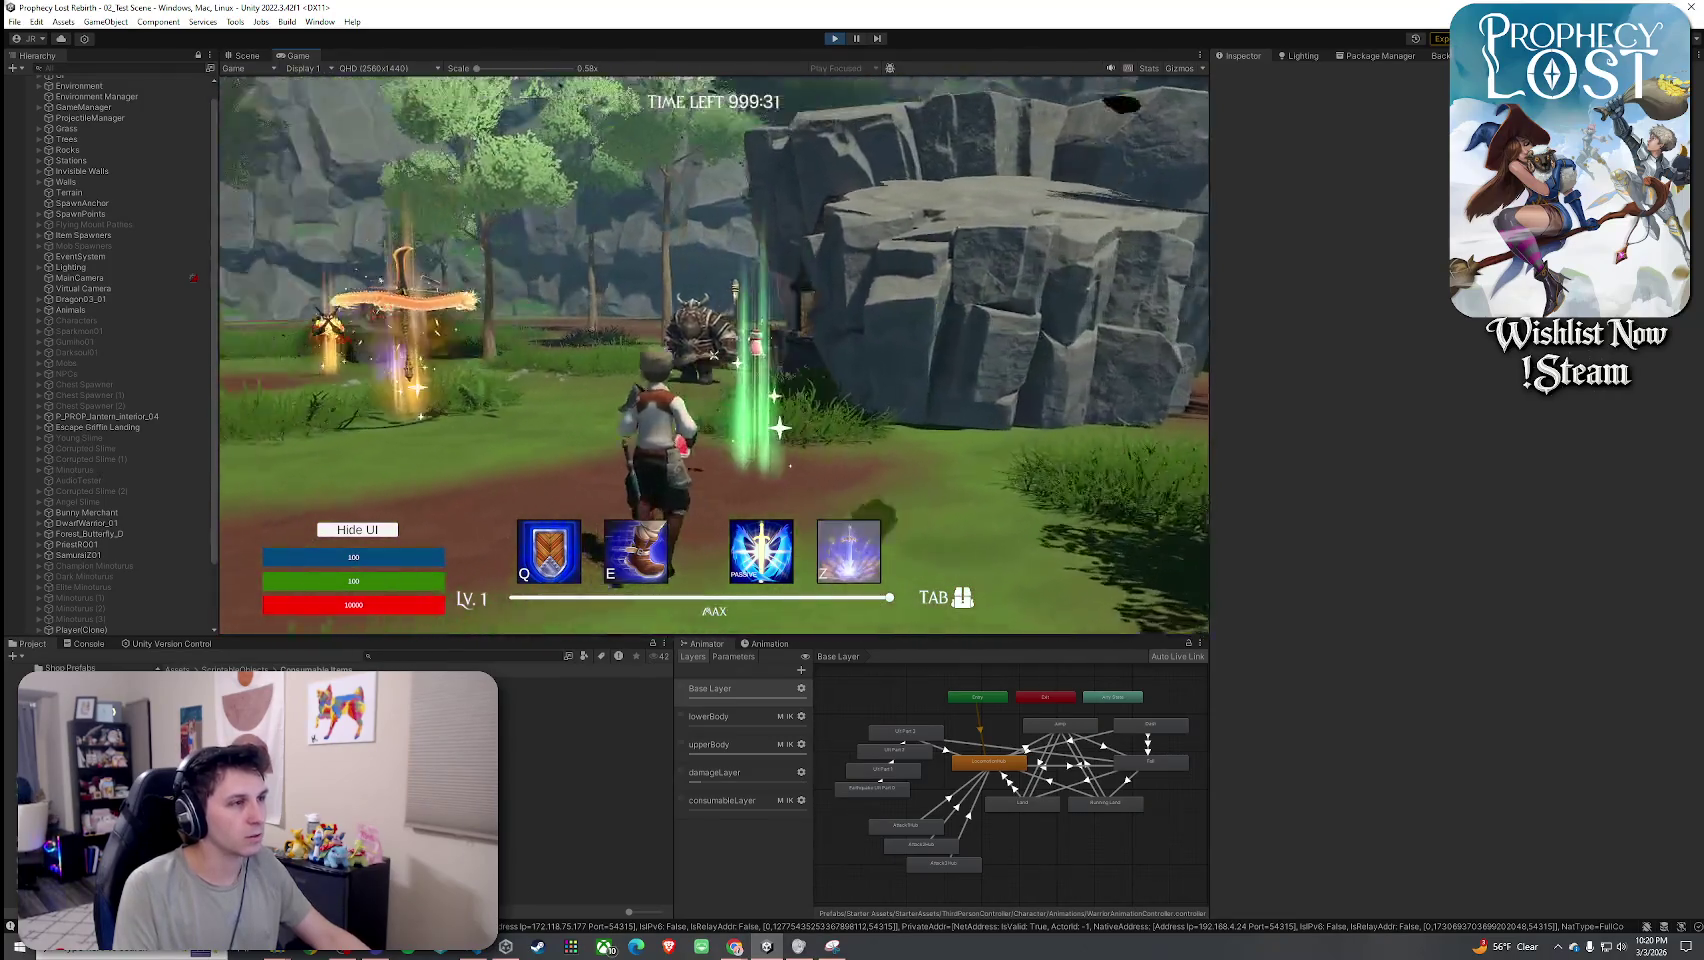
Inspect the player character holding the potion in the Scene view, then return to the Game view.
key("super")
key("super")
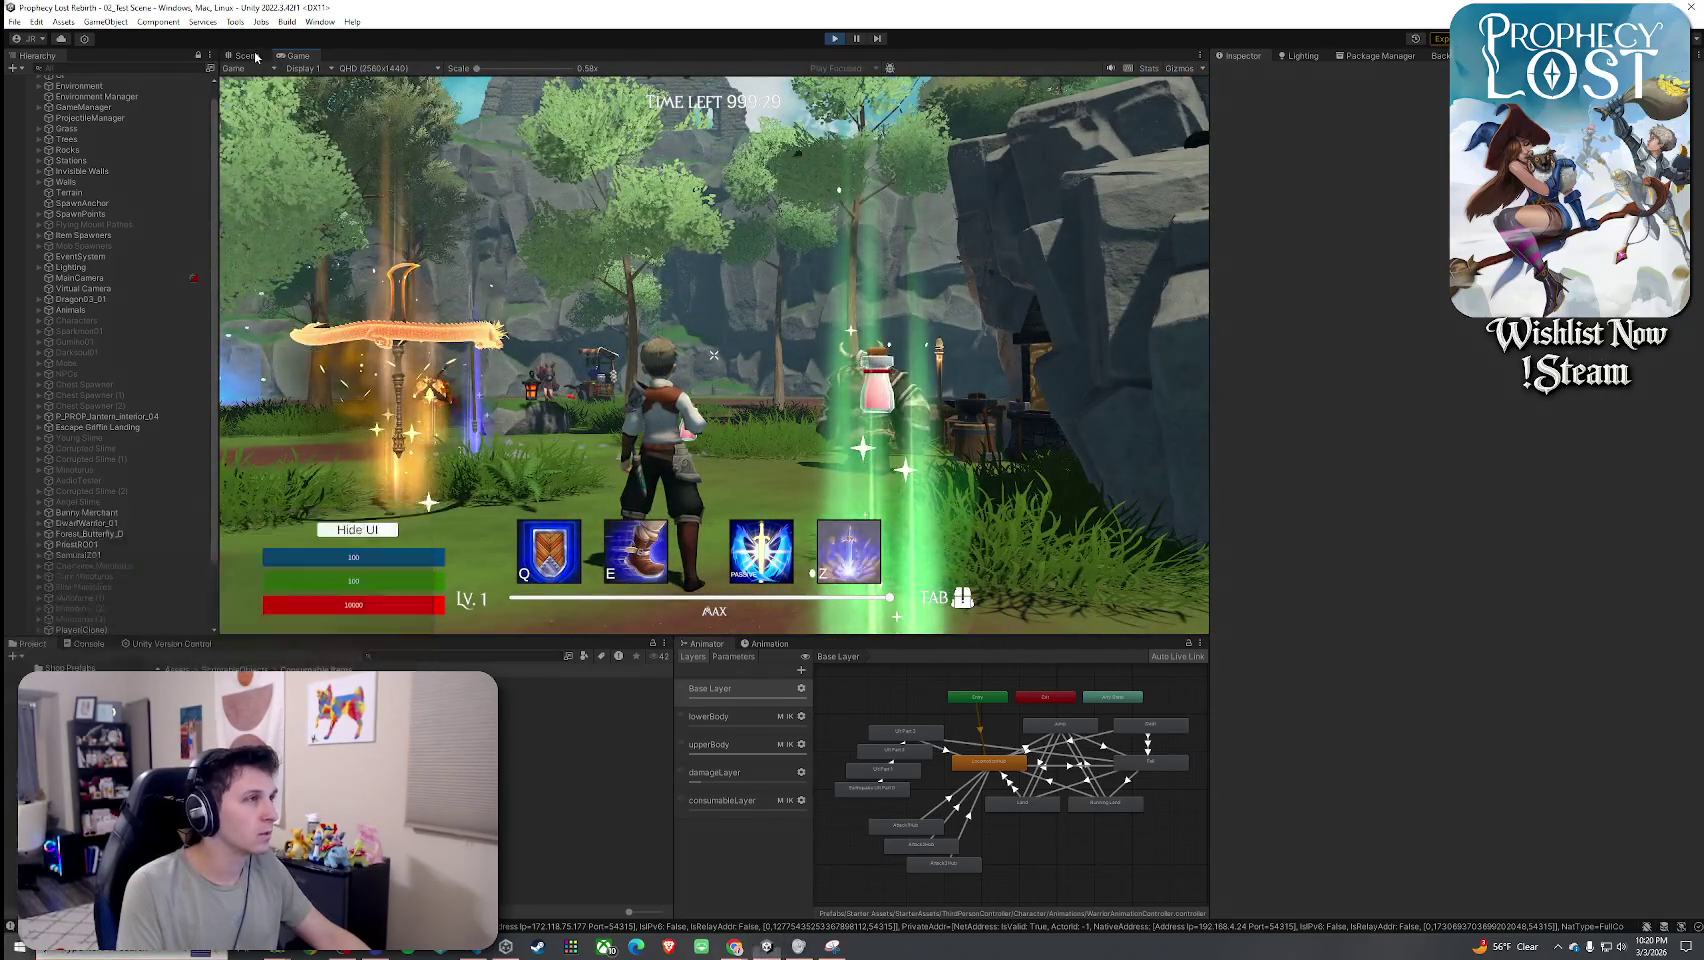
left_click(245, 55)
mouse_move(1076, 367)
left_mouse_down()
mouse_move(676, 385)
mouse_move(738, 362)
mouse_move(540, 352)
left_mouse_up()
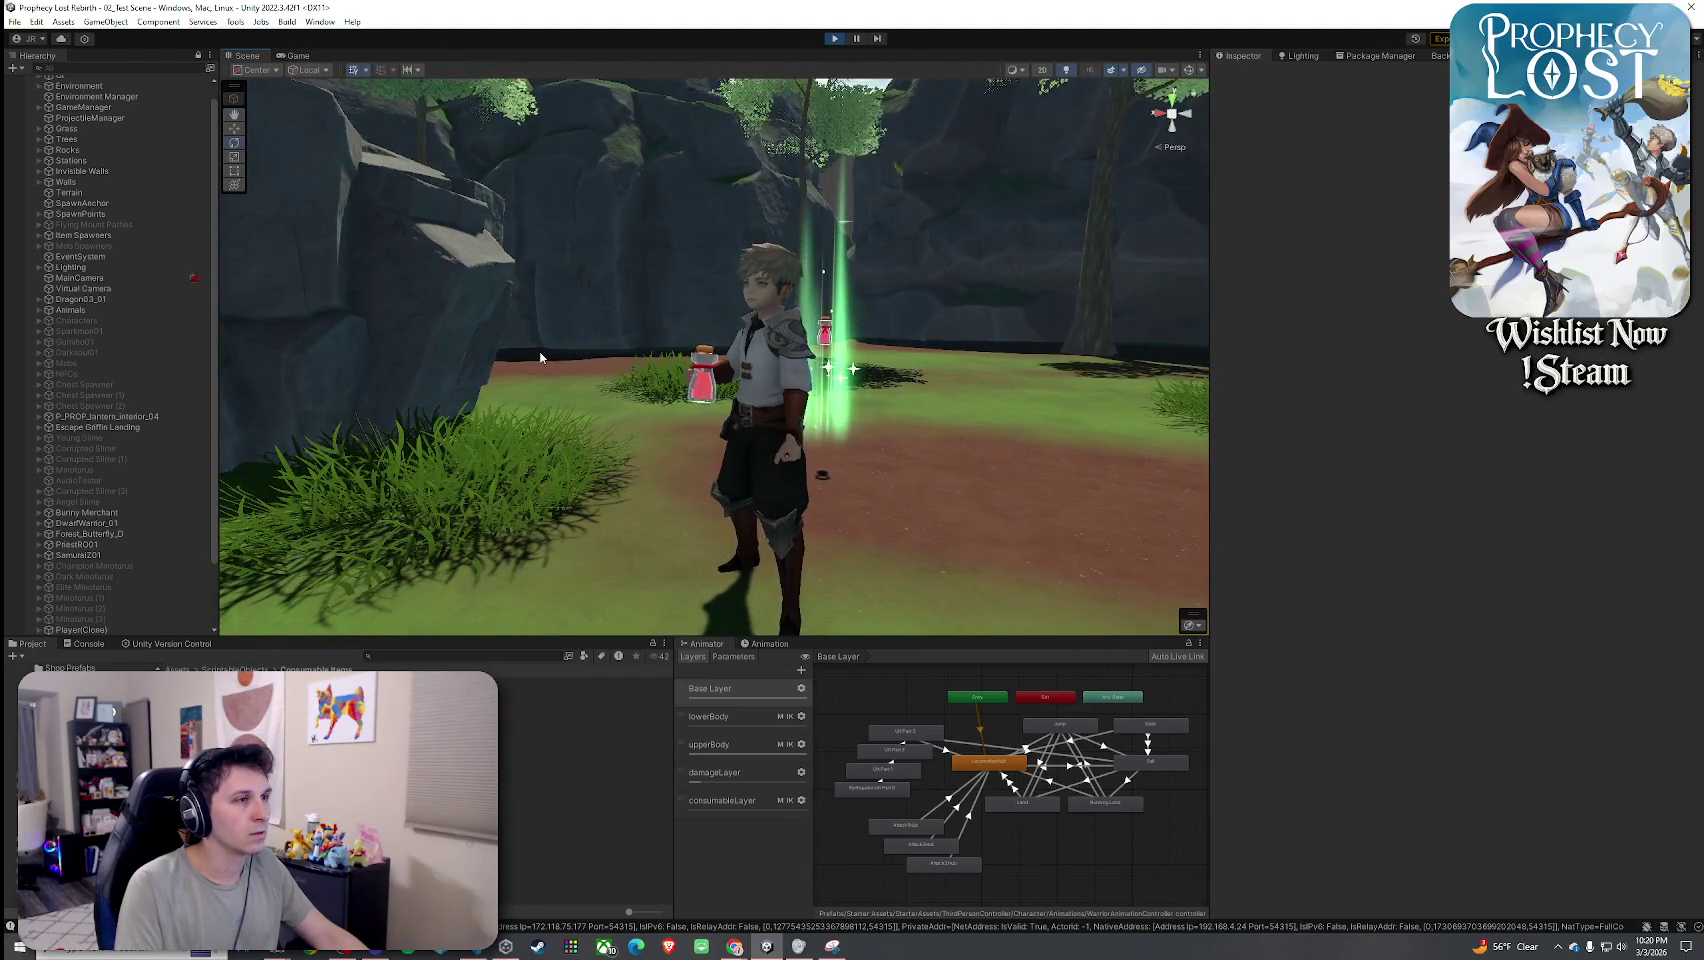
left_click(298, 57)
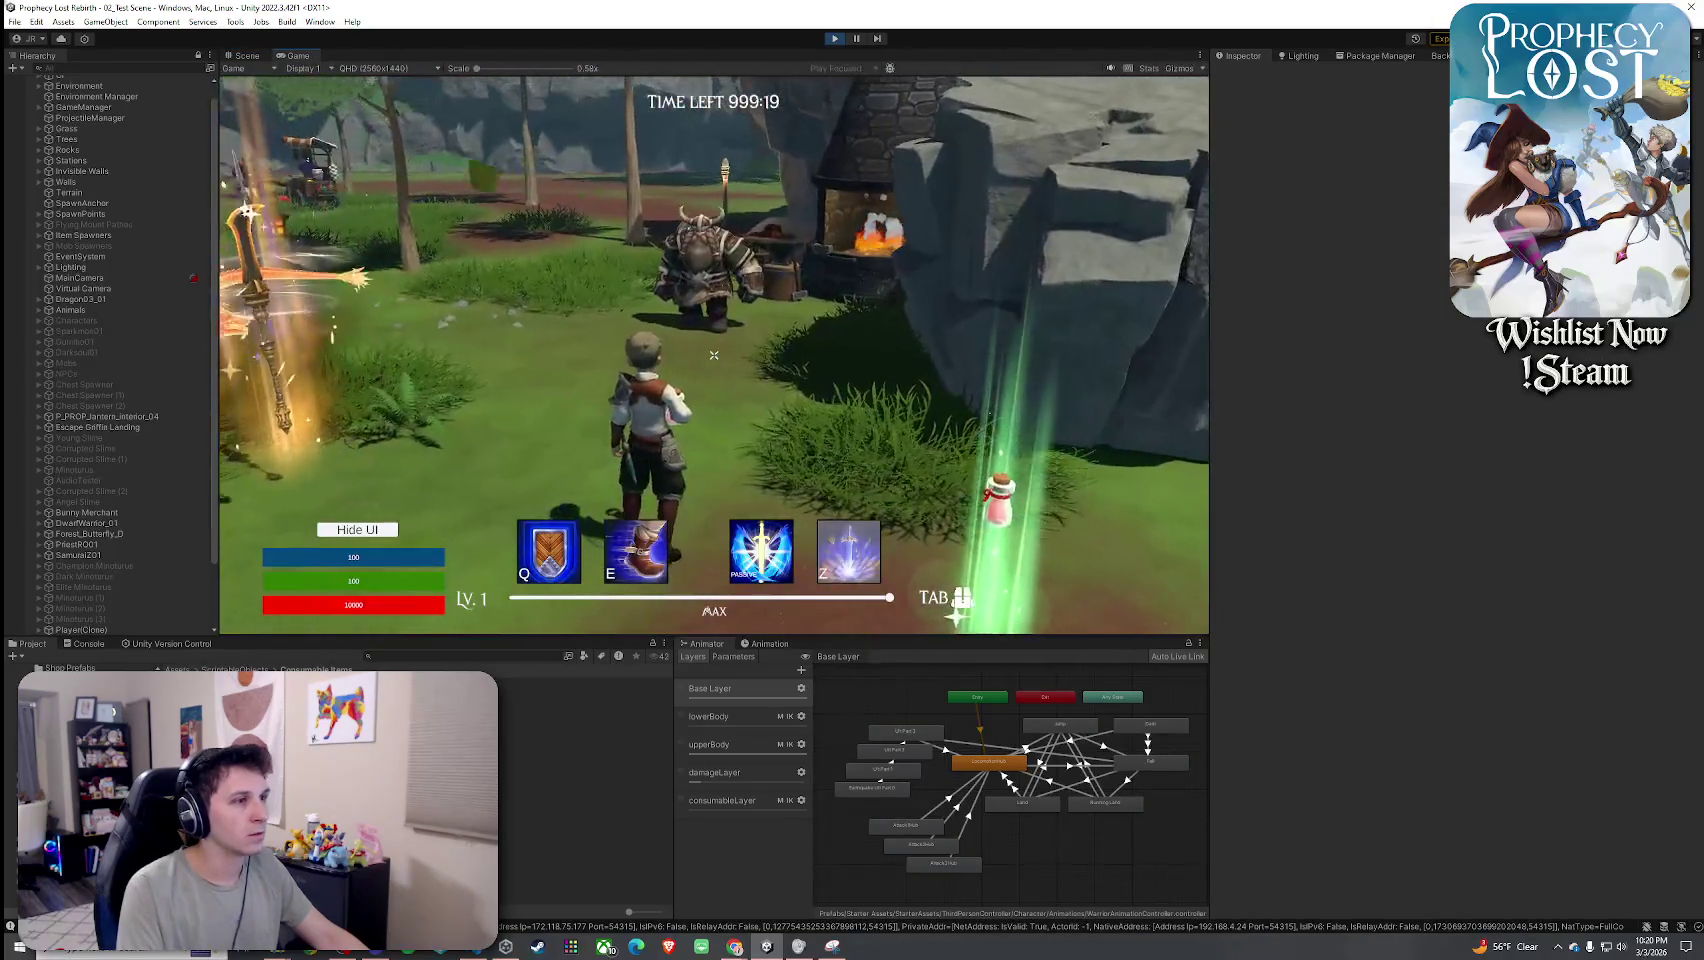
Run the character over the rock and downhill, then stop Play mode.
key("w")
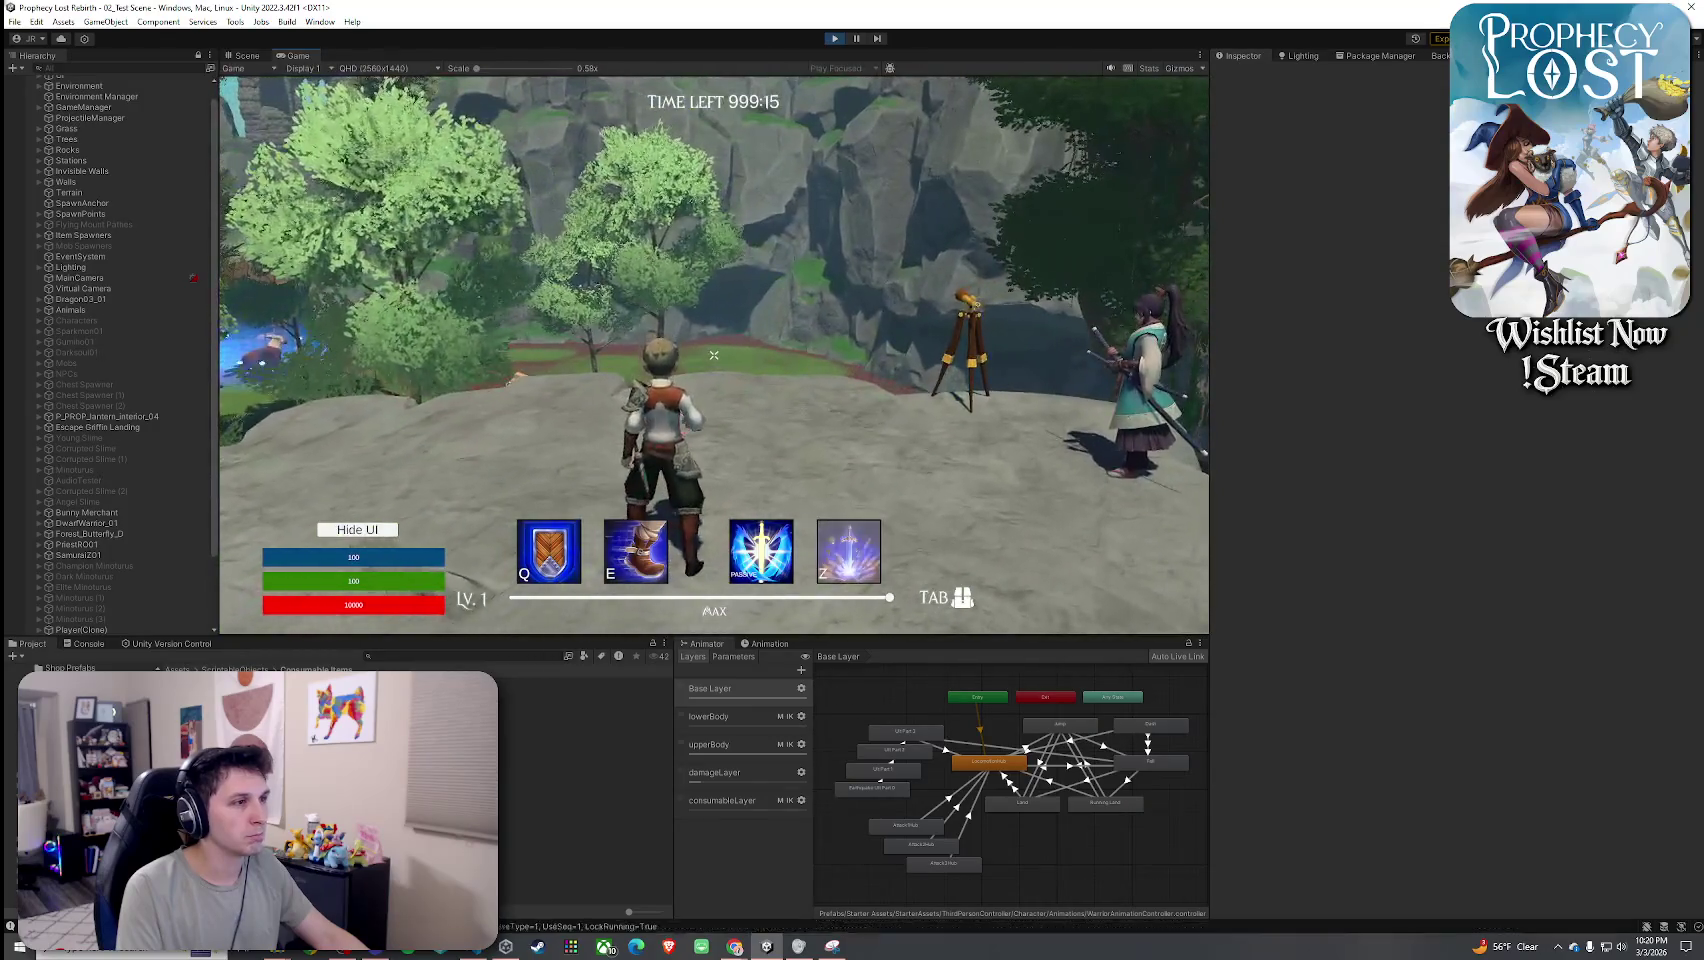
key("w")
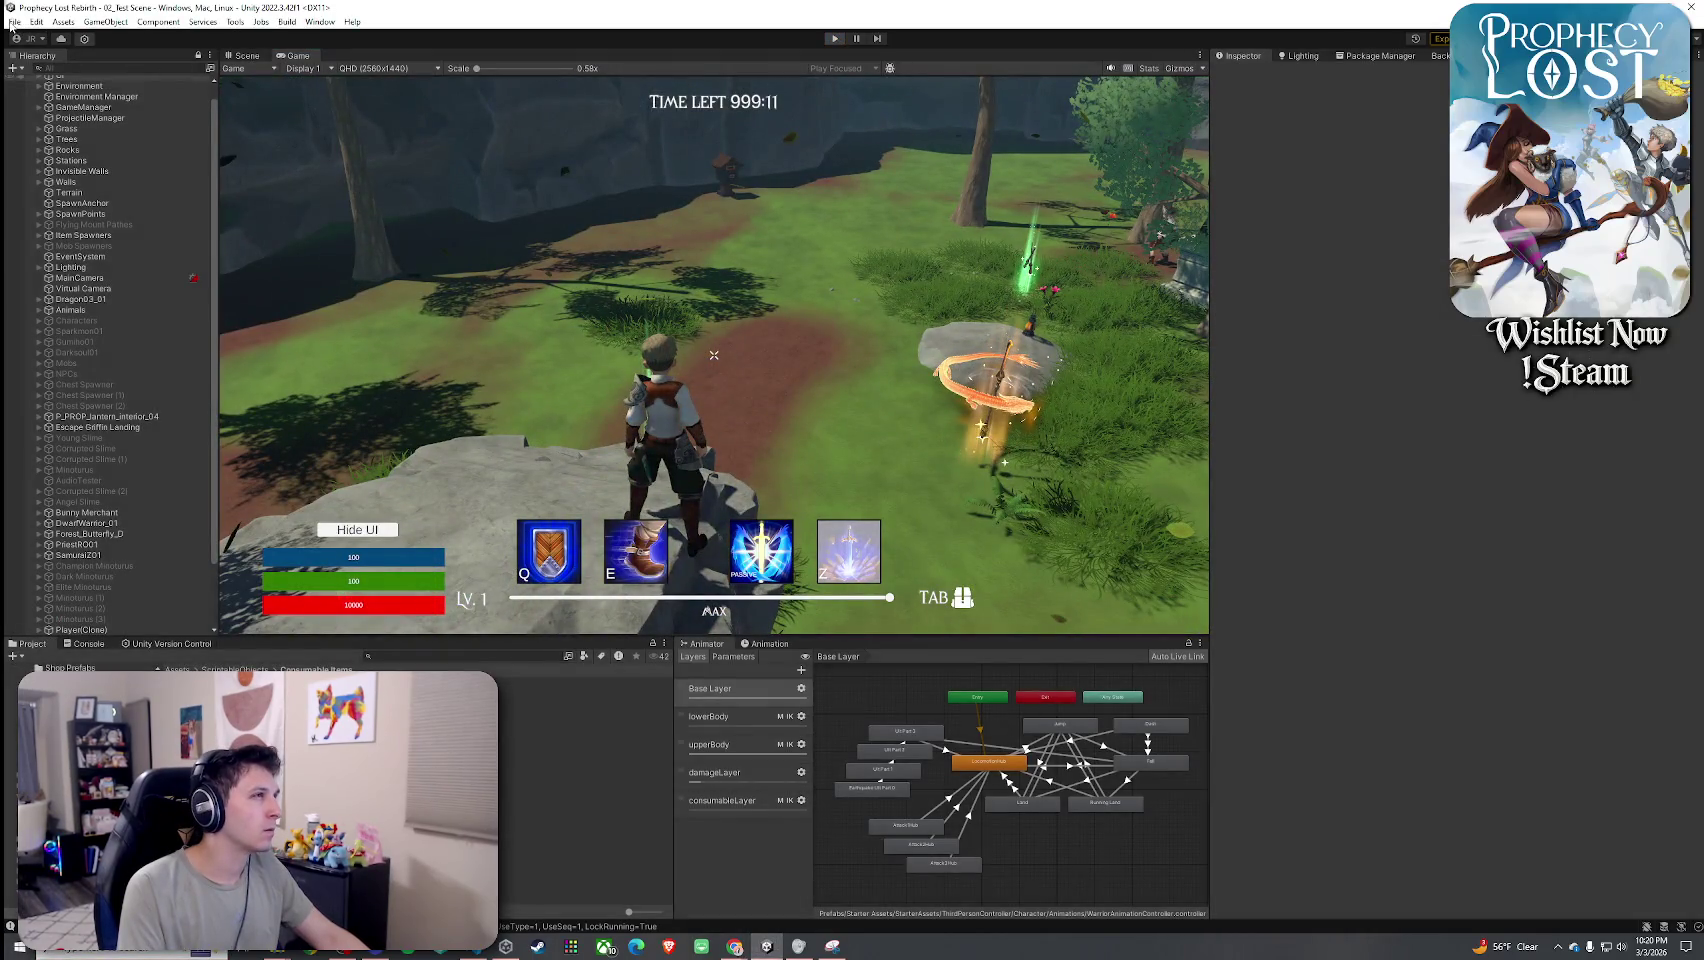
key("ctrl+p")
left_click(14, 21)
key("Escape")
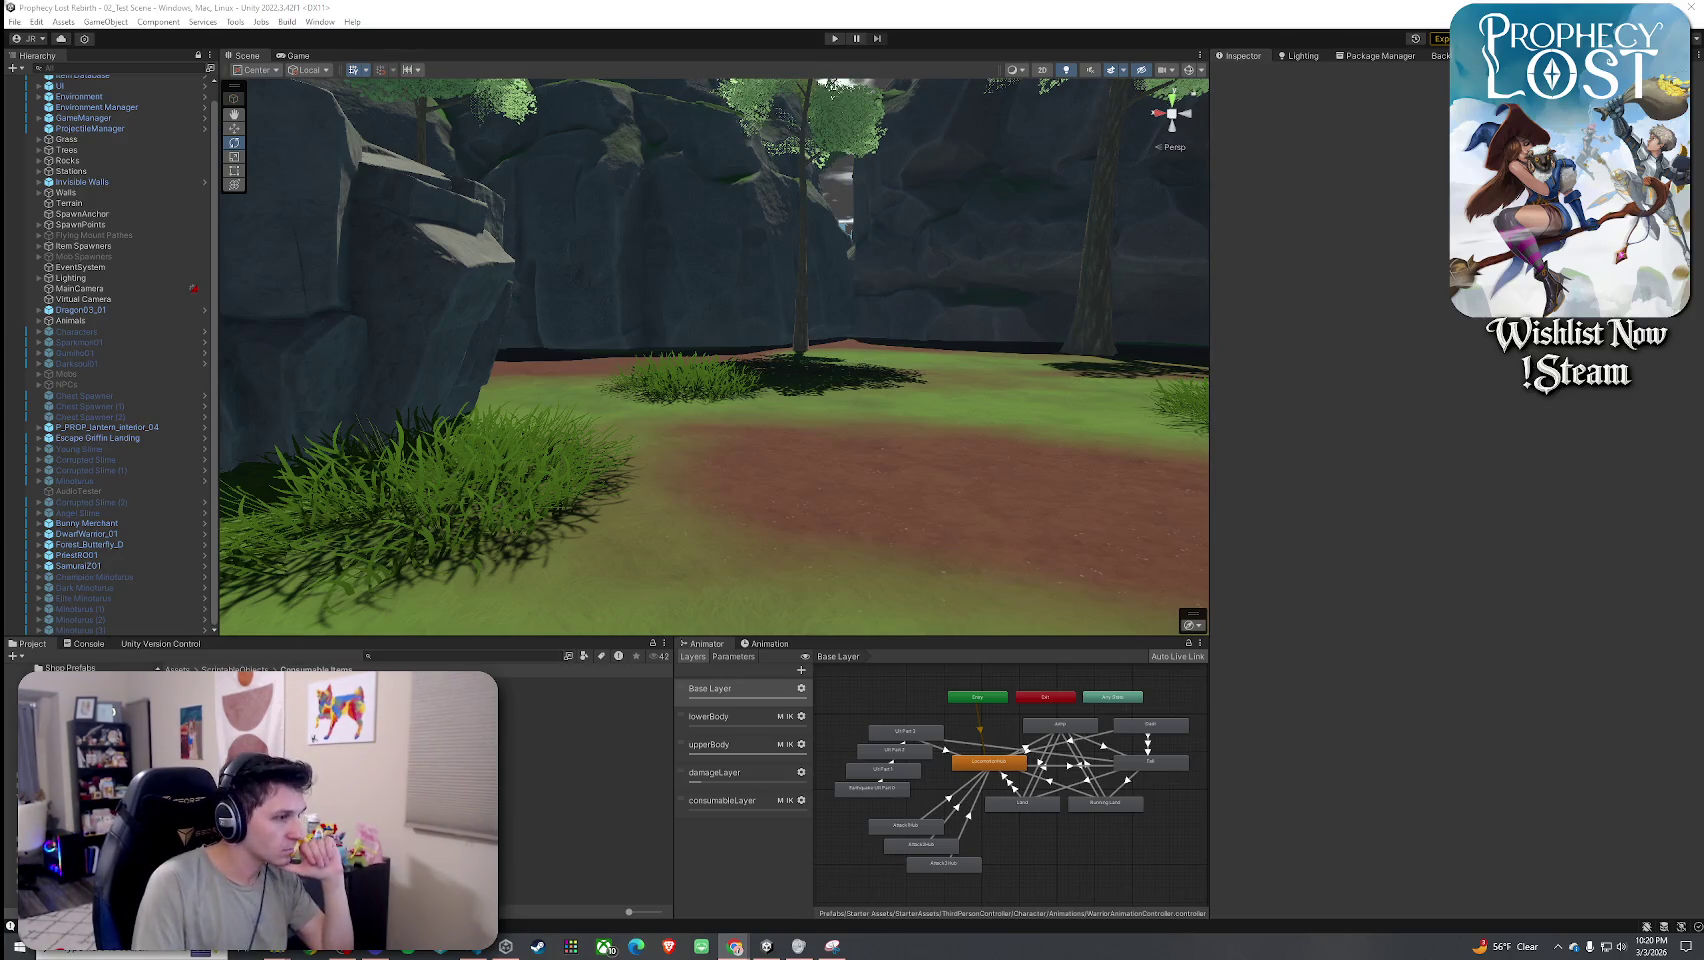
left_click(450, 955)
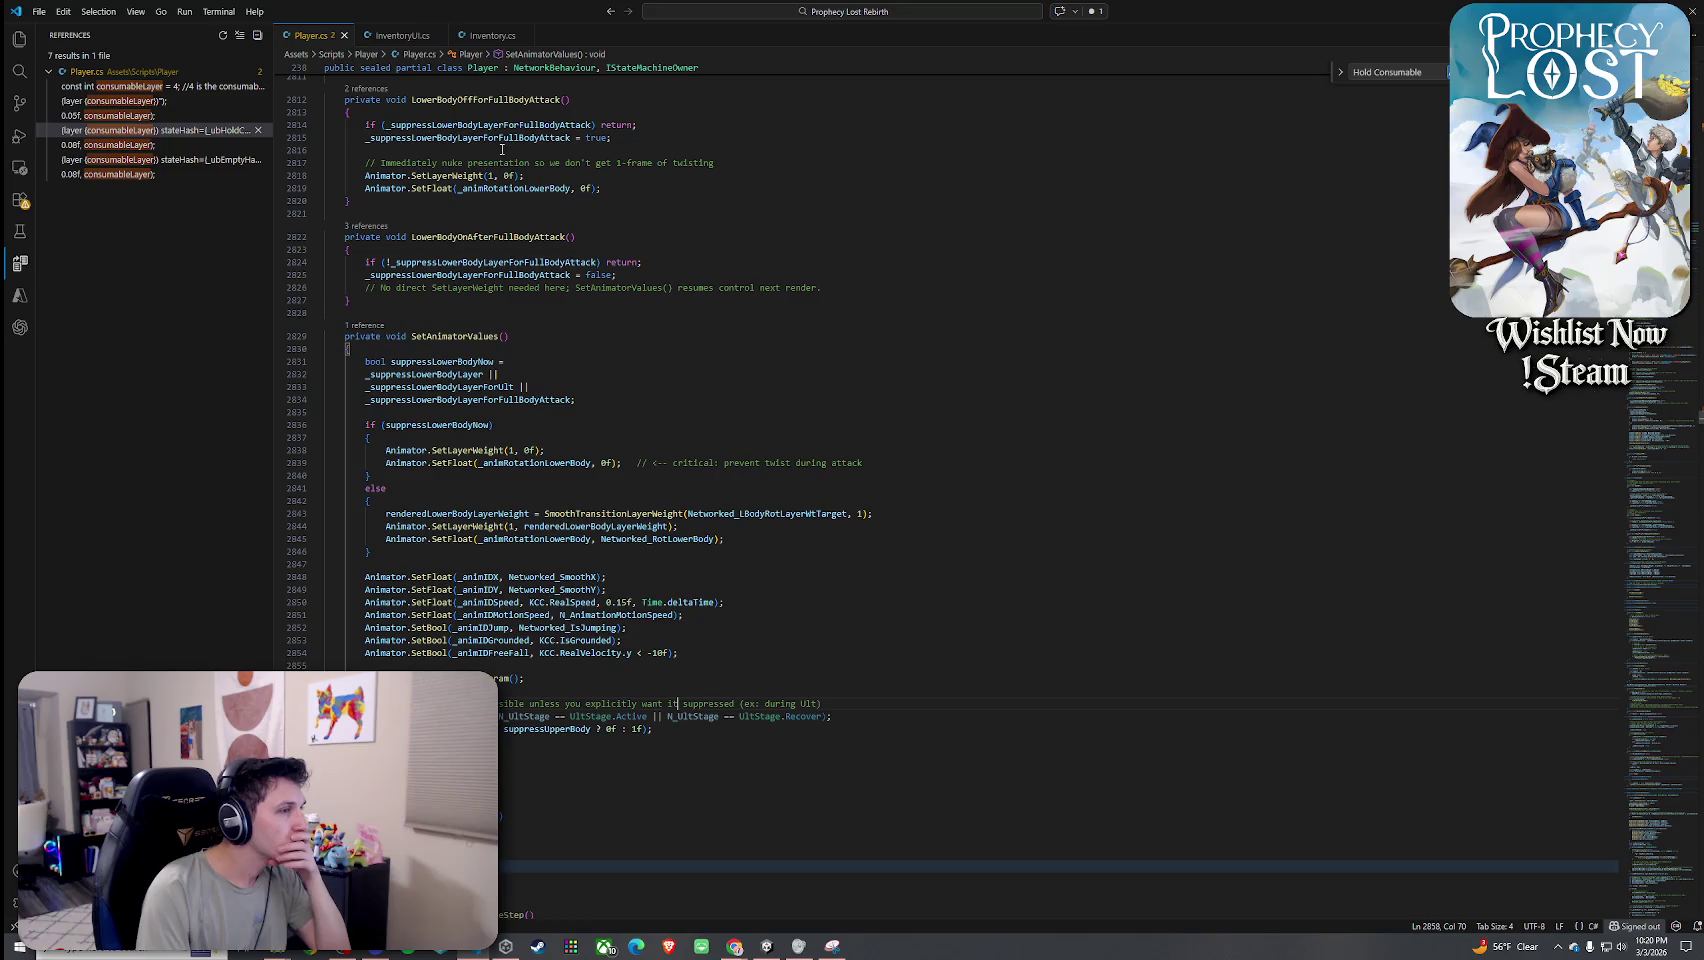
Resize the VS Code window and hide the sidebar to widen the code view.
left_click_drag(358, 12, 355, 57)
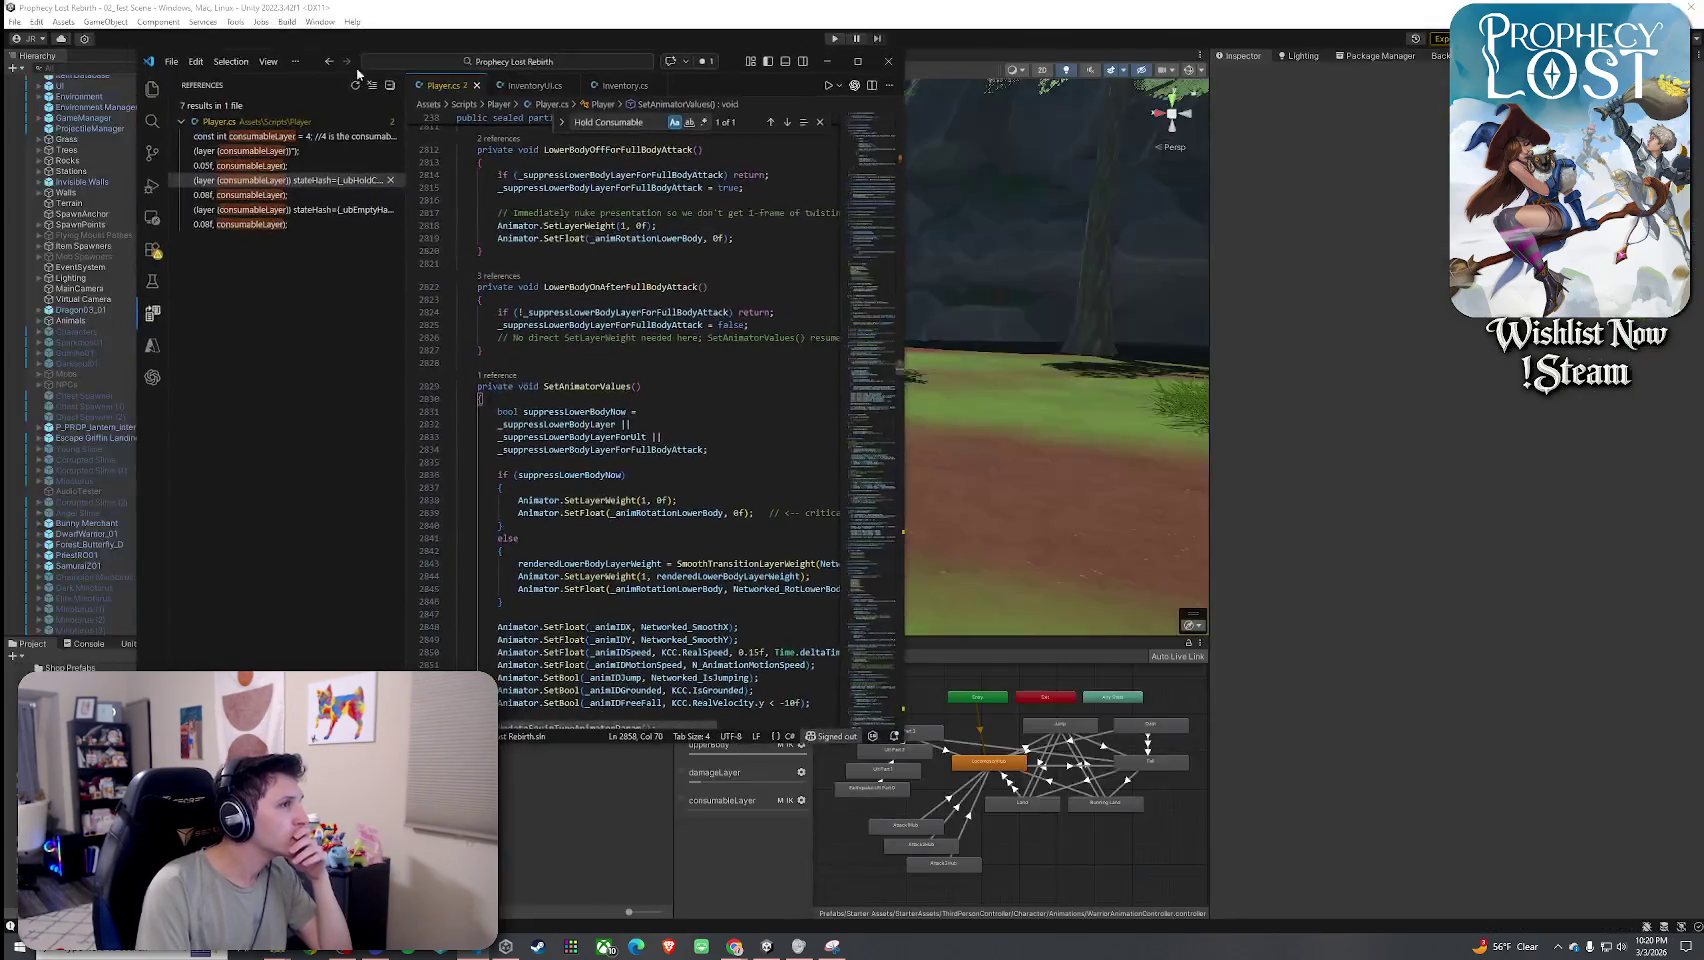
left_click(152, 120)
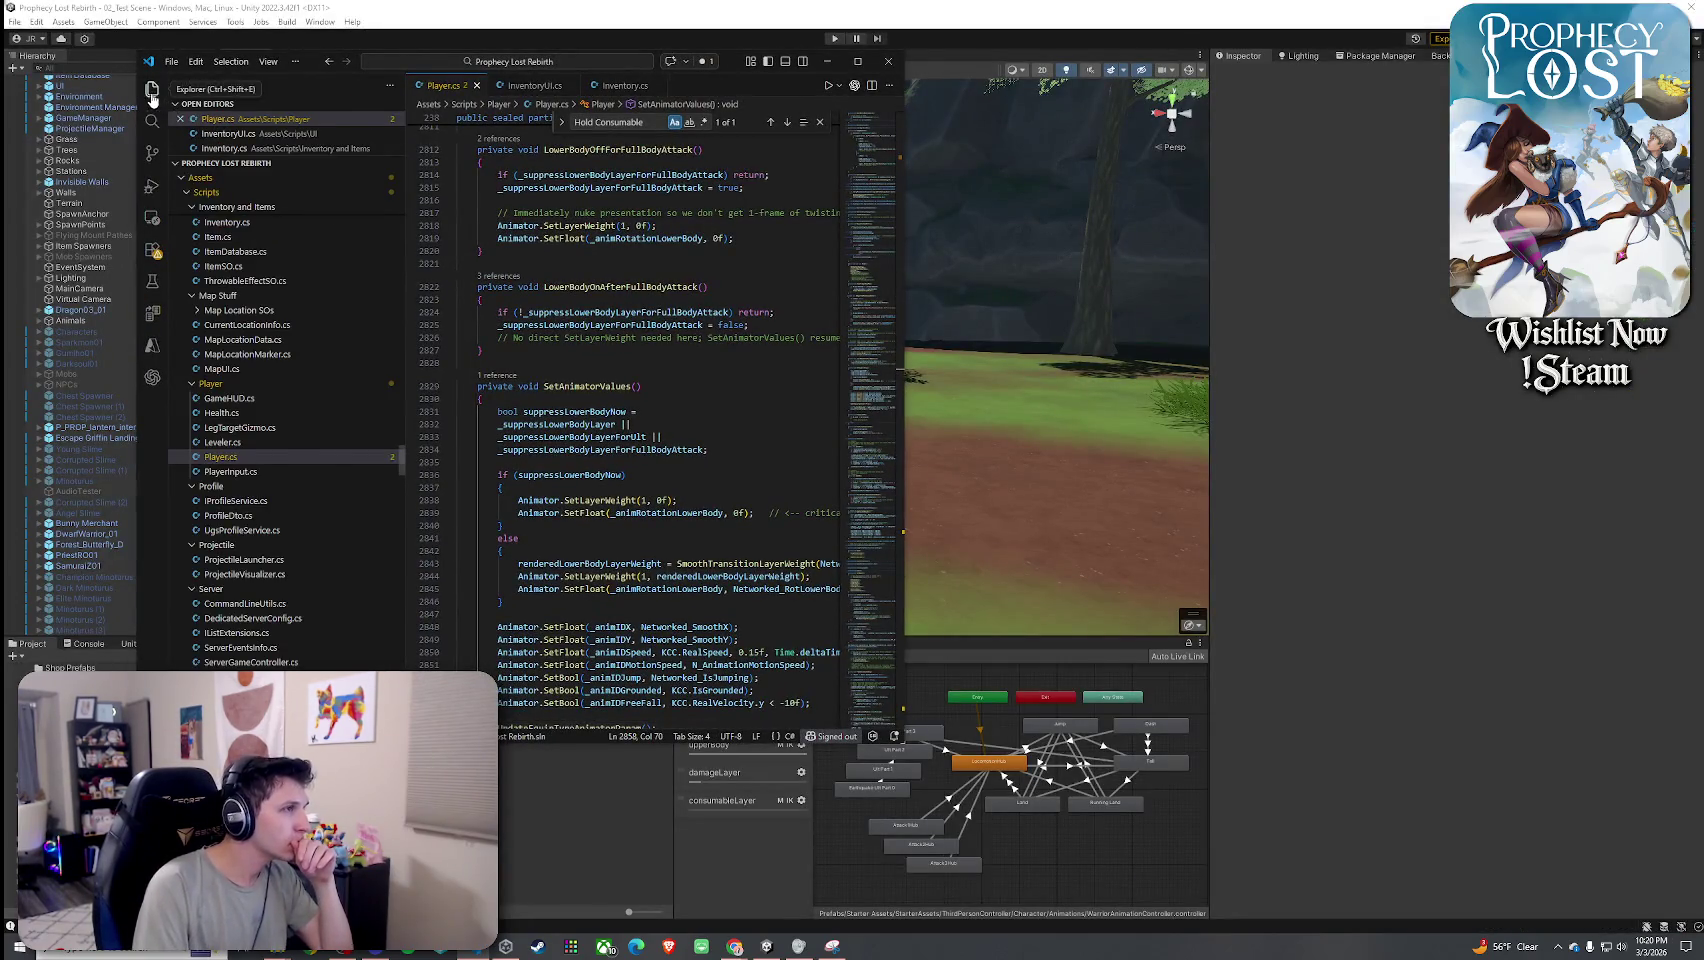
left_click(152, 120)
left_click_drag(904, 278, 1059, 278)
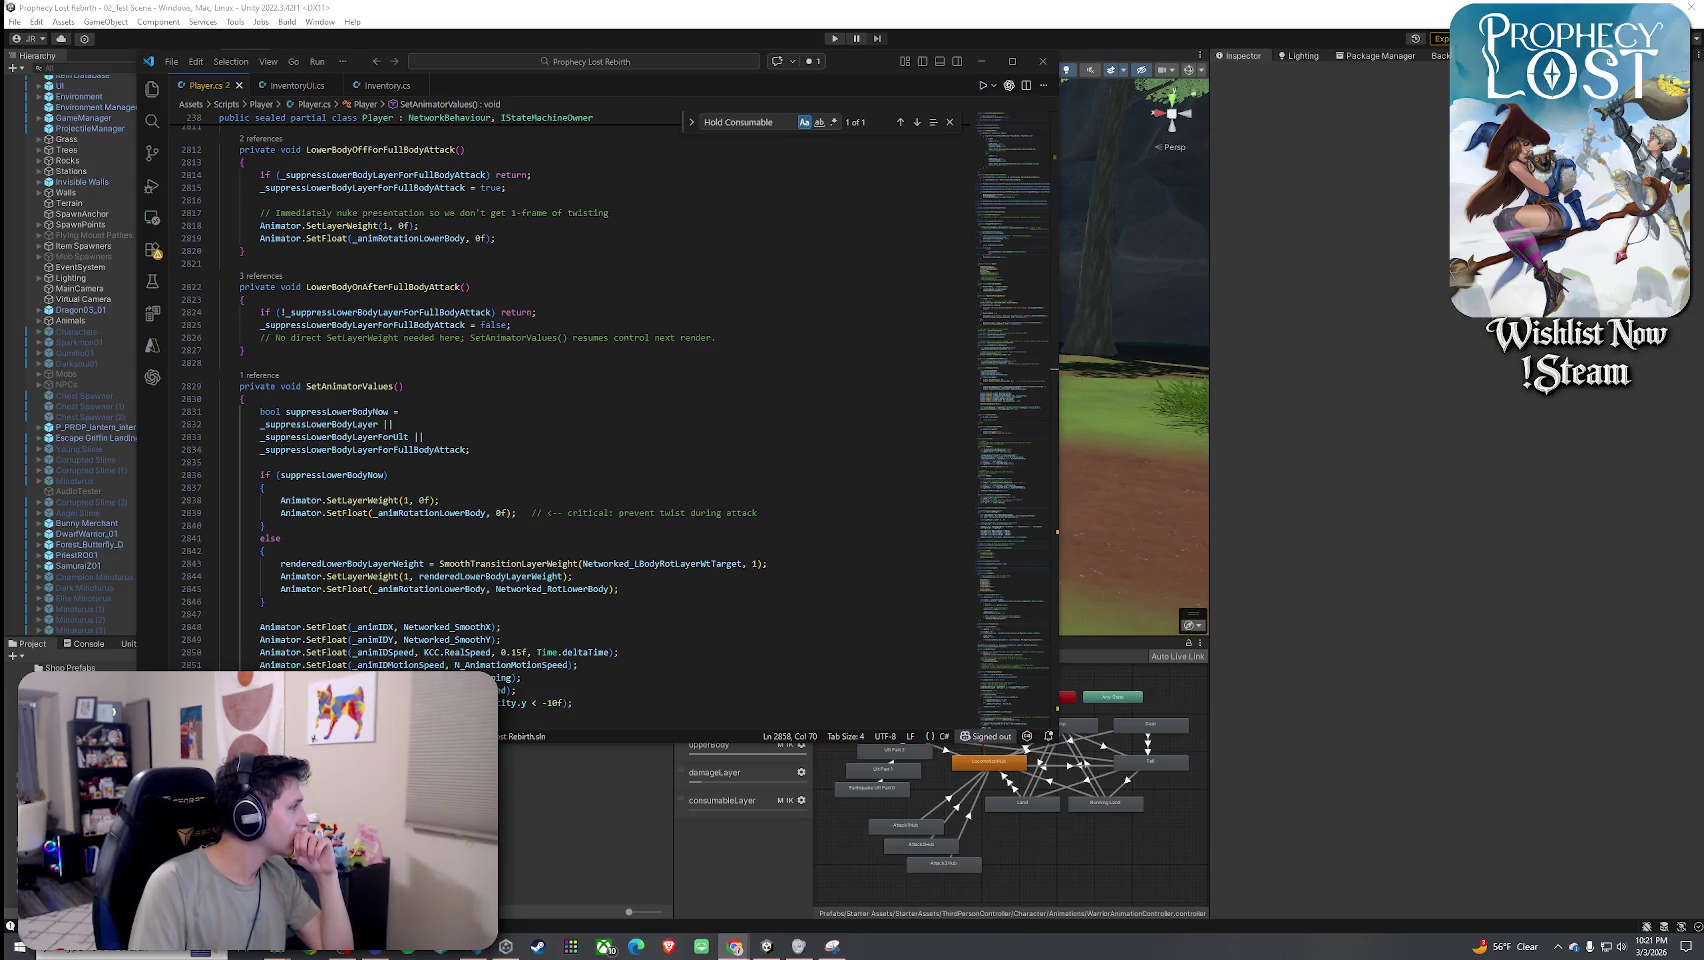
Search Player.cs for 'Fixed' to reach the CrossFadeInFixedTime call.
left_click(400, 362)
key("ctrl+f")
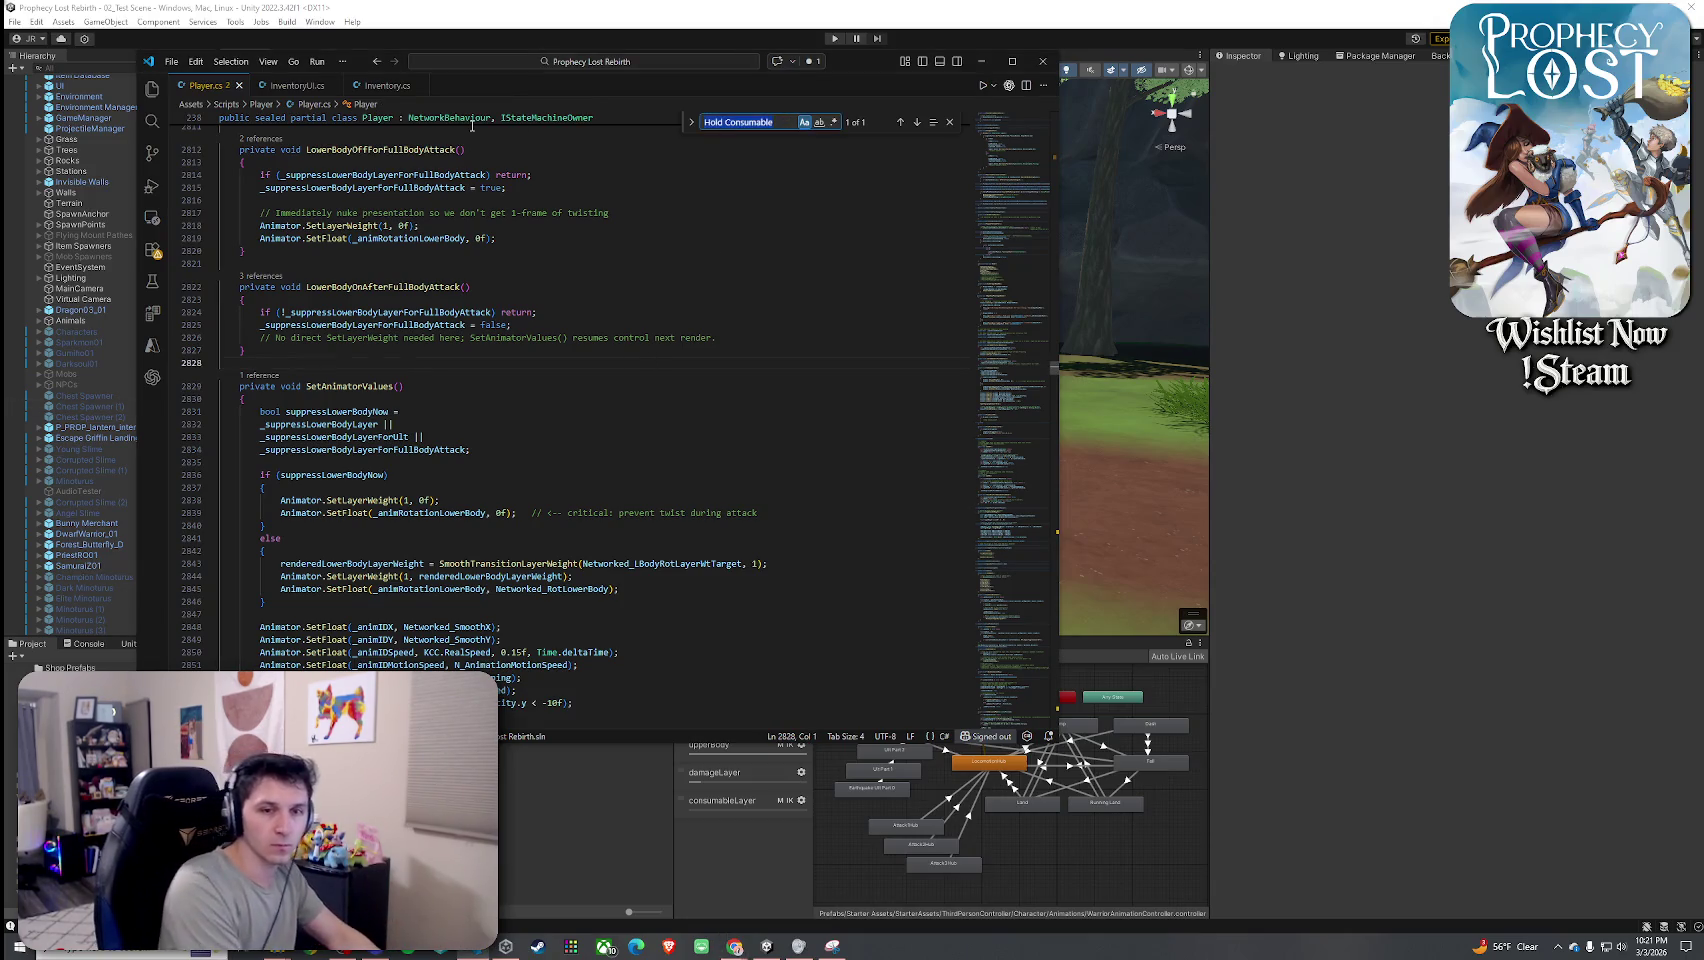
type("Fixed")
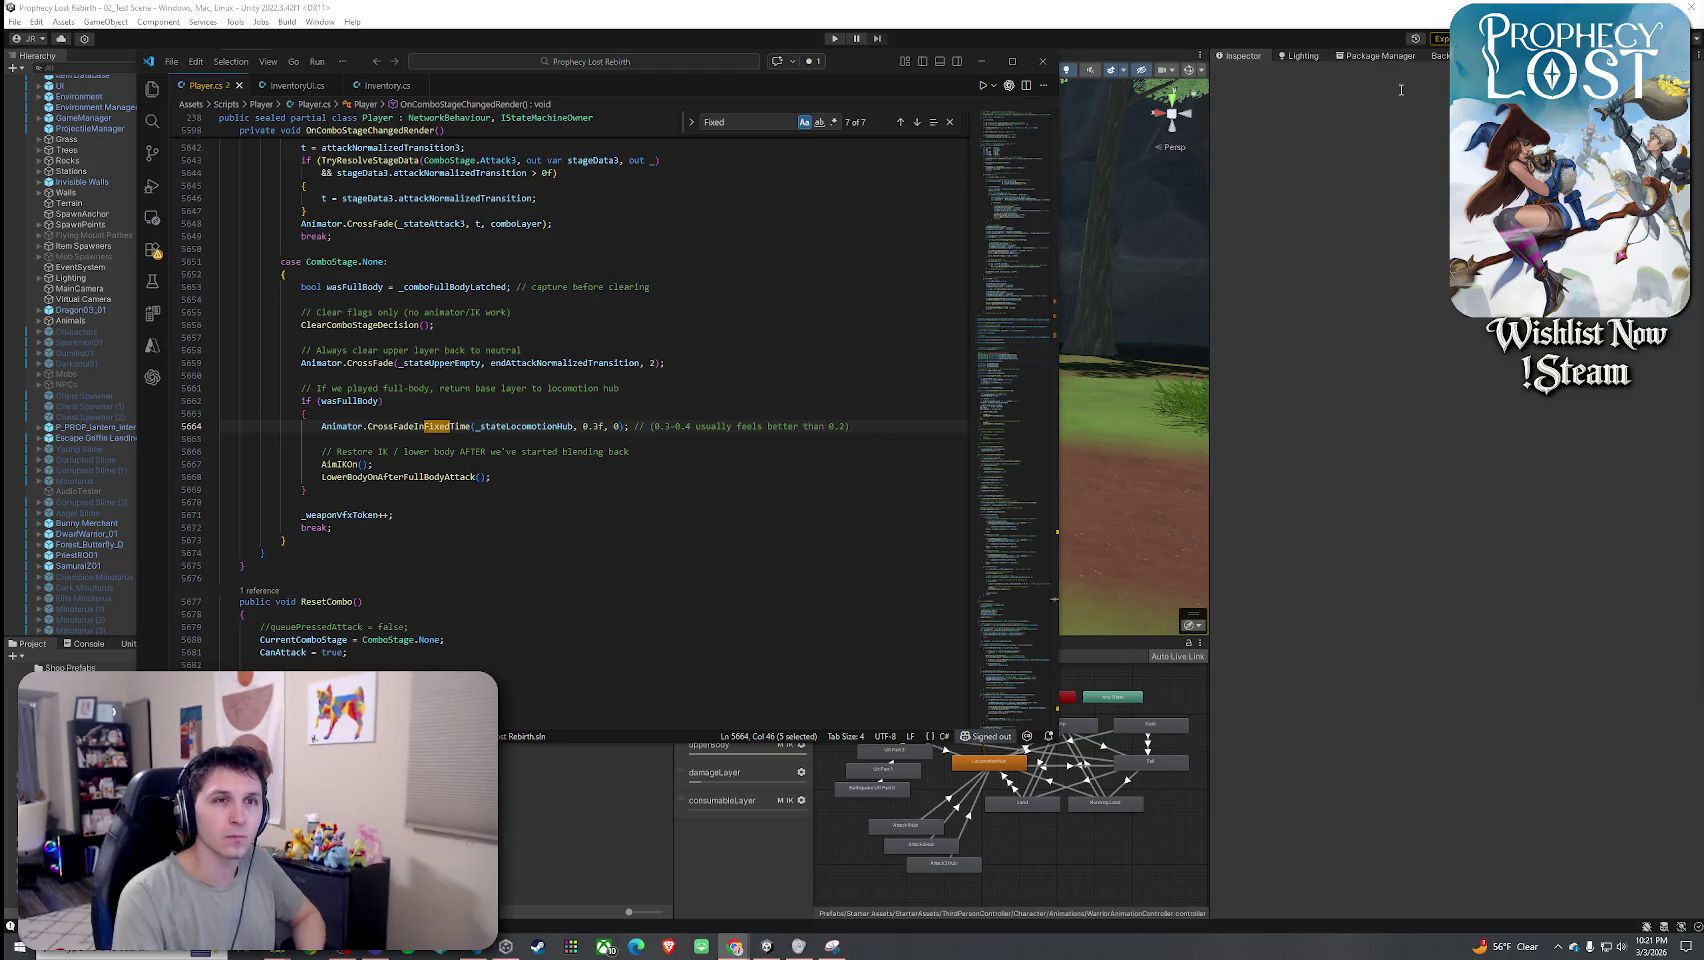
key("alt+Tab")
Enlarge the browser window, page through all nine images of the crossover post, then close it.
left_click_drag(830, 330, 527, 330)
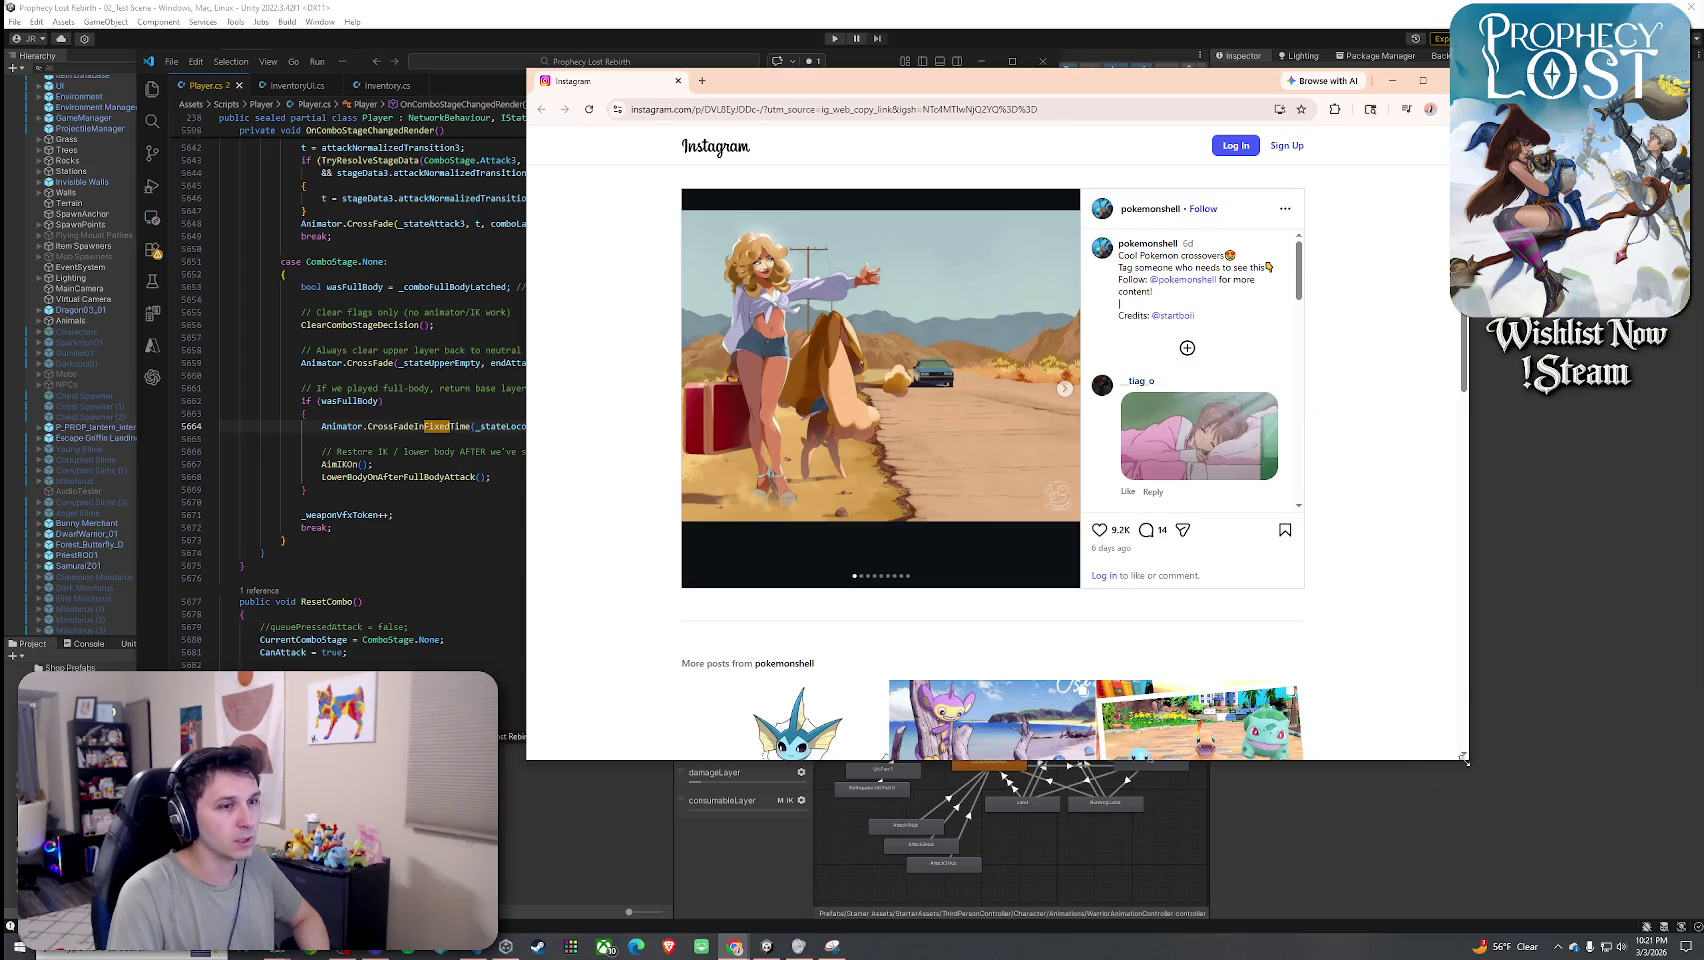
left_click_drag(1462, 762, 1576, 868)
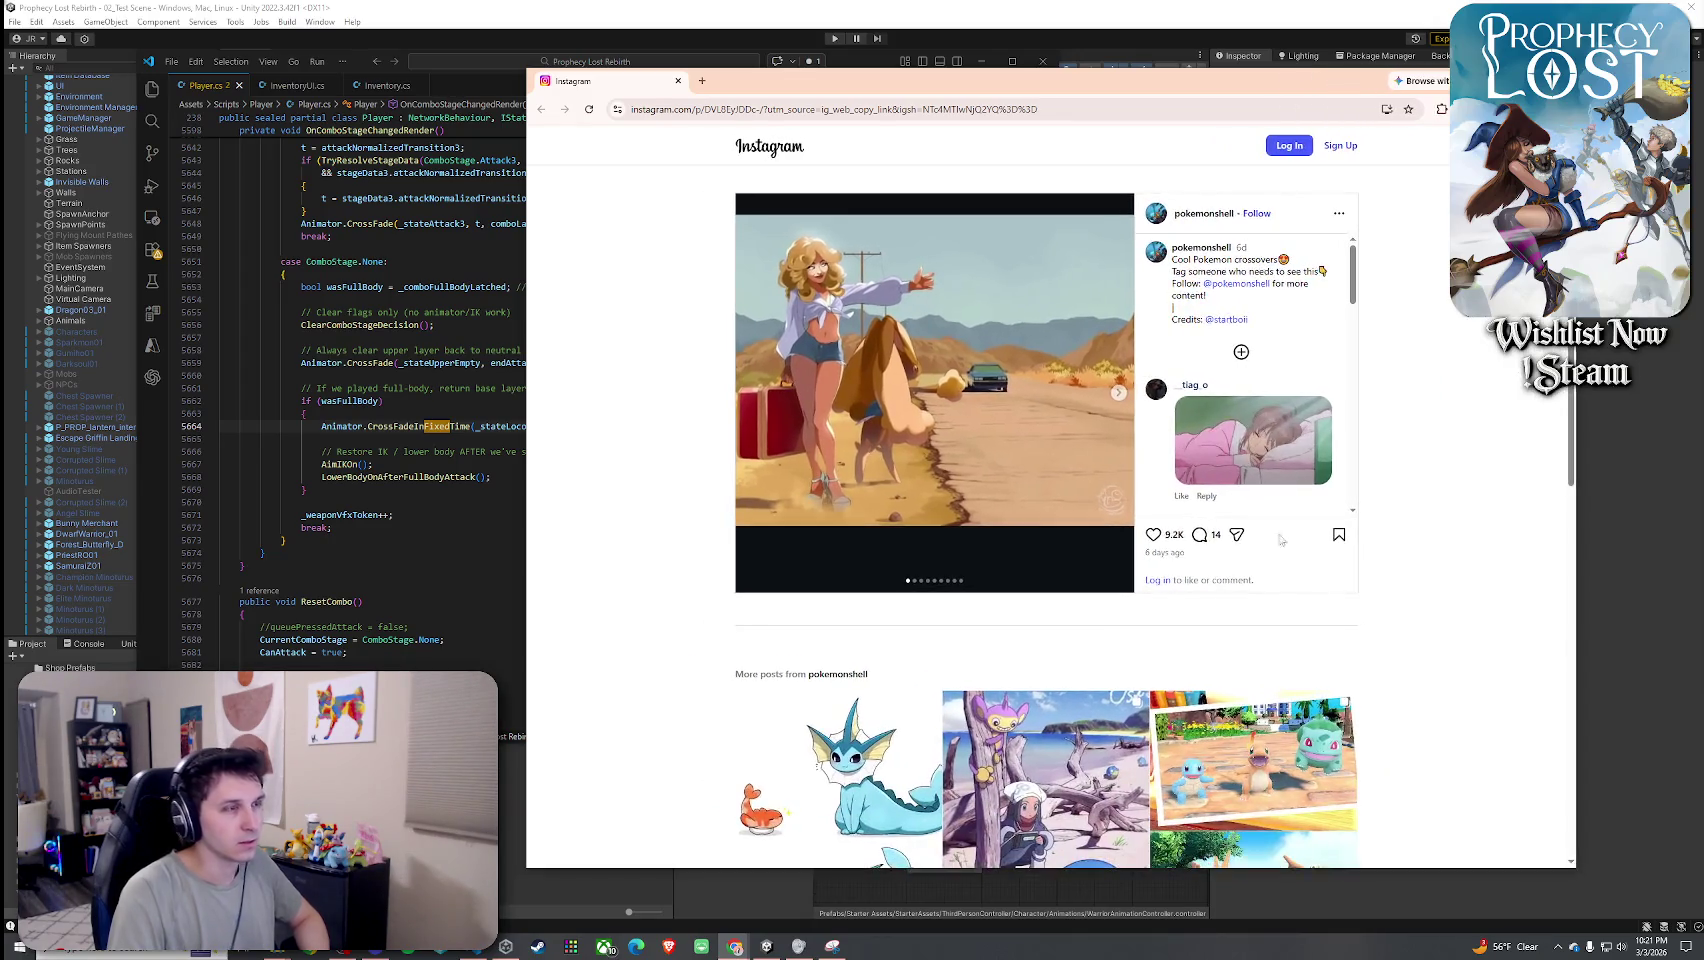
left_click(1118, 392)
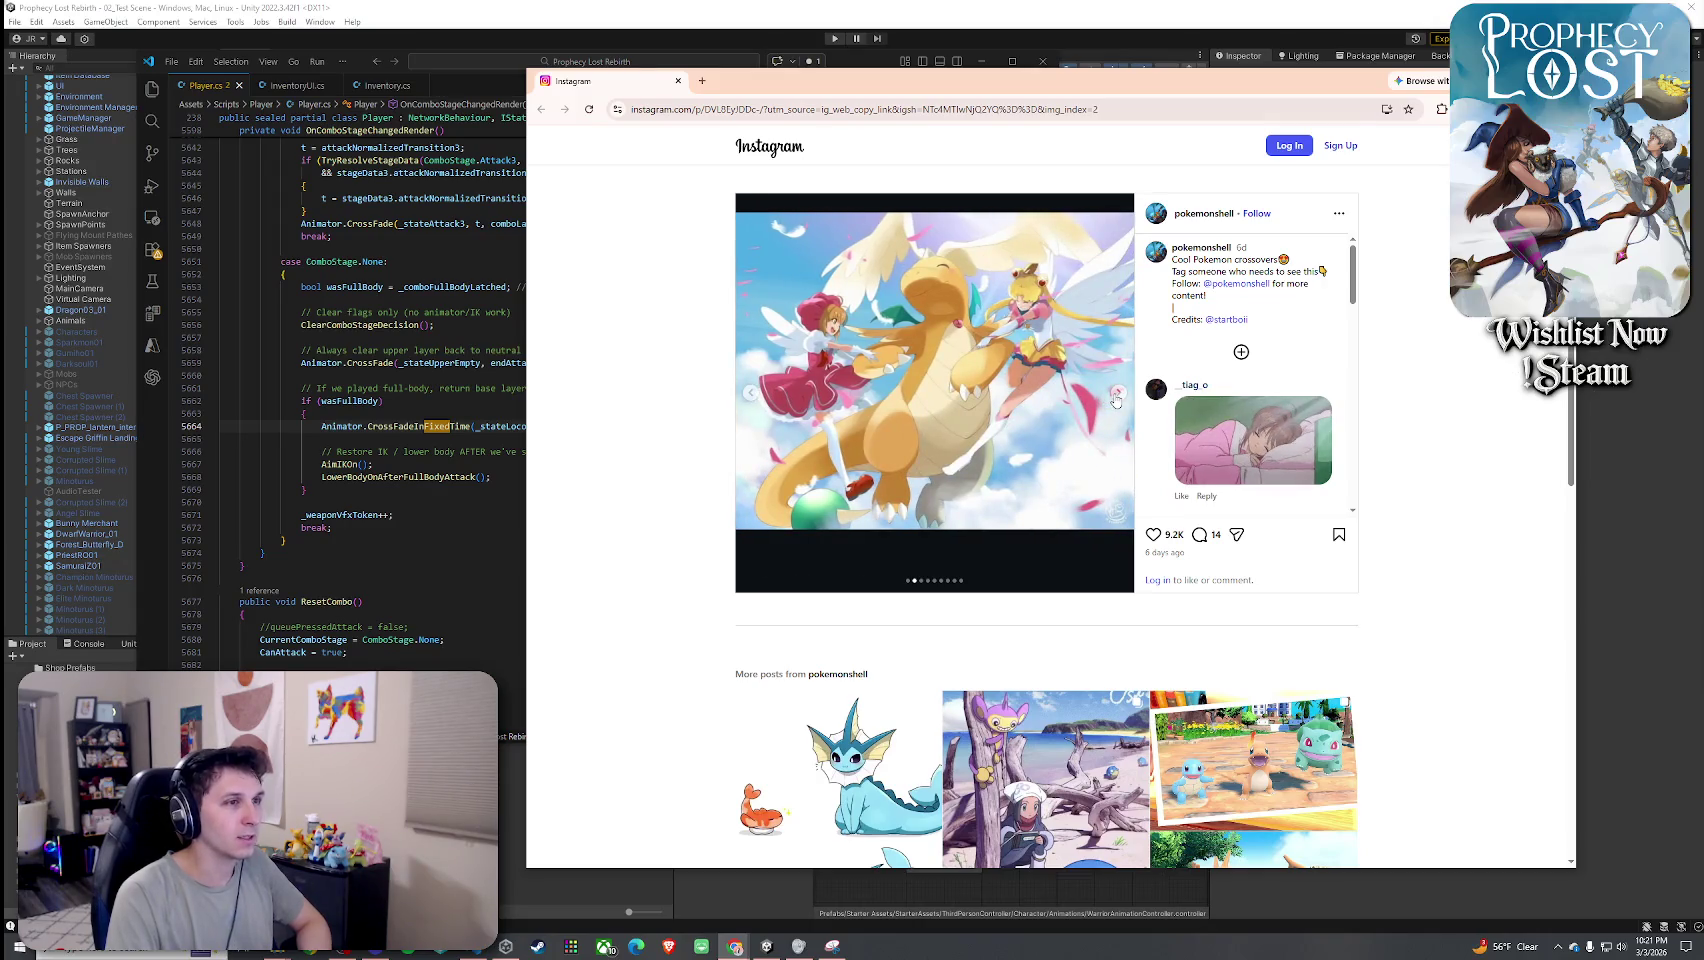
left_click(1117, 396)
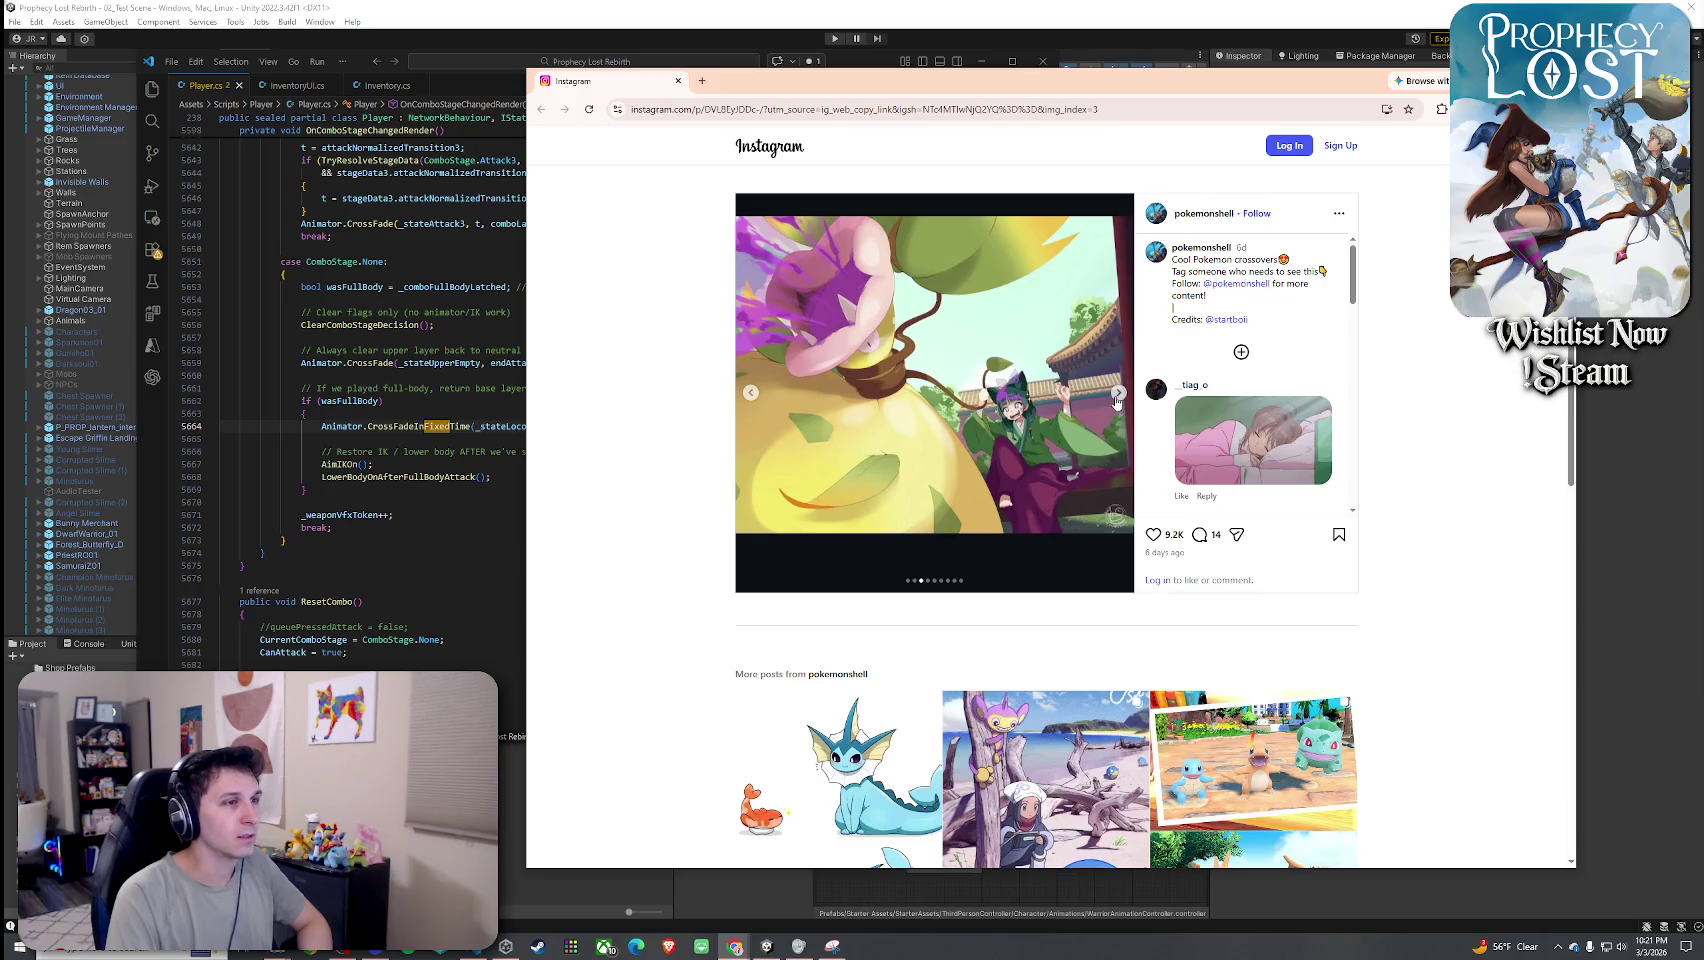
left_click(1117, 396)
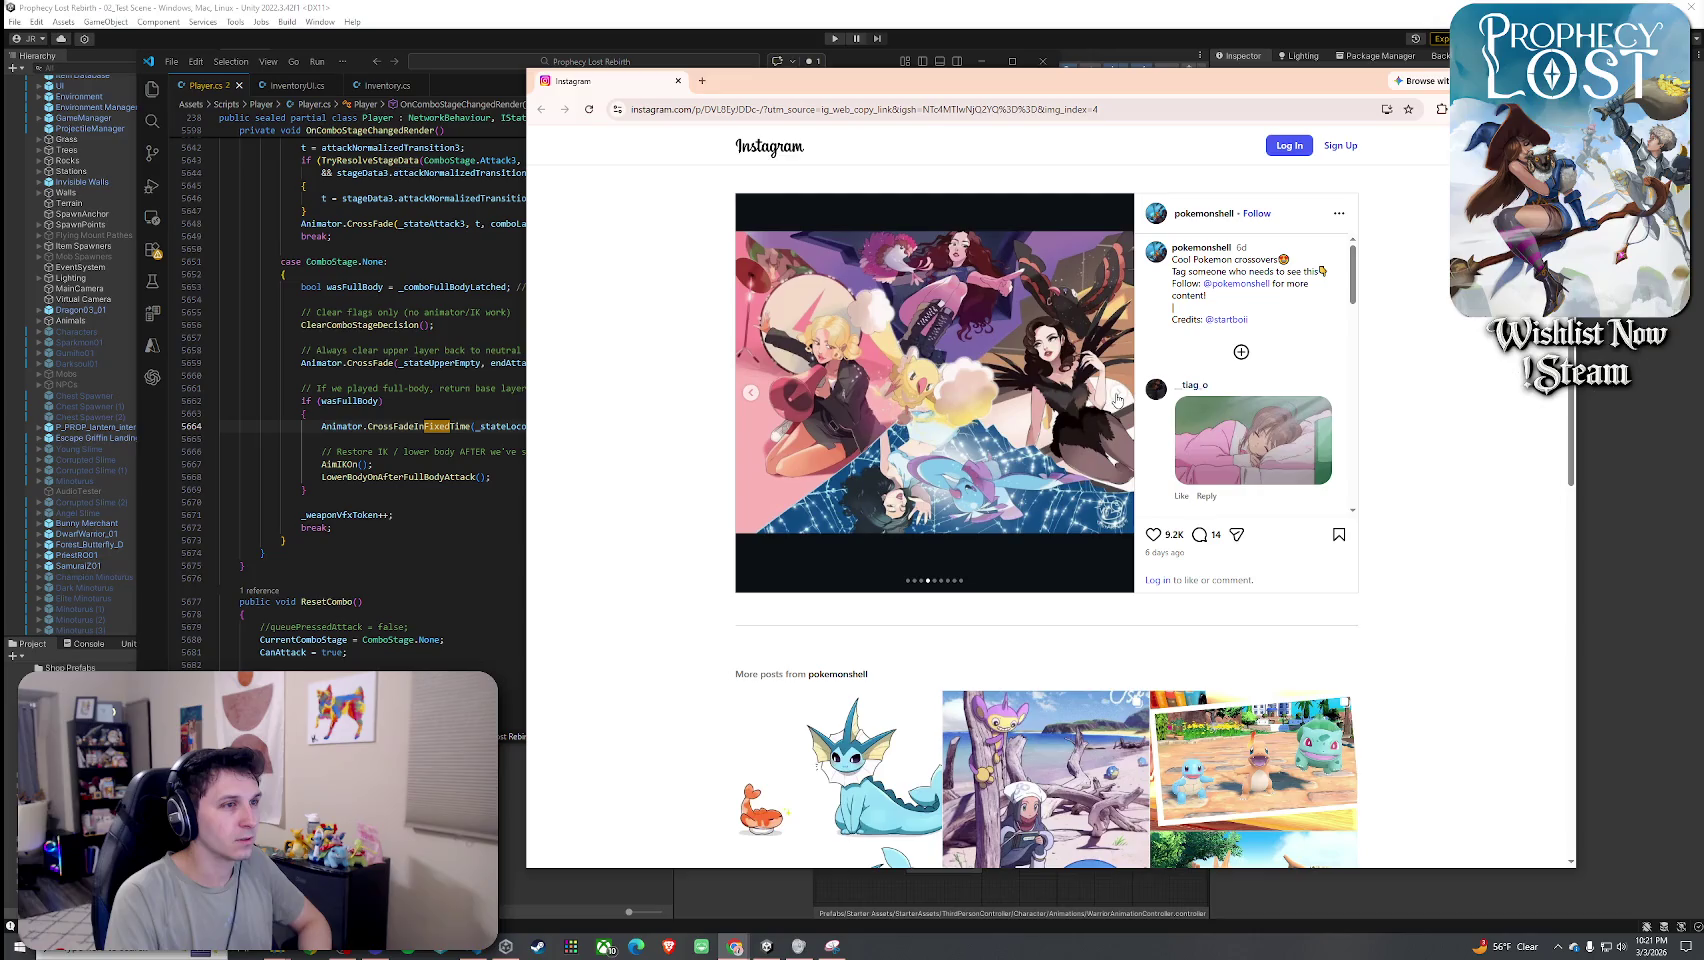
left_click(1117, 396)
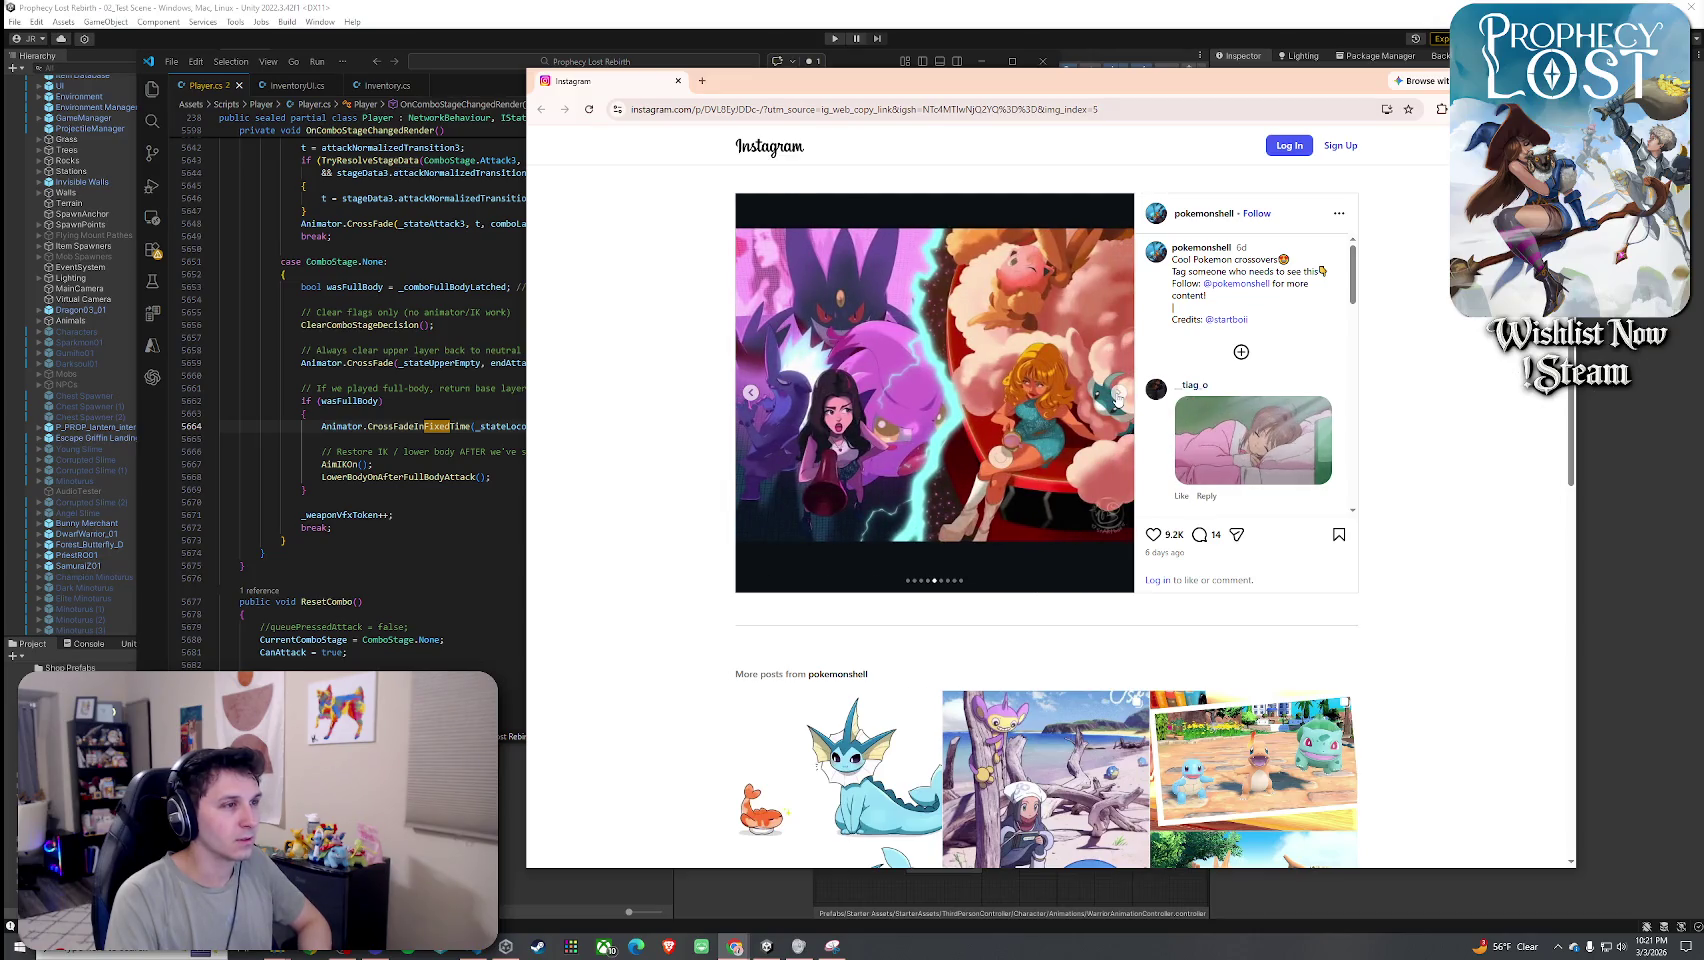
left_click(1117, 396)
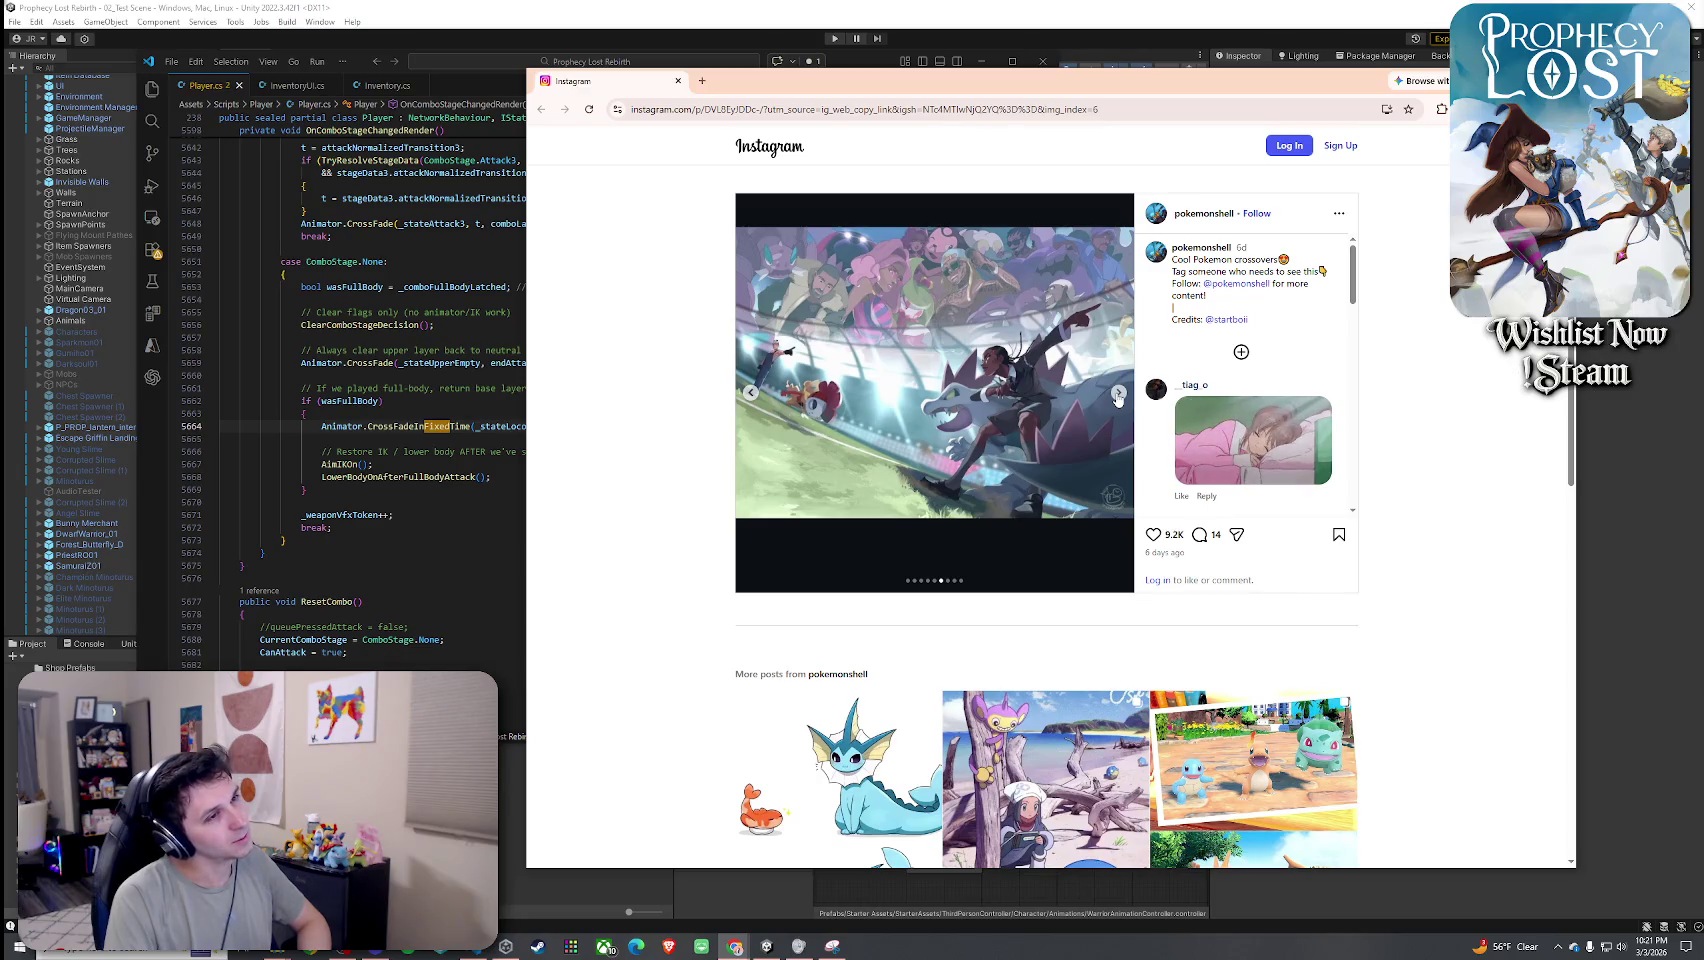
left_click(1117, 396)
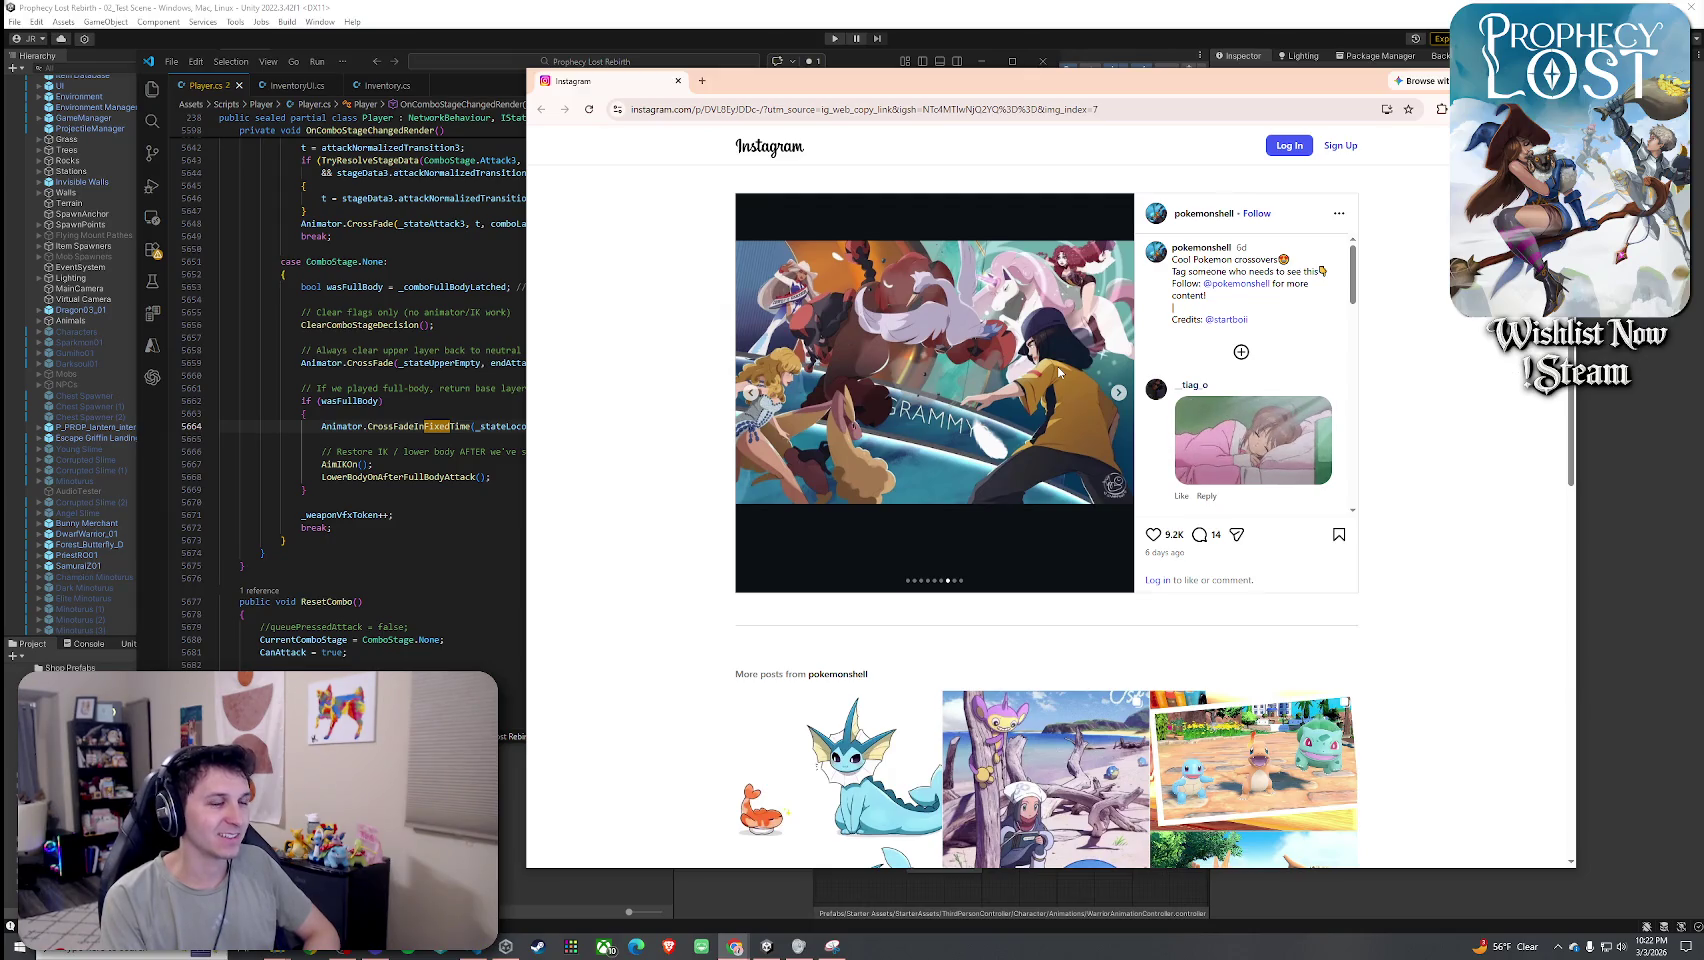
left_click(1118, 392)
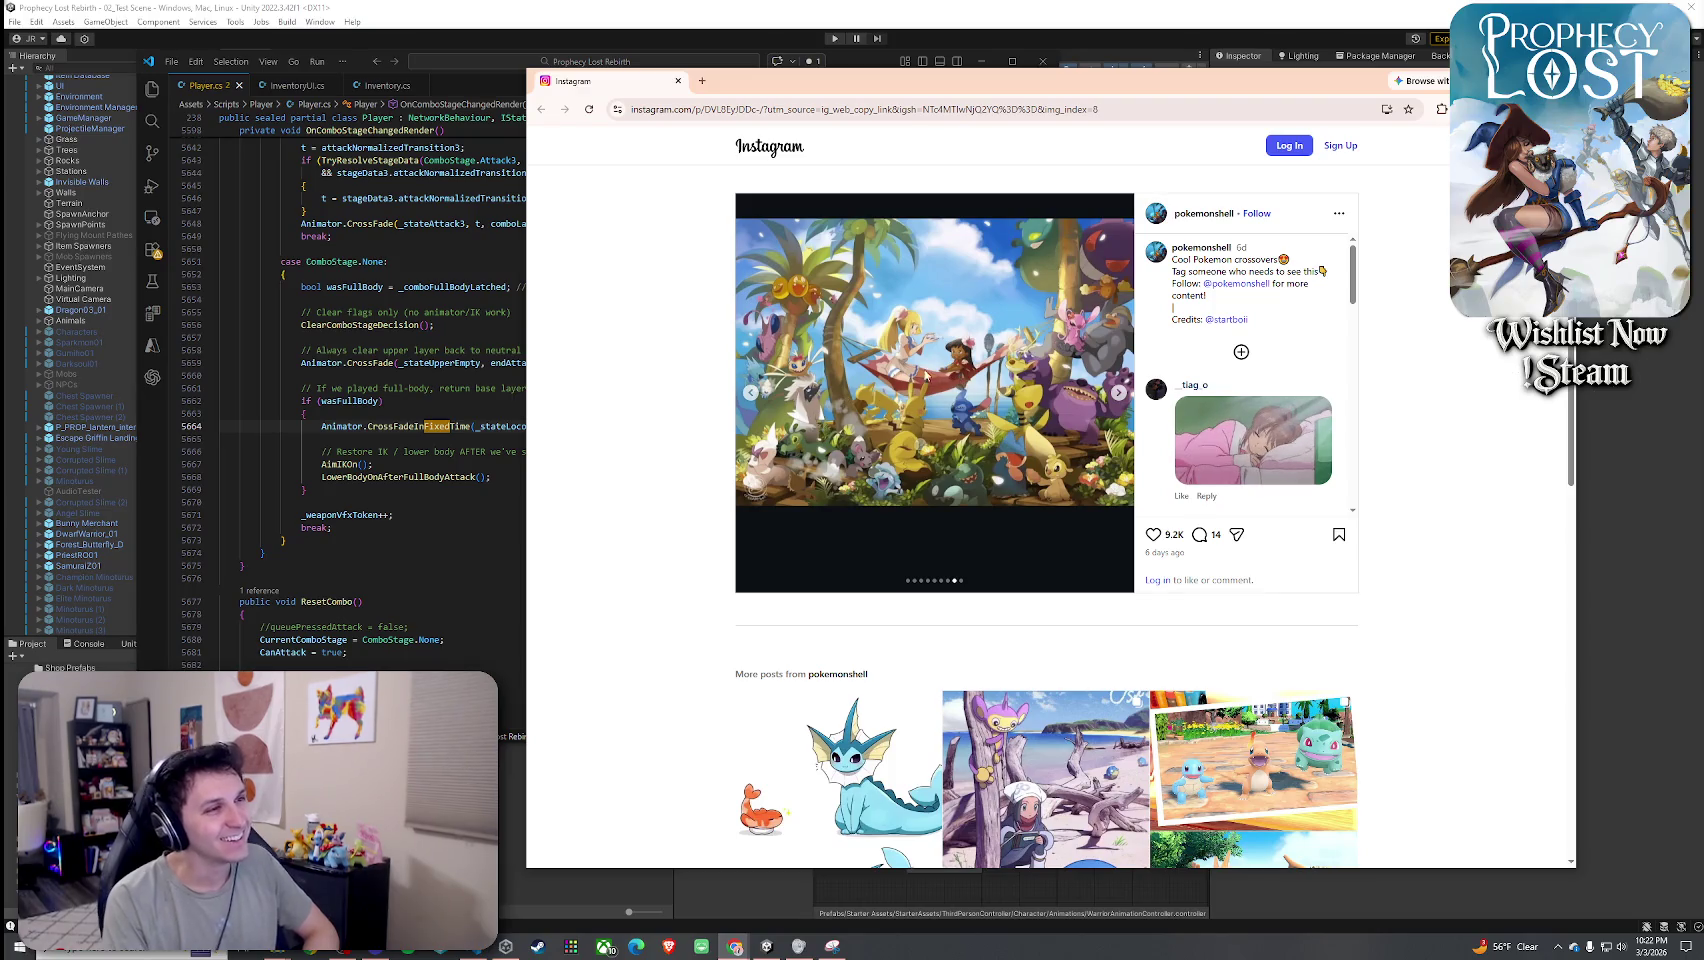
left_click(1119, 393)
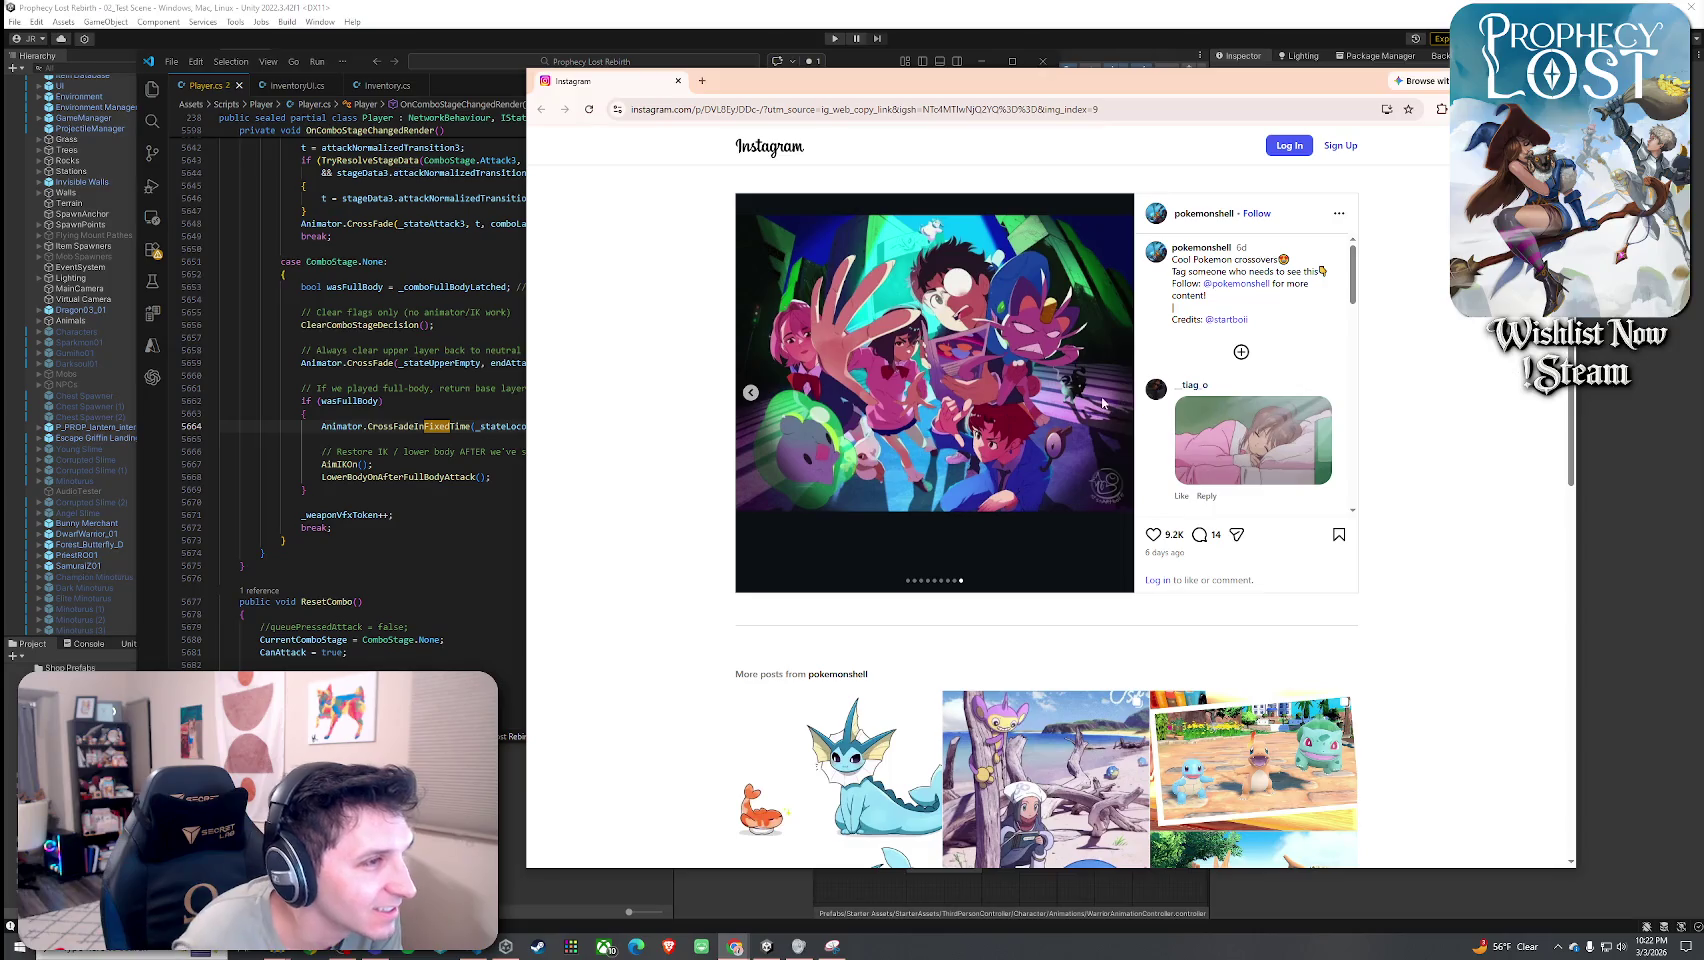
key("ctrl+w")
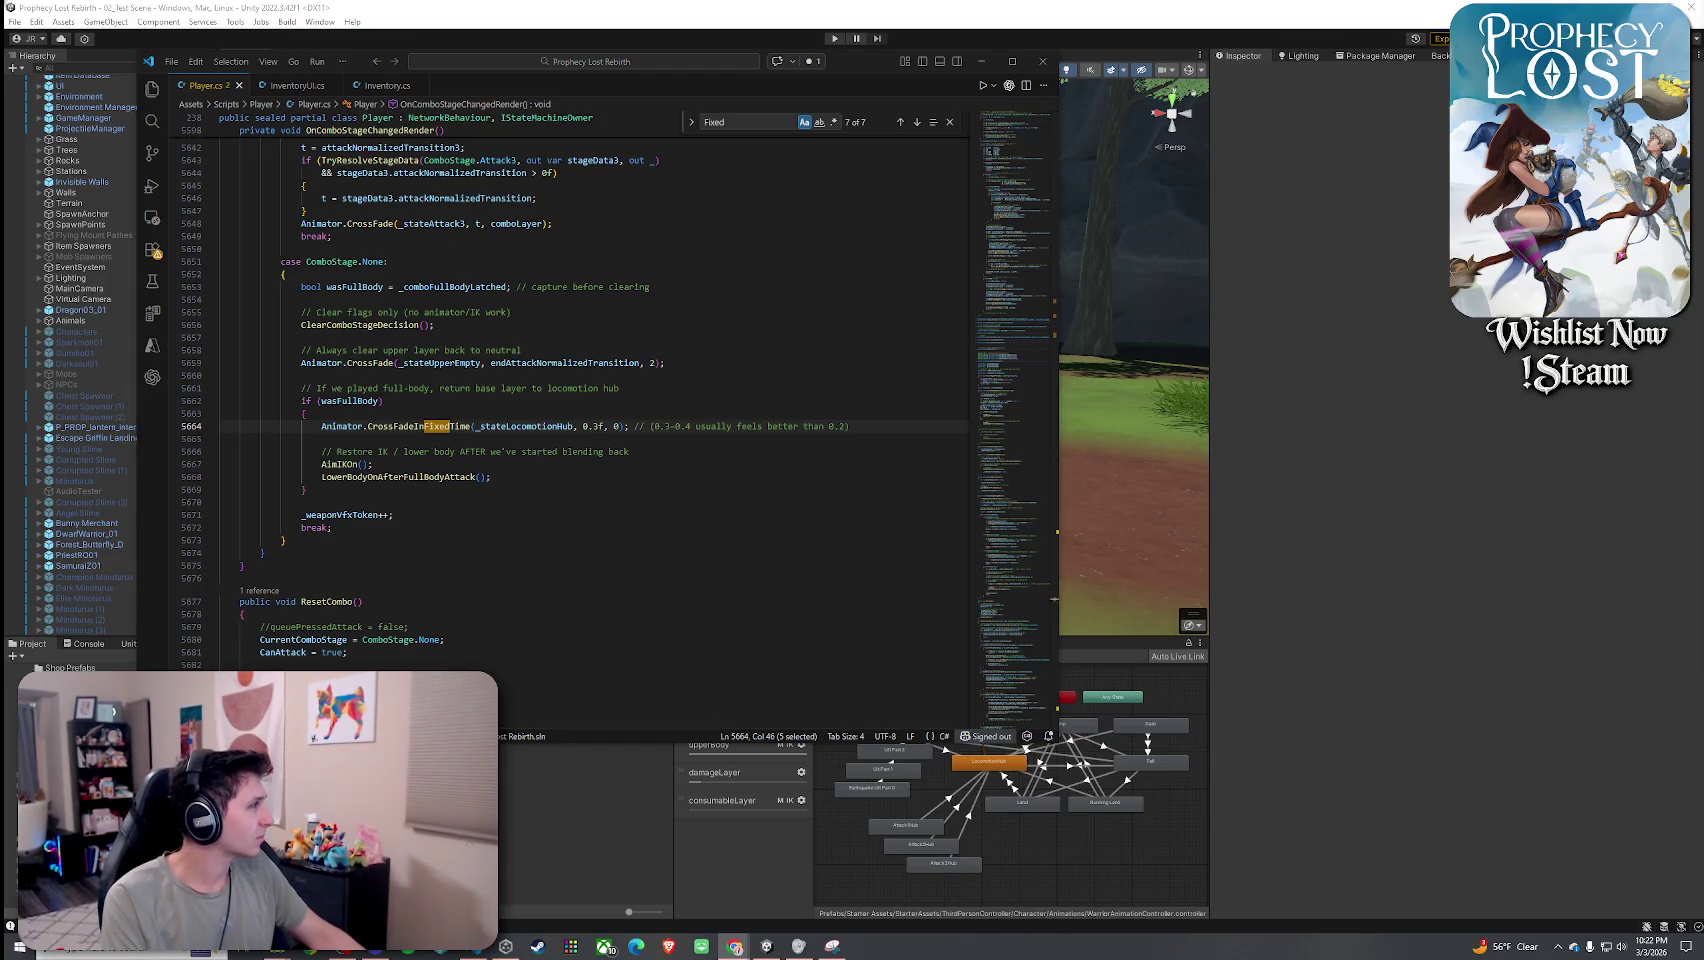
Add a ResetConsumableUseType(); call after UpdateUpperBodyModeFromEquipped() in FixedUpdateNetwork.
key("ctrl+f")
type("Update")
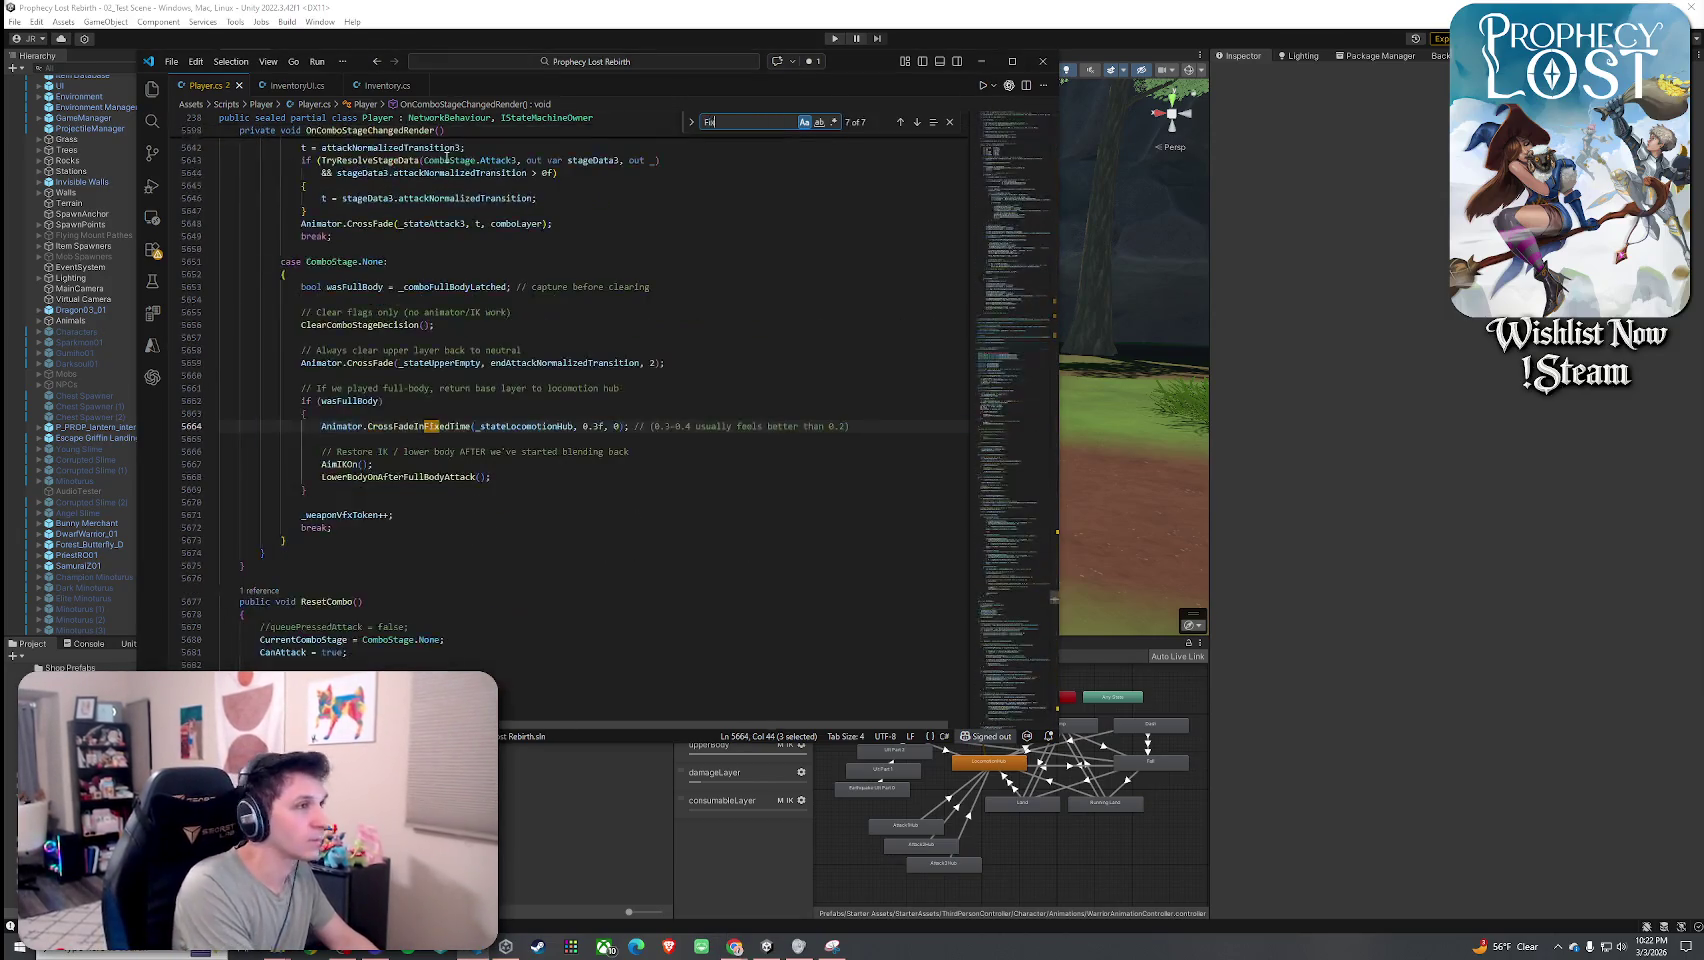
scroll(418, 478, "down", 20)
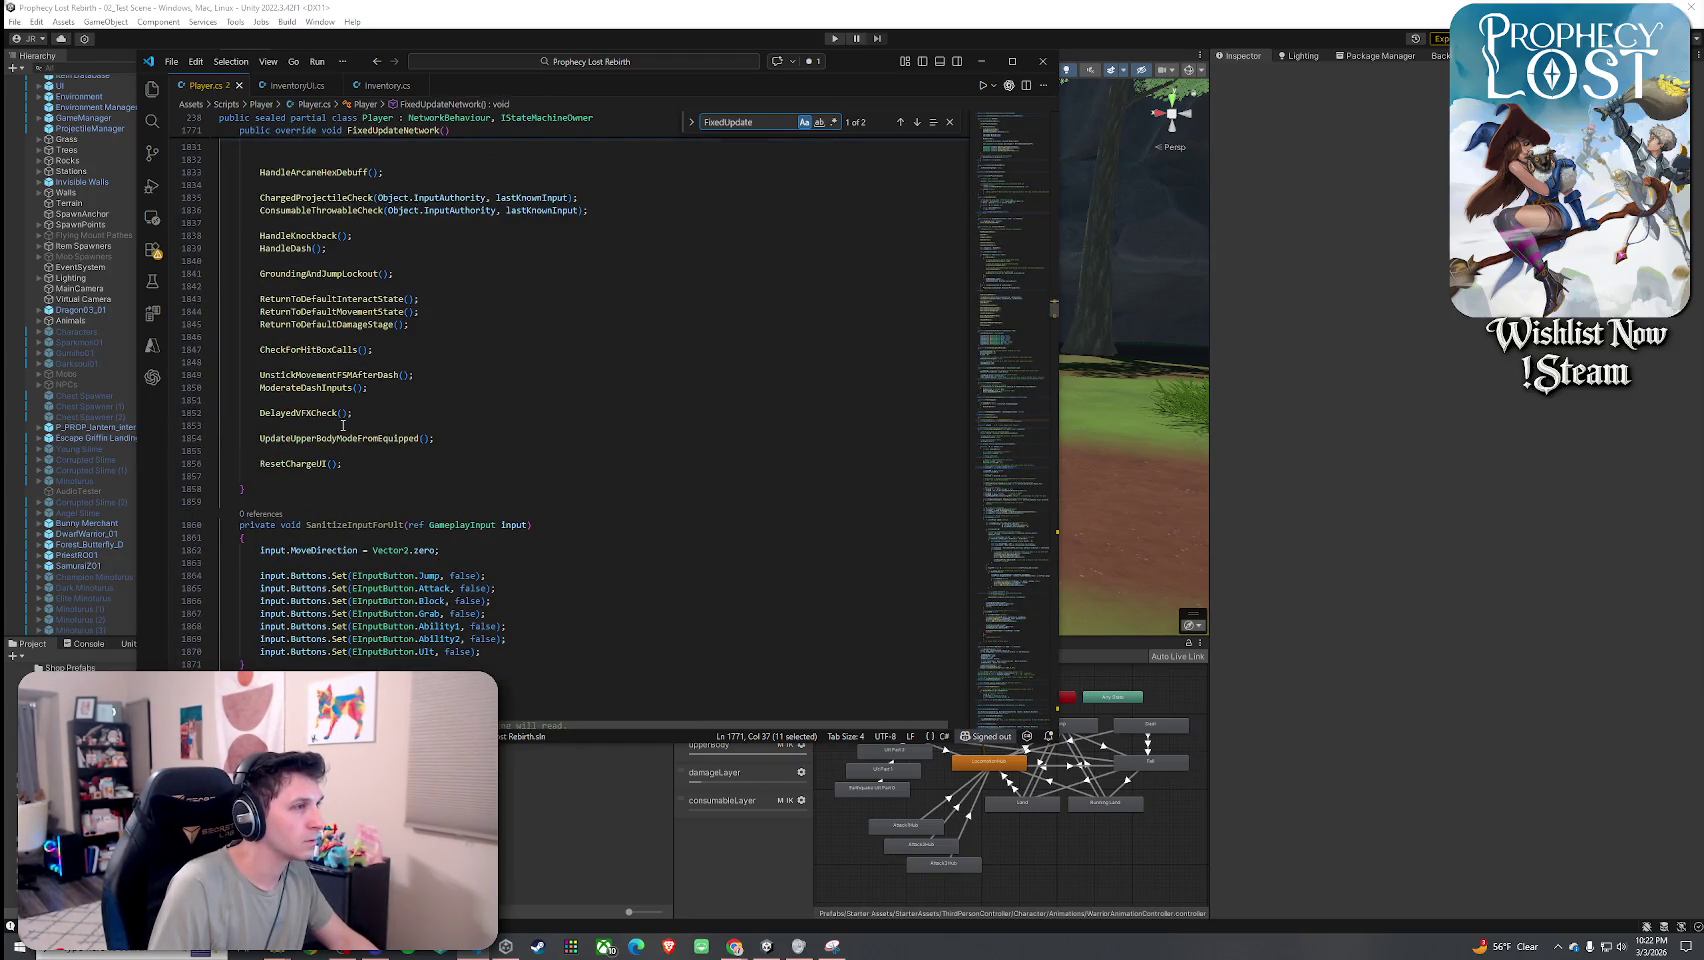
left_click(440, 441)
key("Return")
type("Reset")
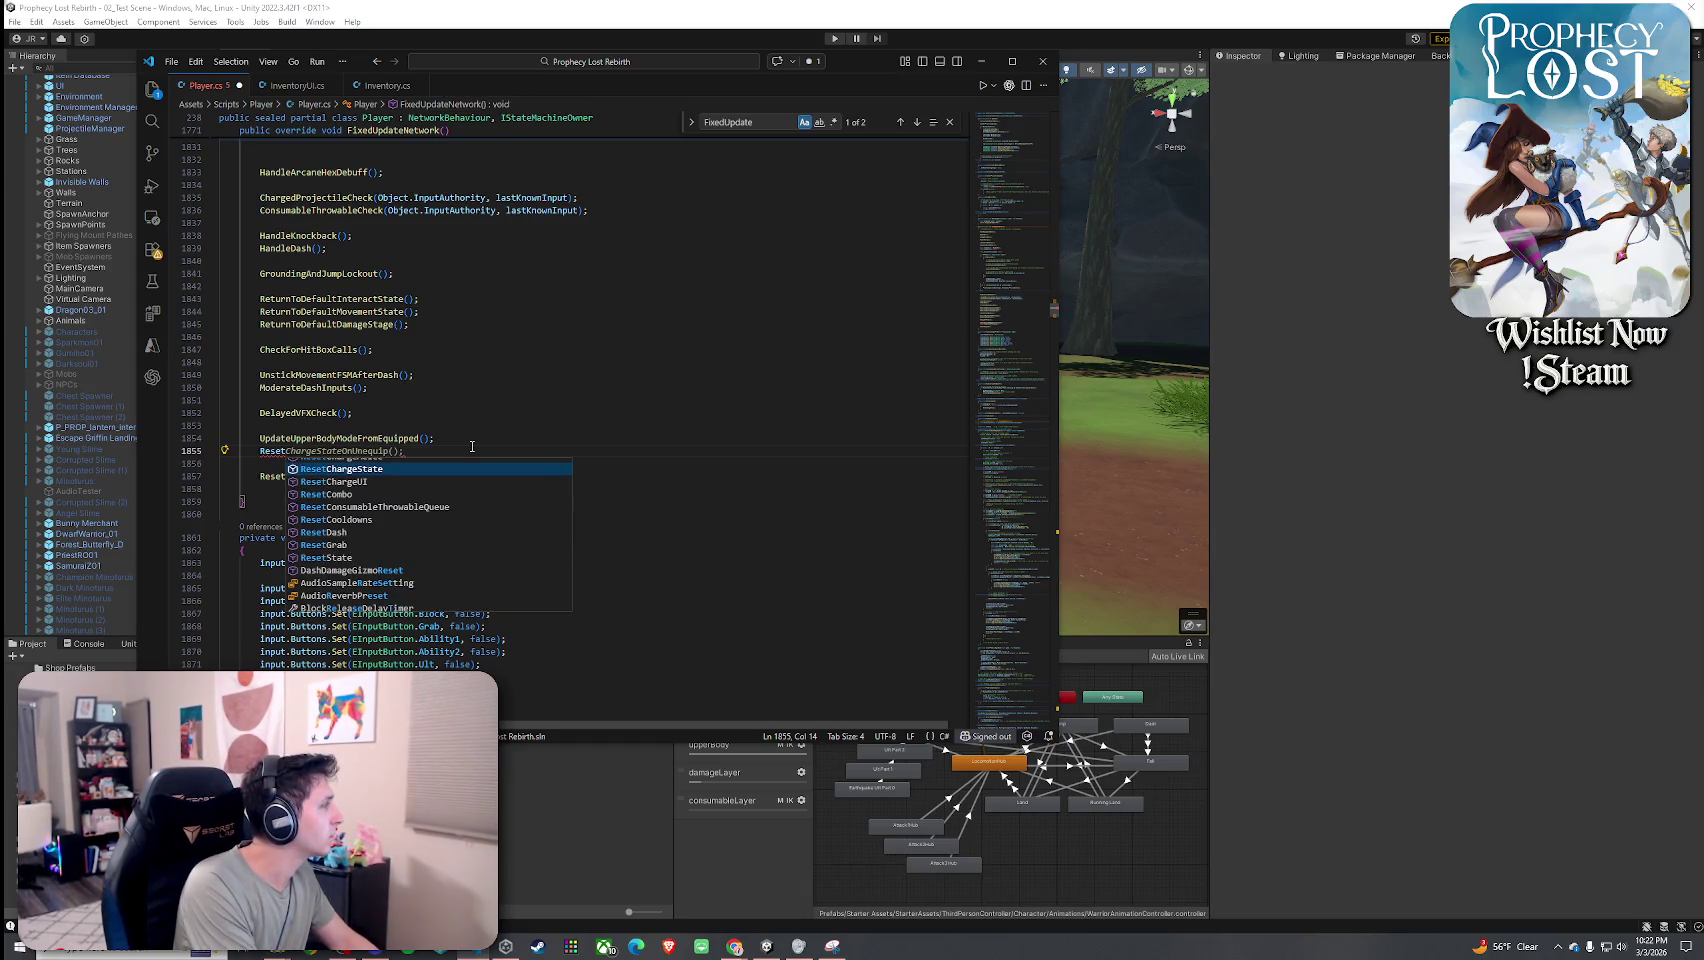
type("ConsumableU")
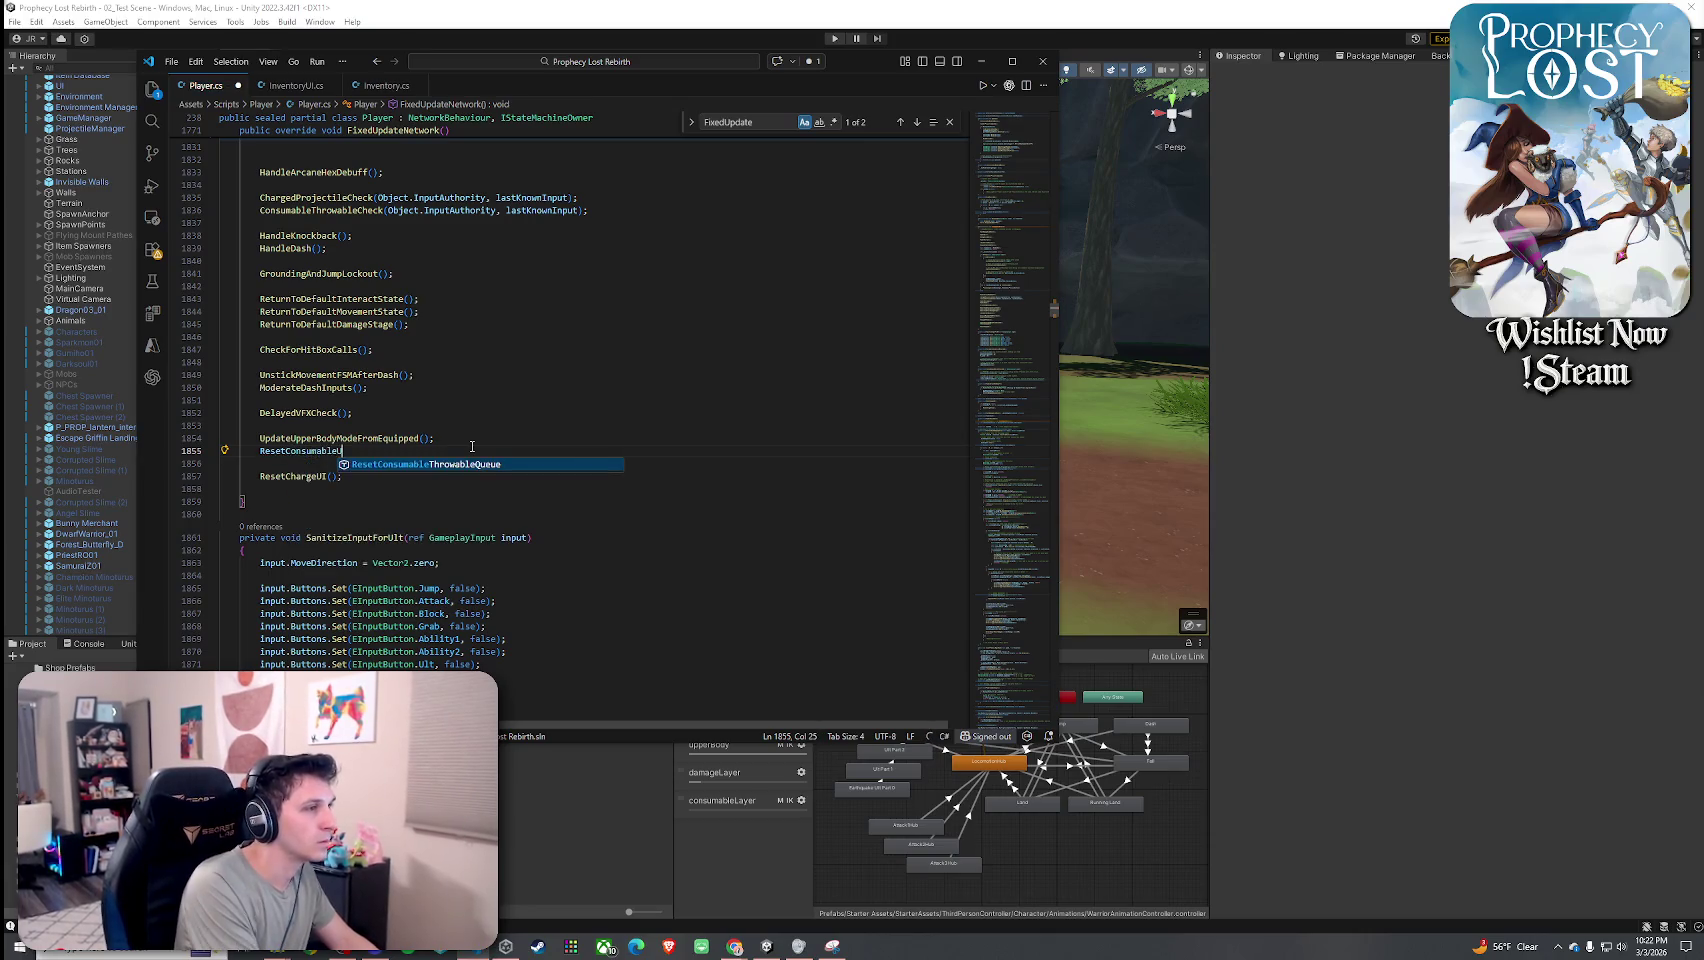
type("seType();")
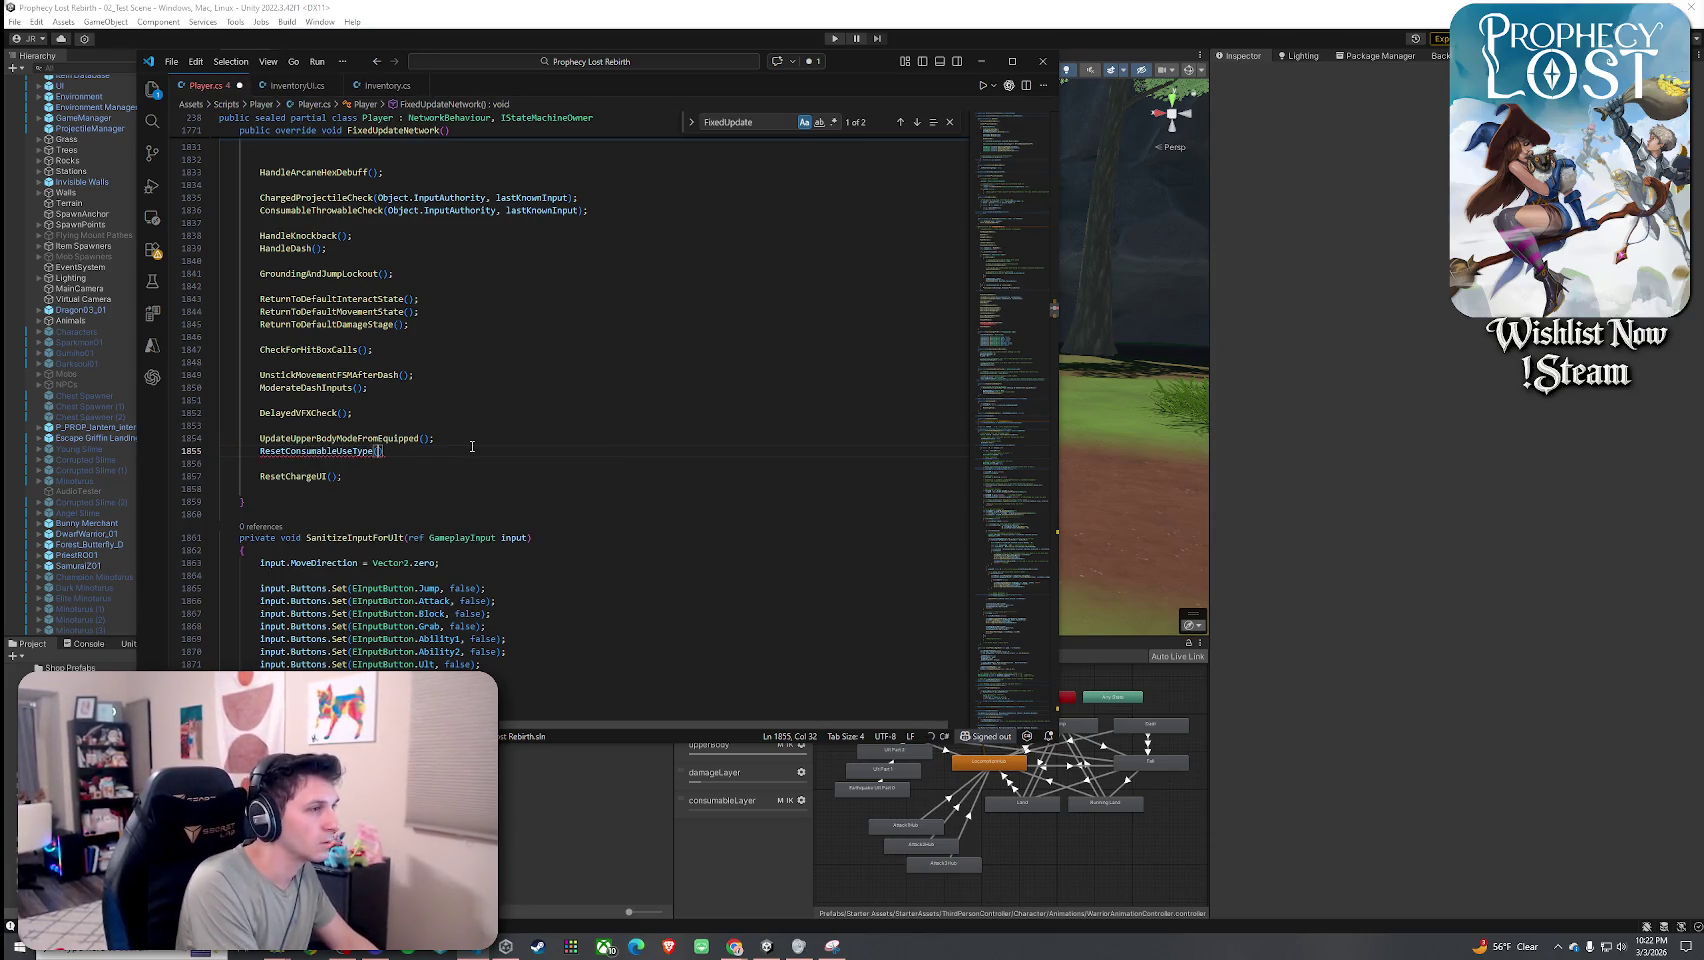
Define a private ResetConsumableUseType method below FixedUpdateNetwork and select its generated if-block.
scroll(472, 446, "down", 3)
key("Down")
key("Down")
key("Down")
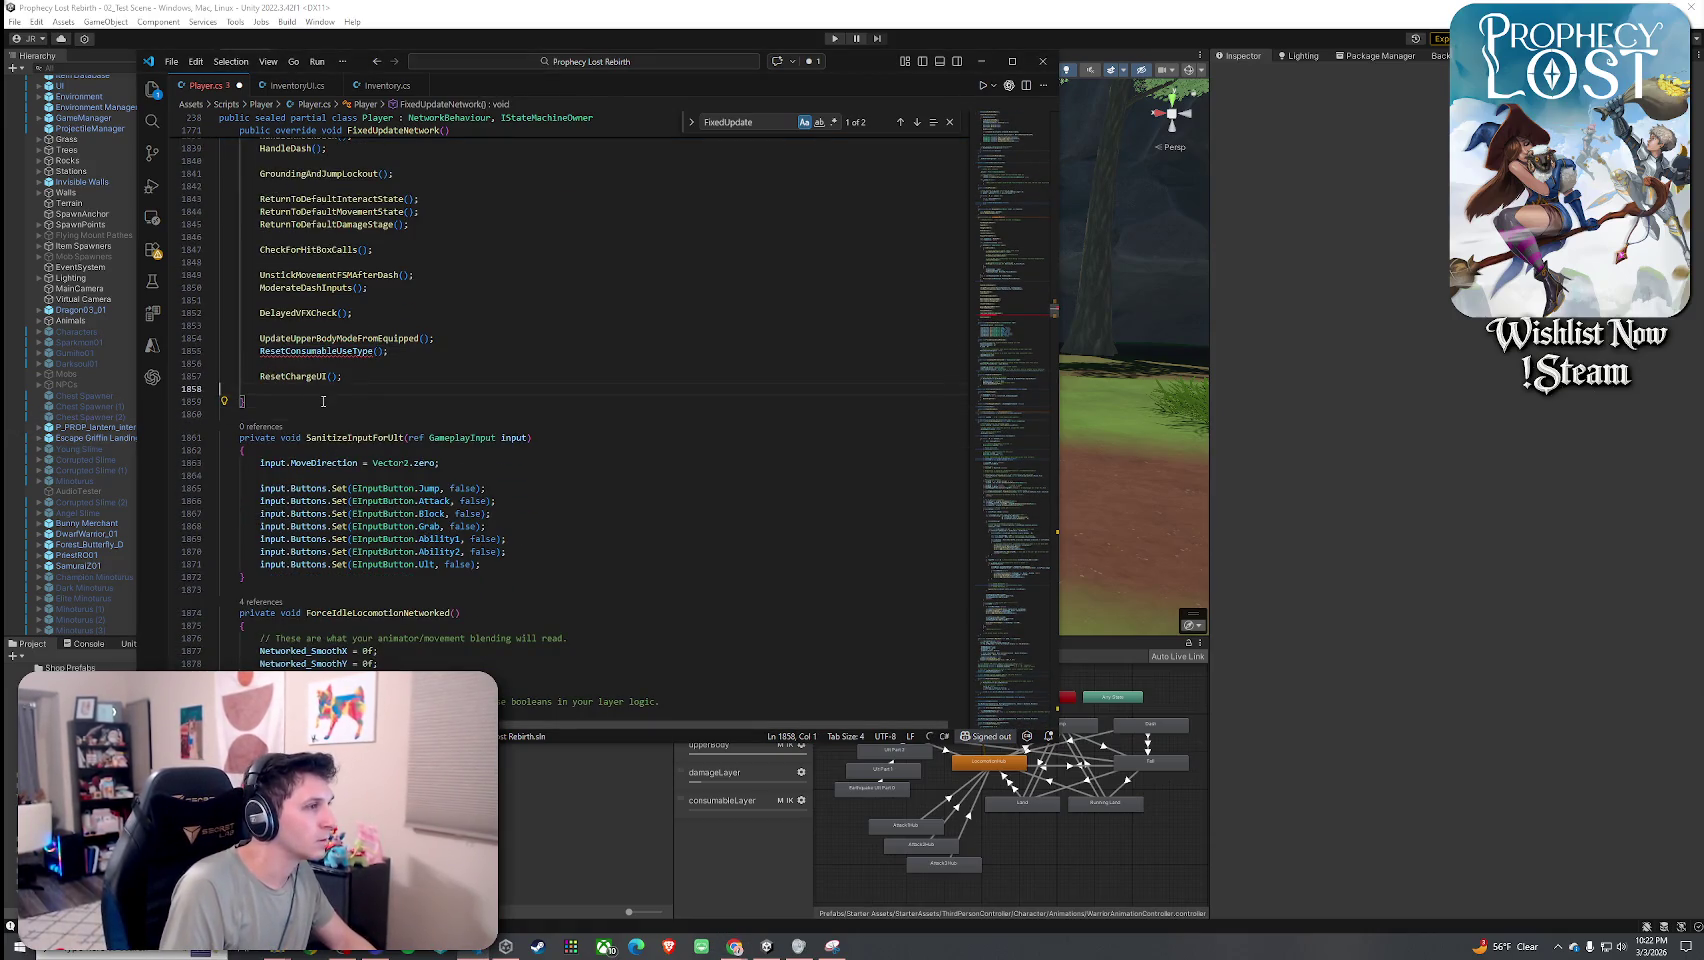
key("Return")
key("Return")
type("pri")
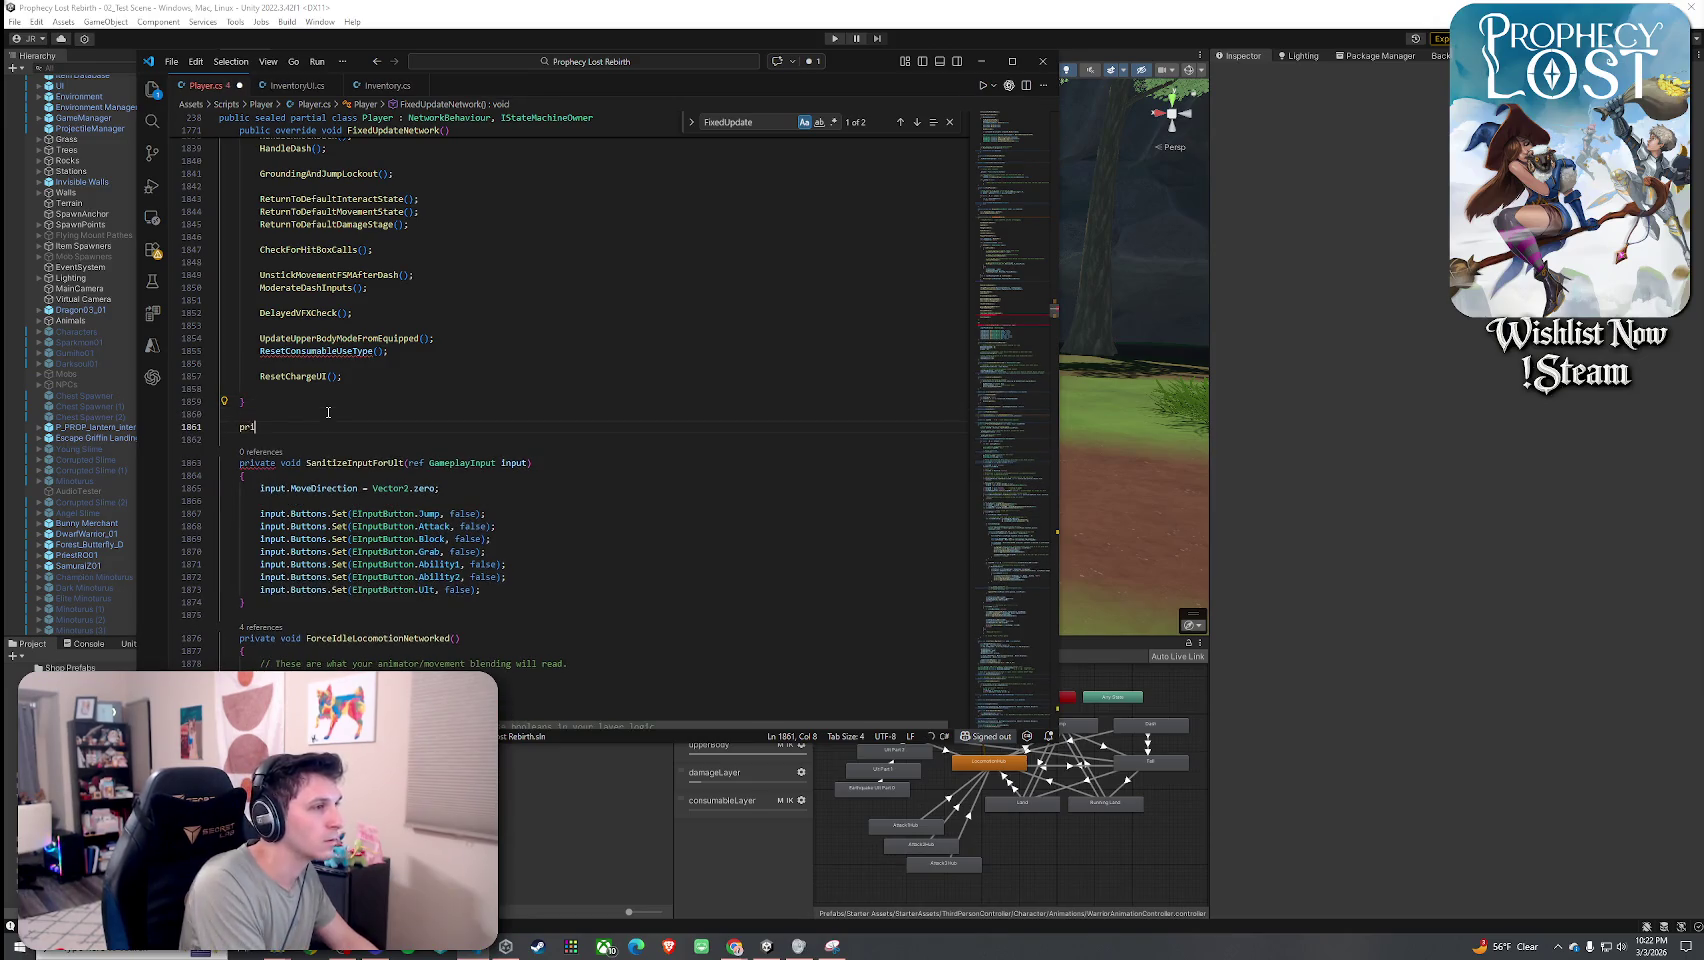
type("vate void ResetConsumableU")
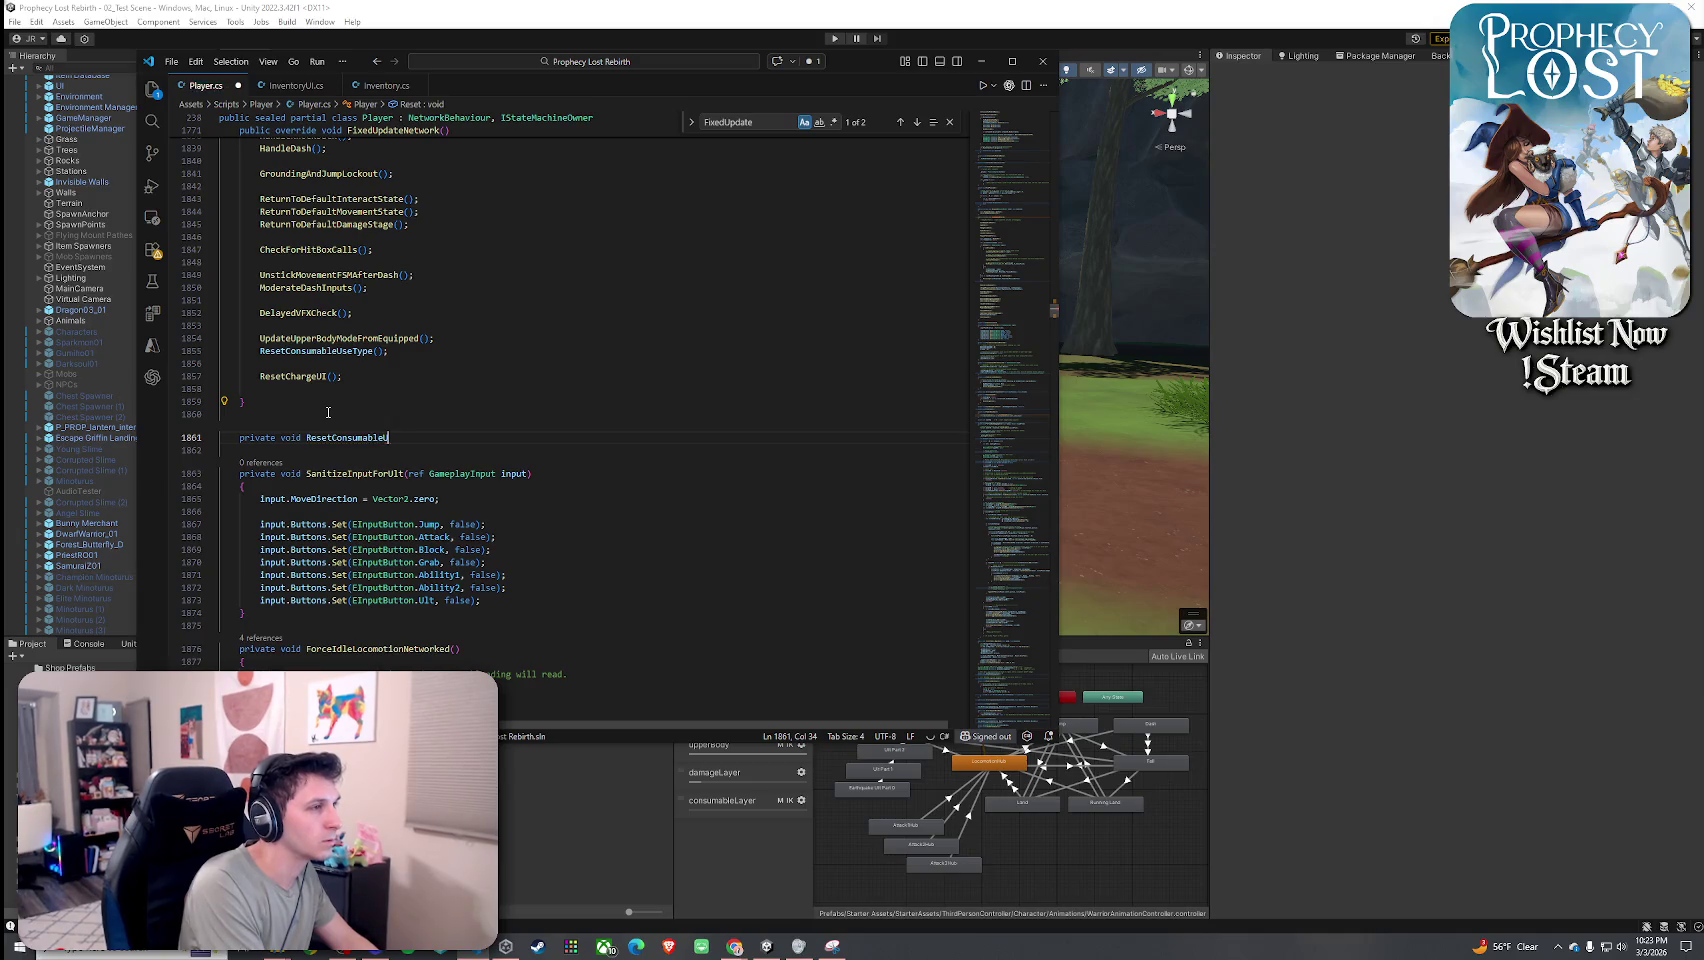
key("Tab")
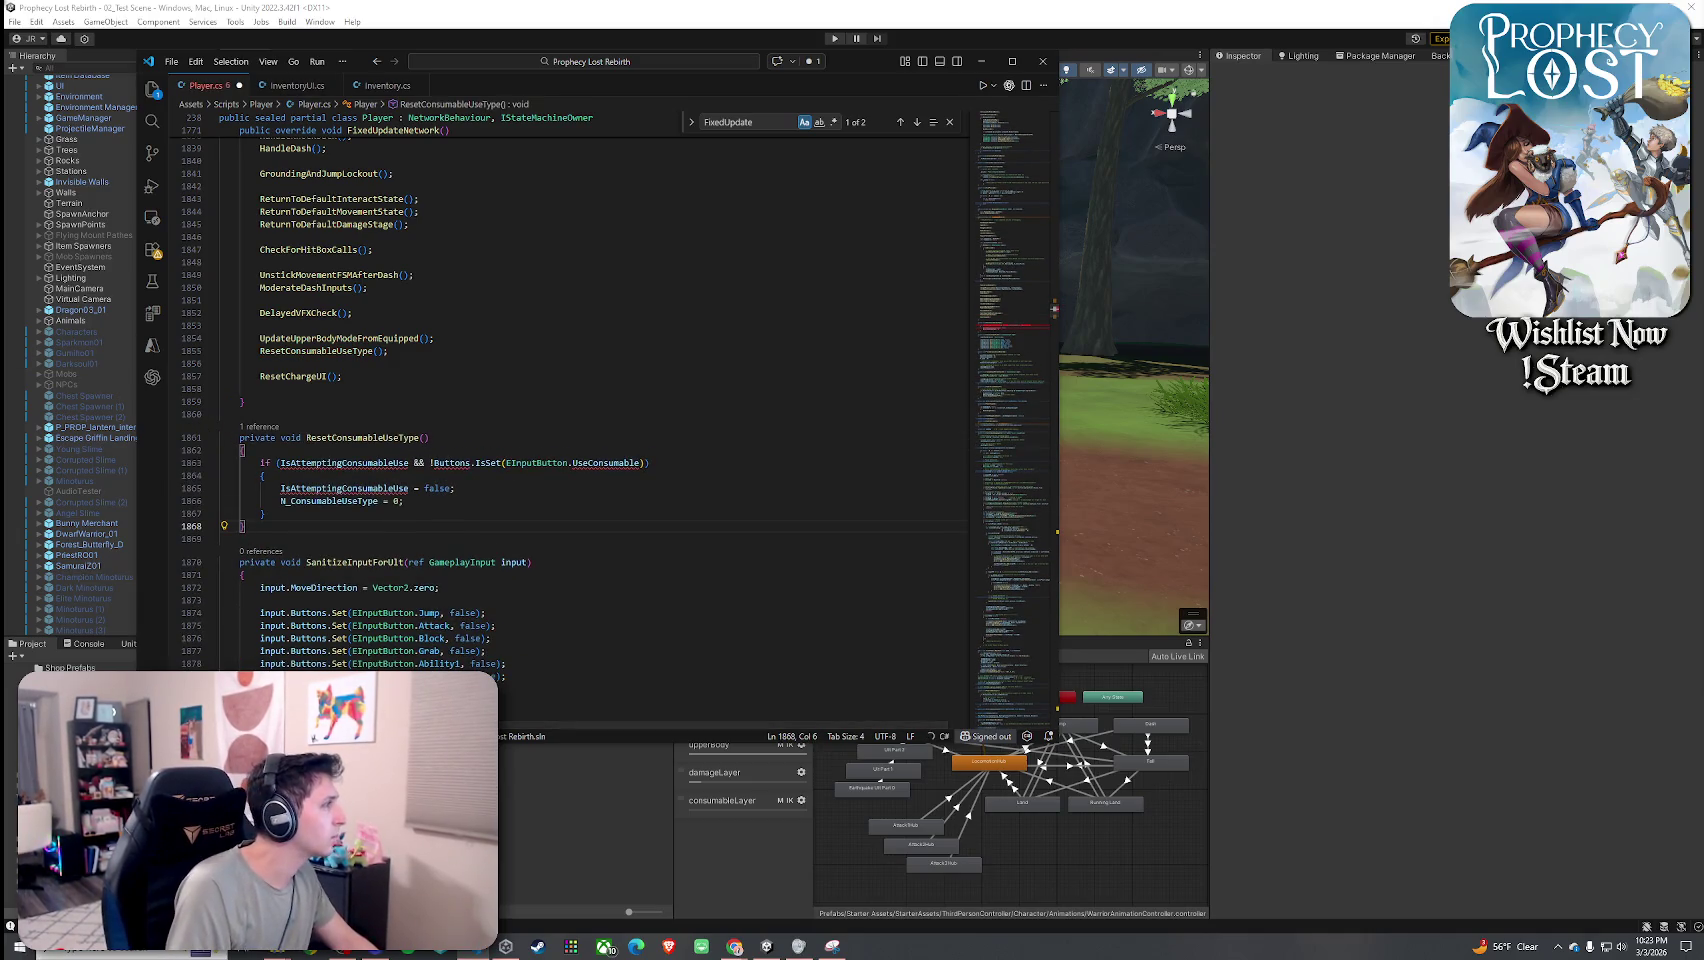
left_click_drag(278, 514, 261, 465)
Replace the if-block with the pasted state-authority lock cleanup code, indented two levels.
type("// Server authoritative cleanup for consumable use if (HasStateAuthority && N_ConsumableUseType != 0) {     // If the lock expired, end the consumable use     if (N_UpperBodyLock.ExpiredOrNotRunning(Runner))     {         N_UpperBodyLock = default;         N_ConsumableUseType = 0;         // (Optional) if you want a render pulse when it ends:         // N_ConsumableUseSeq++;     } }")
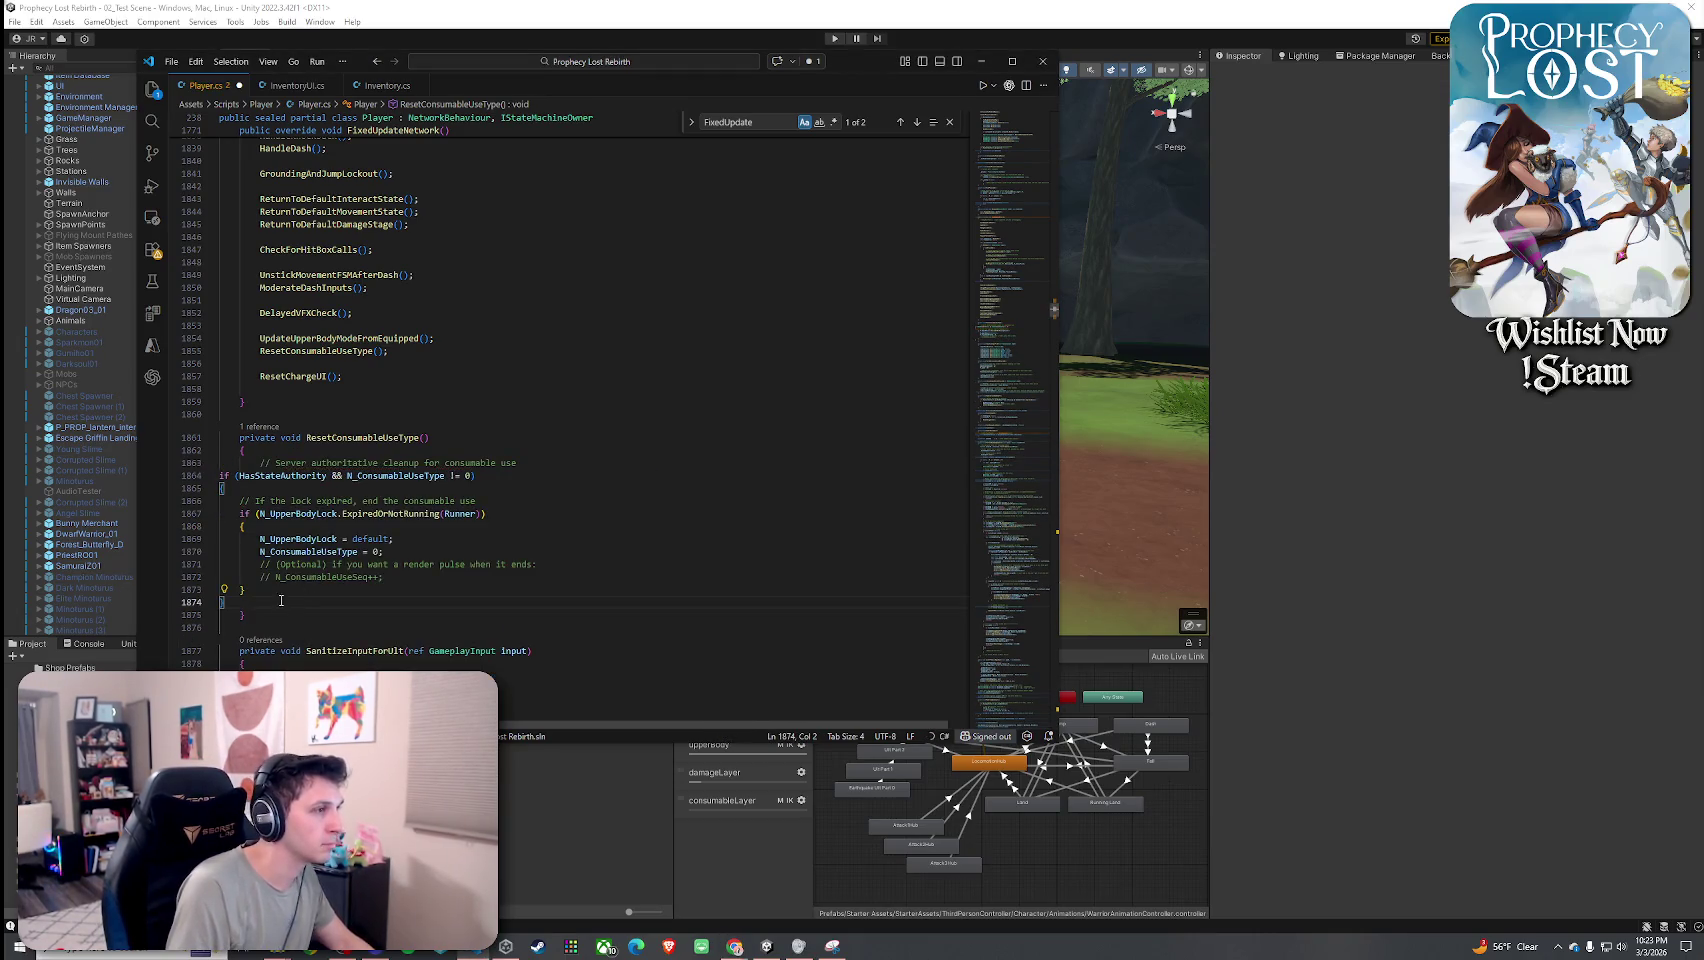
left_click_drag(255, 600, 219, 475)
key("Tab")
key("Tab")
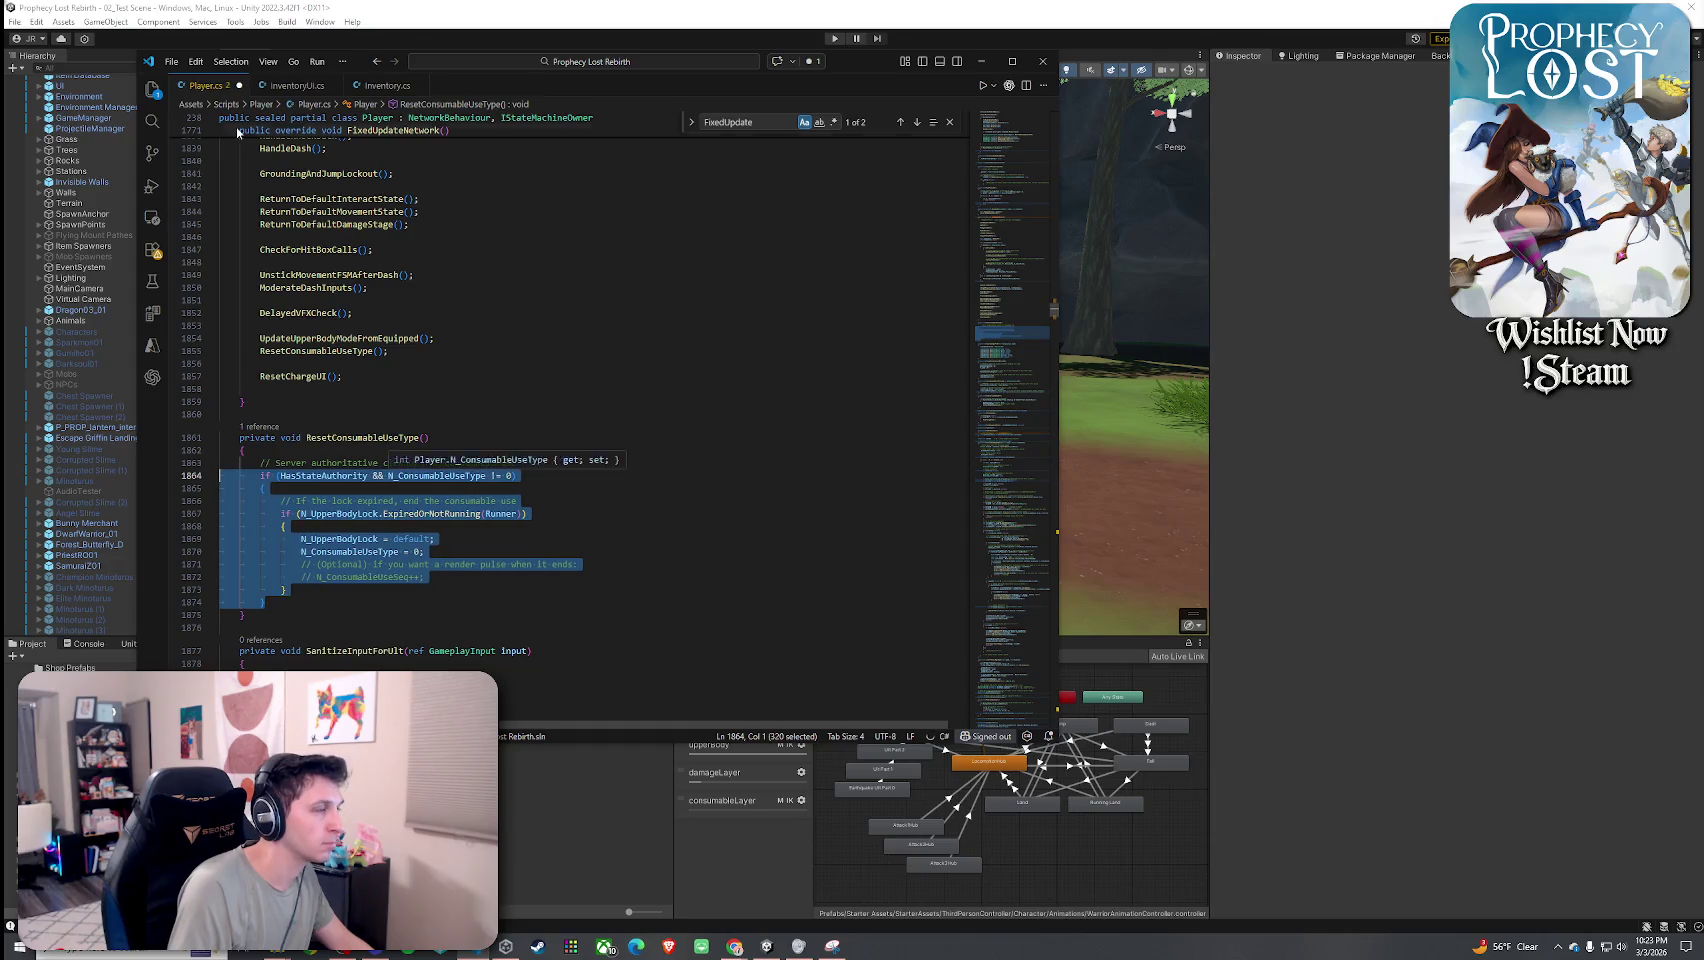
Save Player.cs and search the file for 'SetAn'.
left_click(171, 61)
left_click(247, 314)
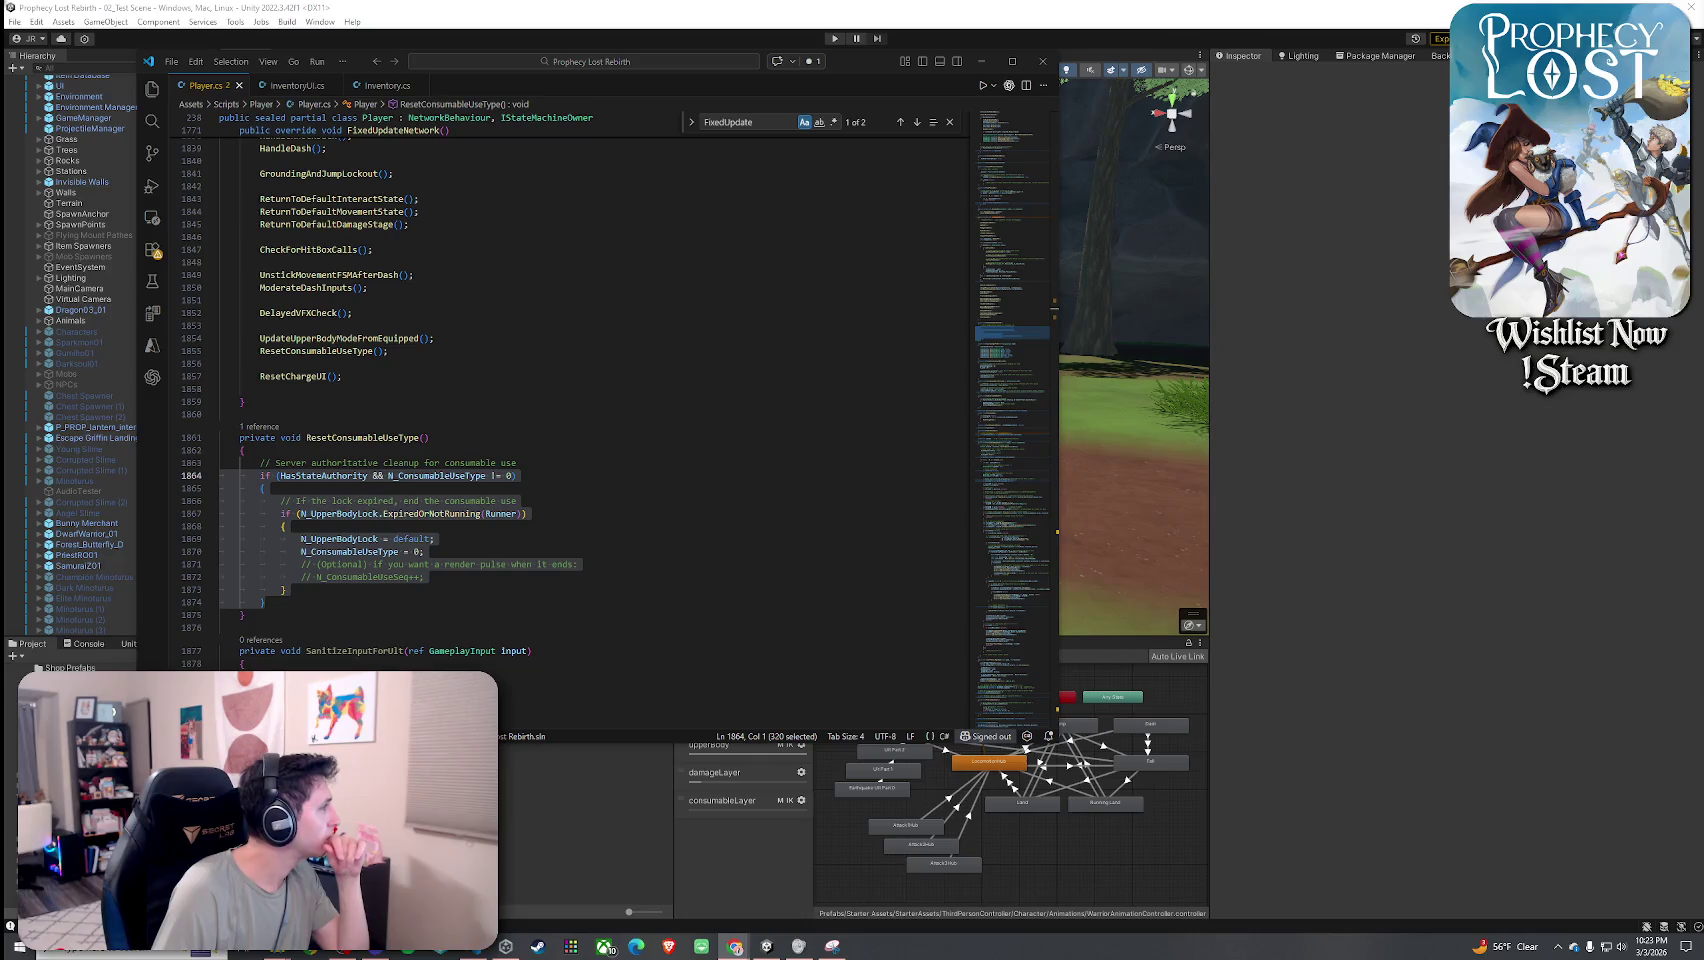
key("ctrl+f")
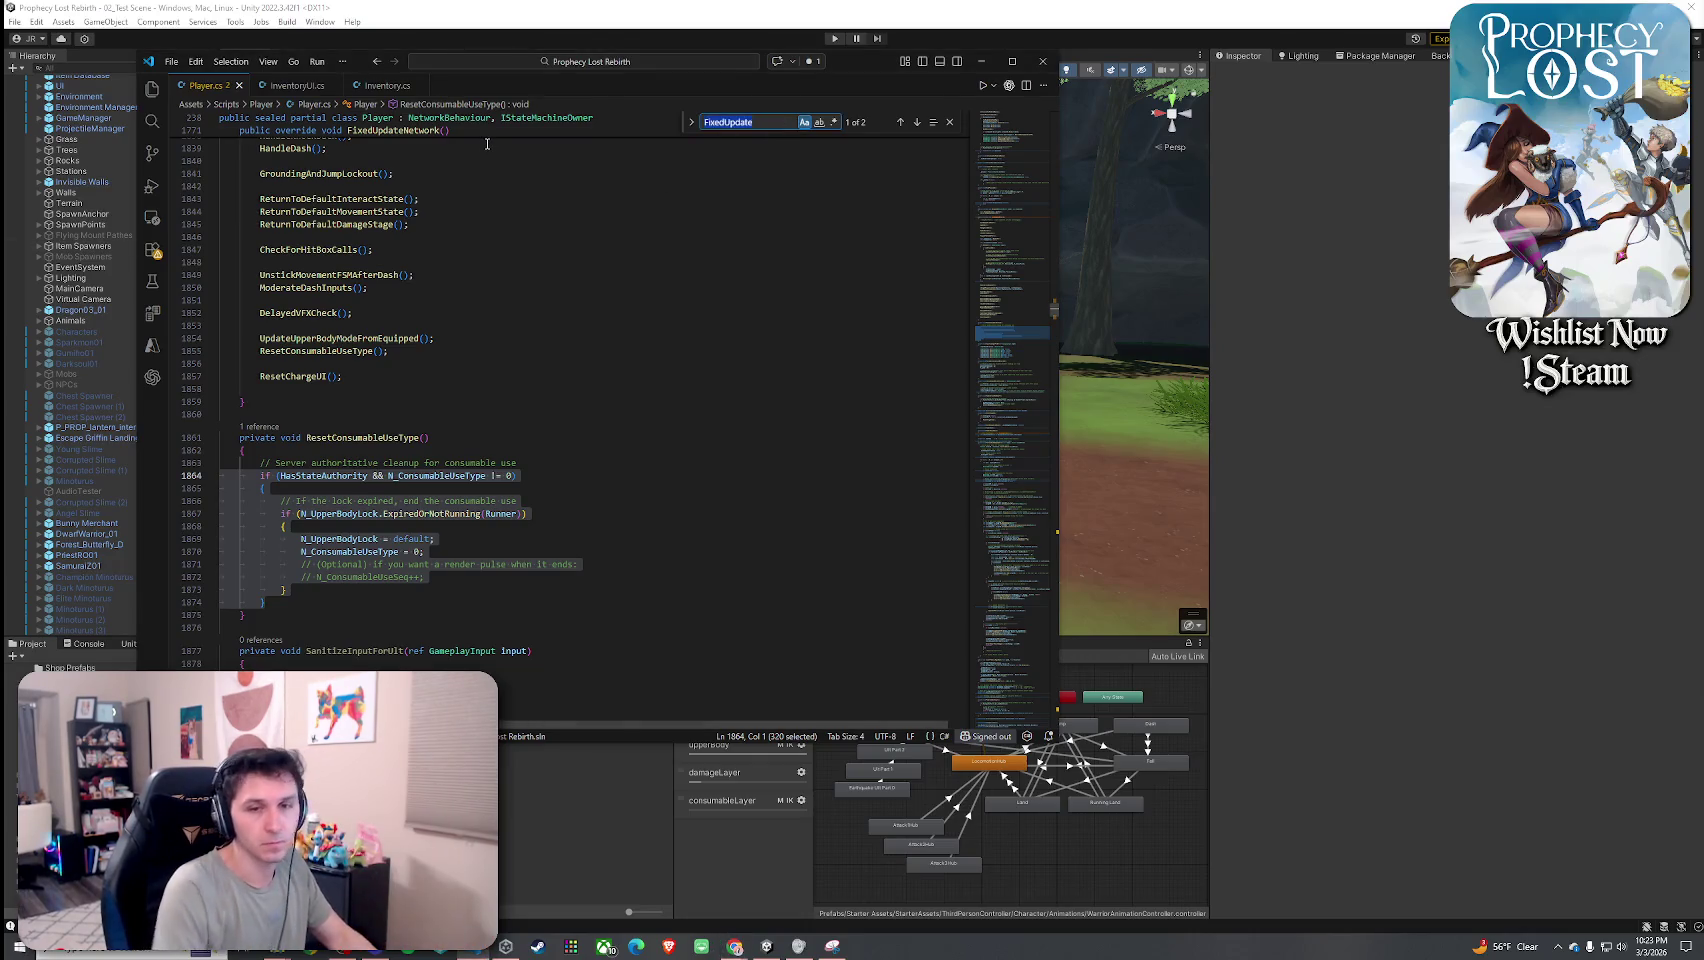
type("SetAn")
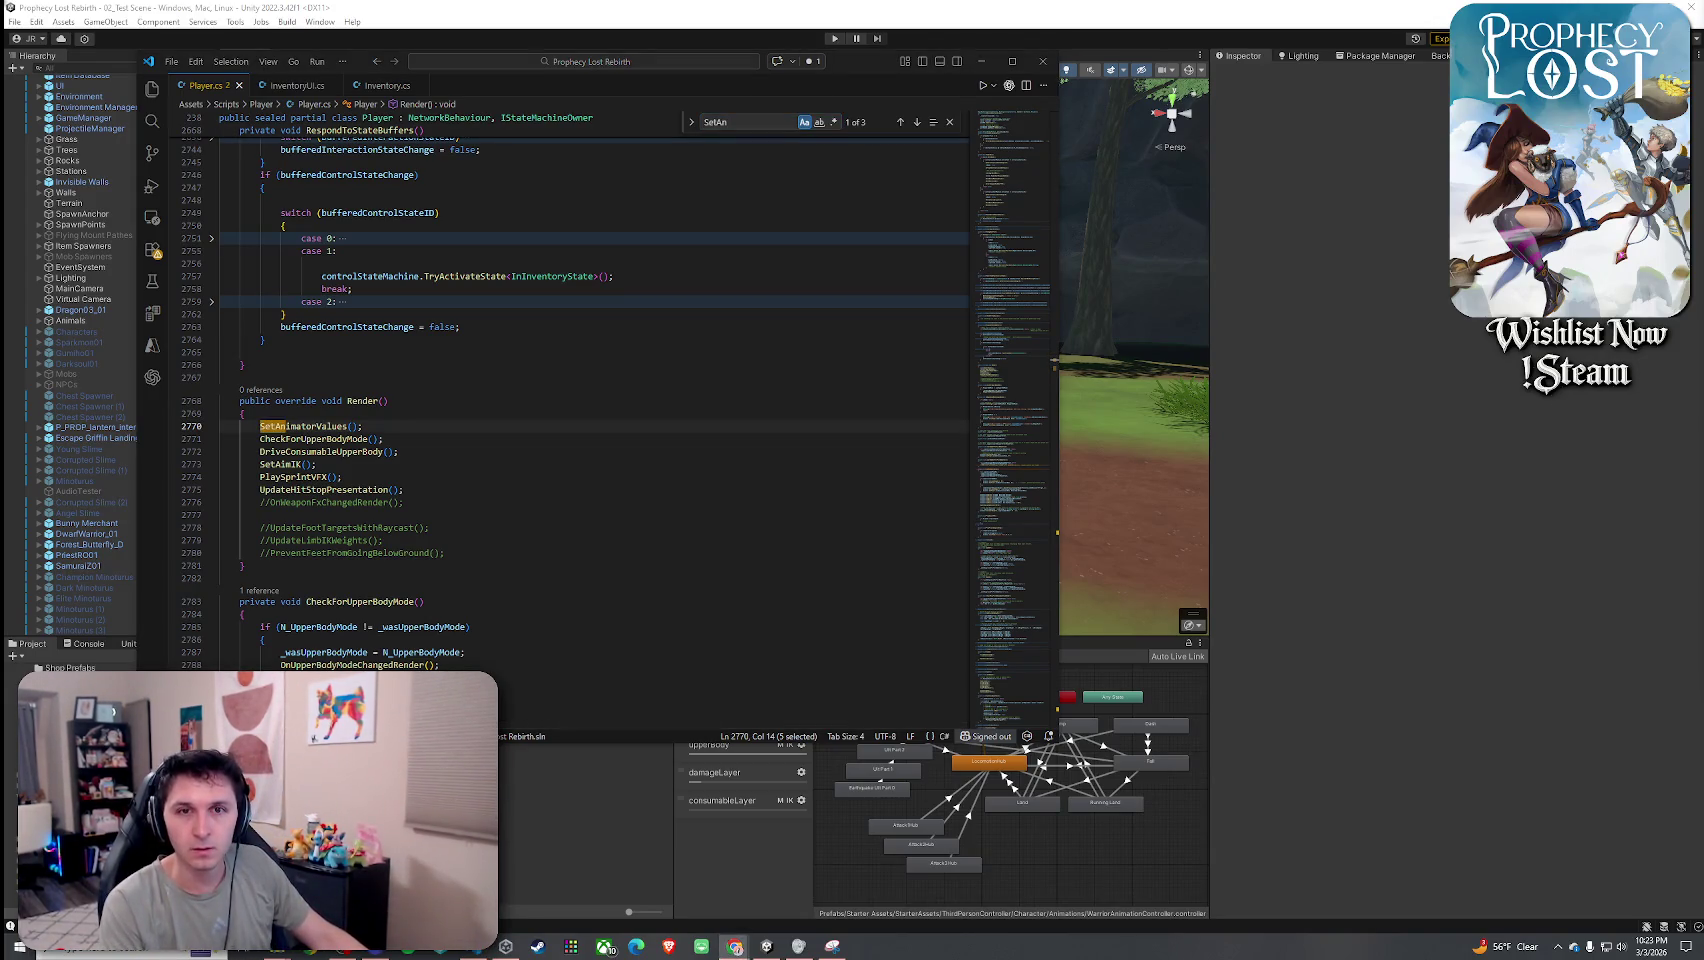
left_click(734, 945)
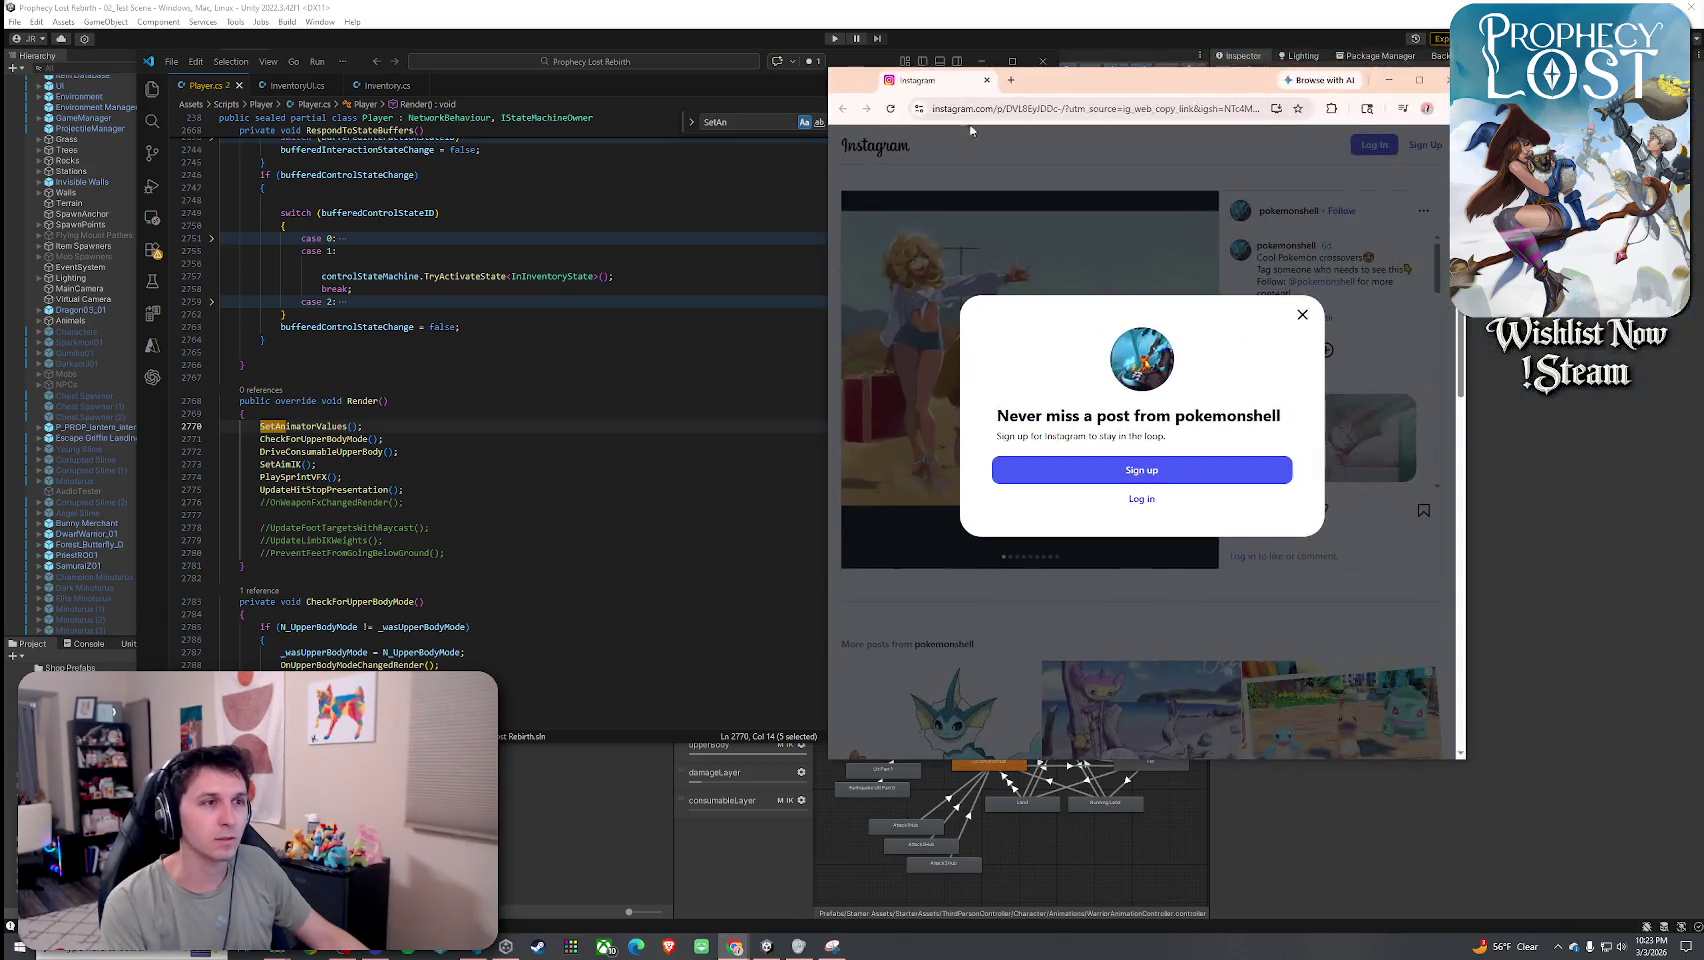
left_click(1302, 322)
left_click(1204, 380)
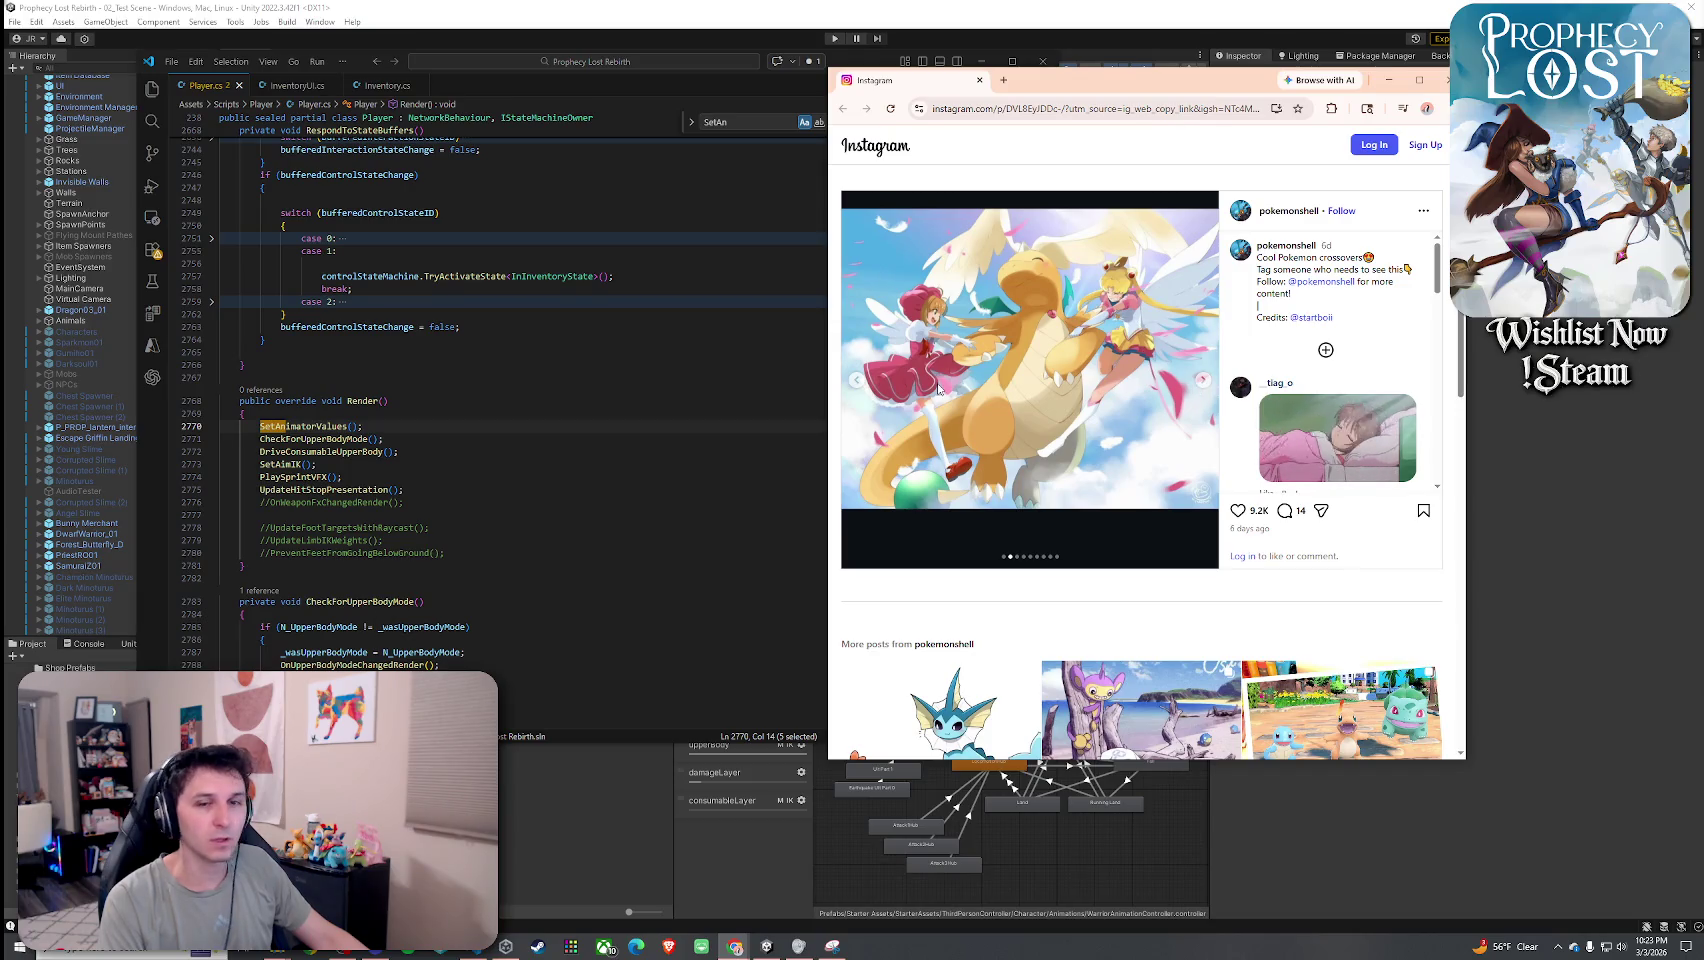
left_click(1206, 388)
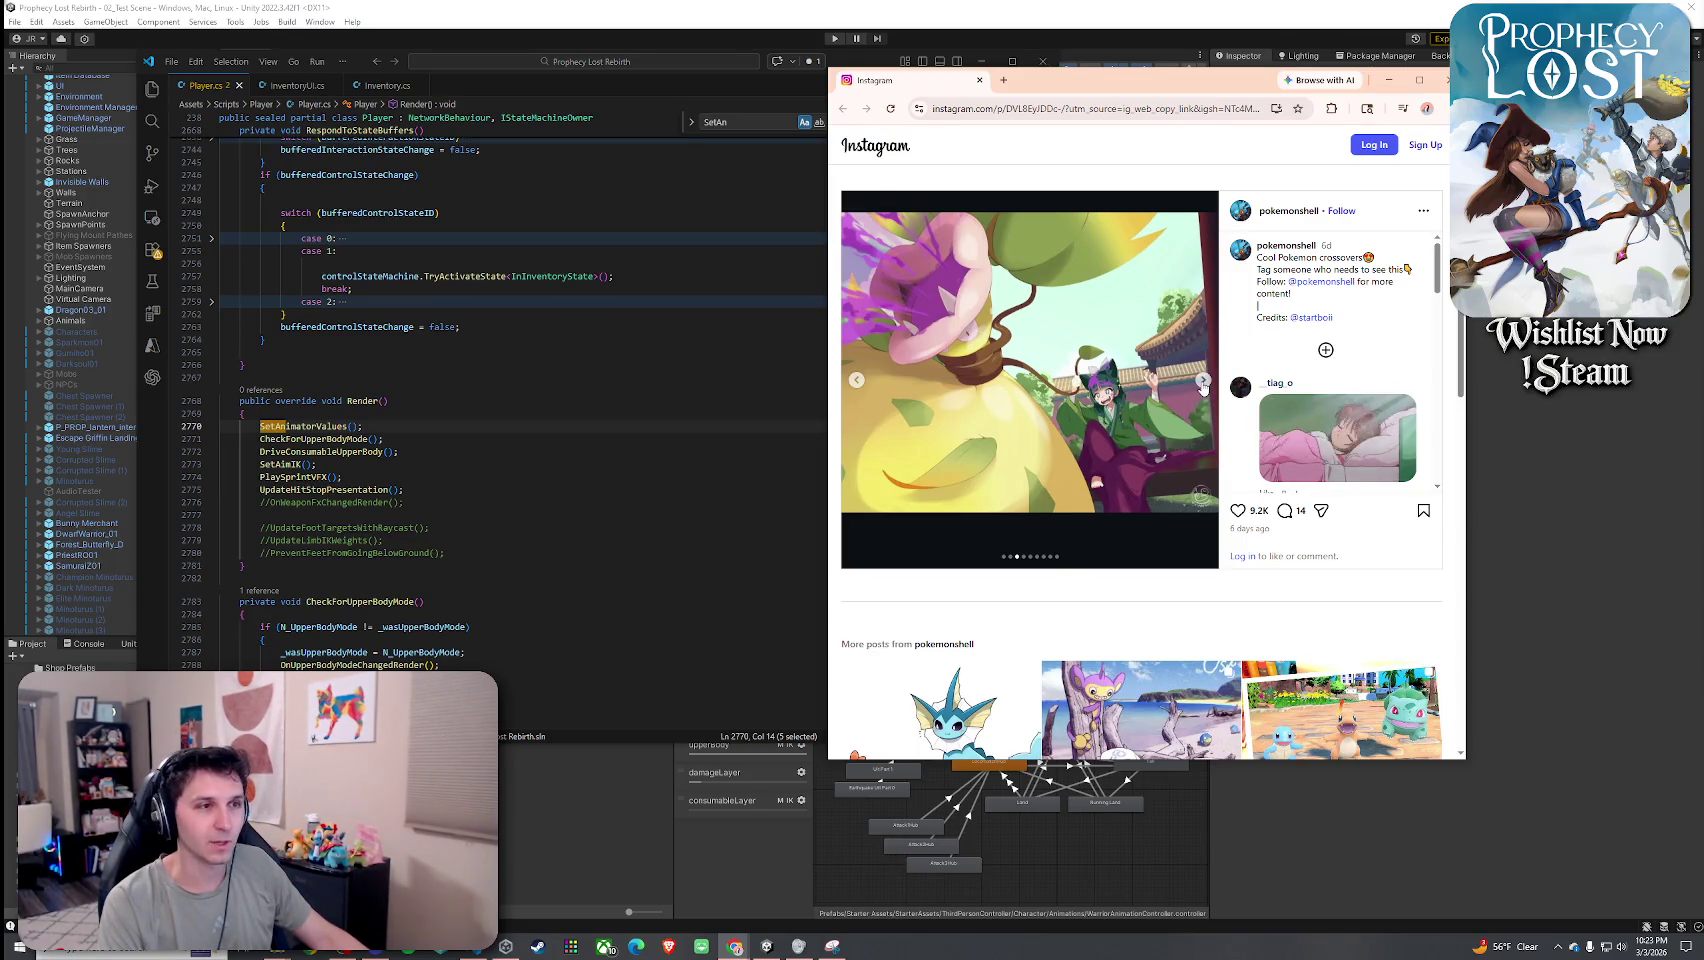
left_click(1203, 384)
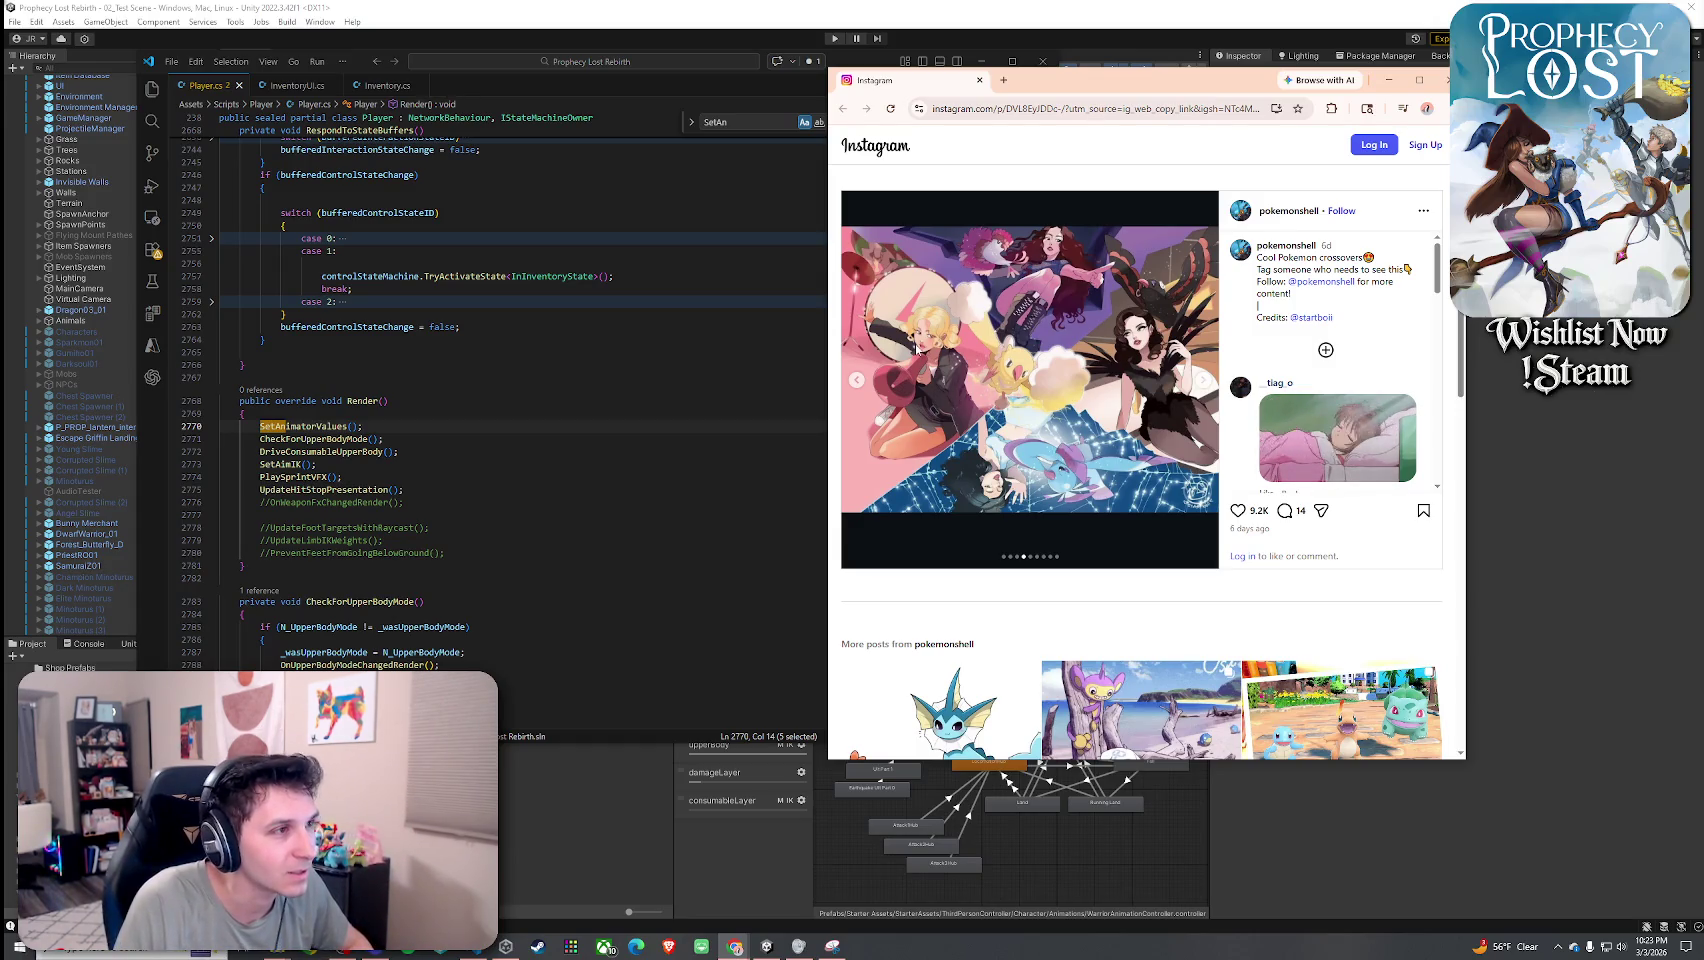
left_click(1241, 388)
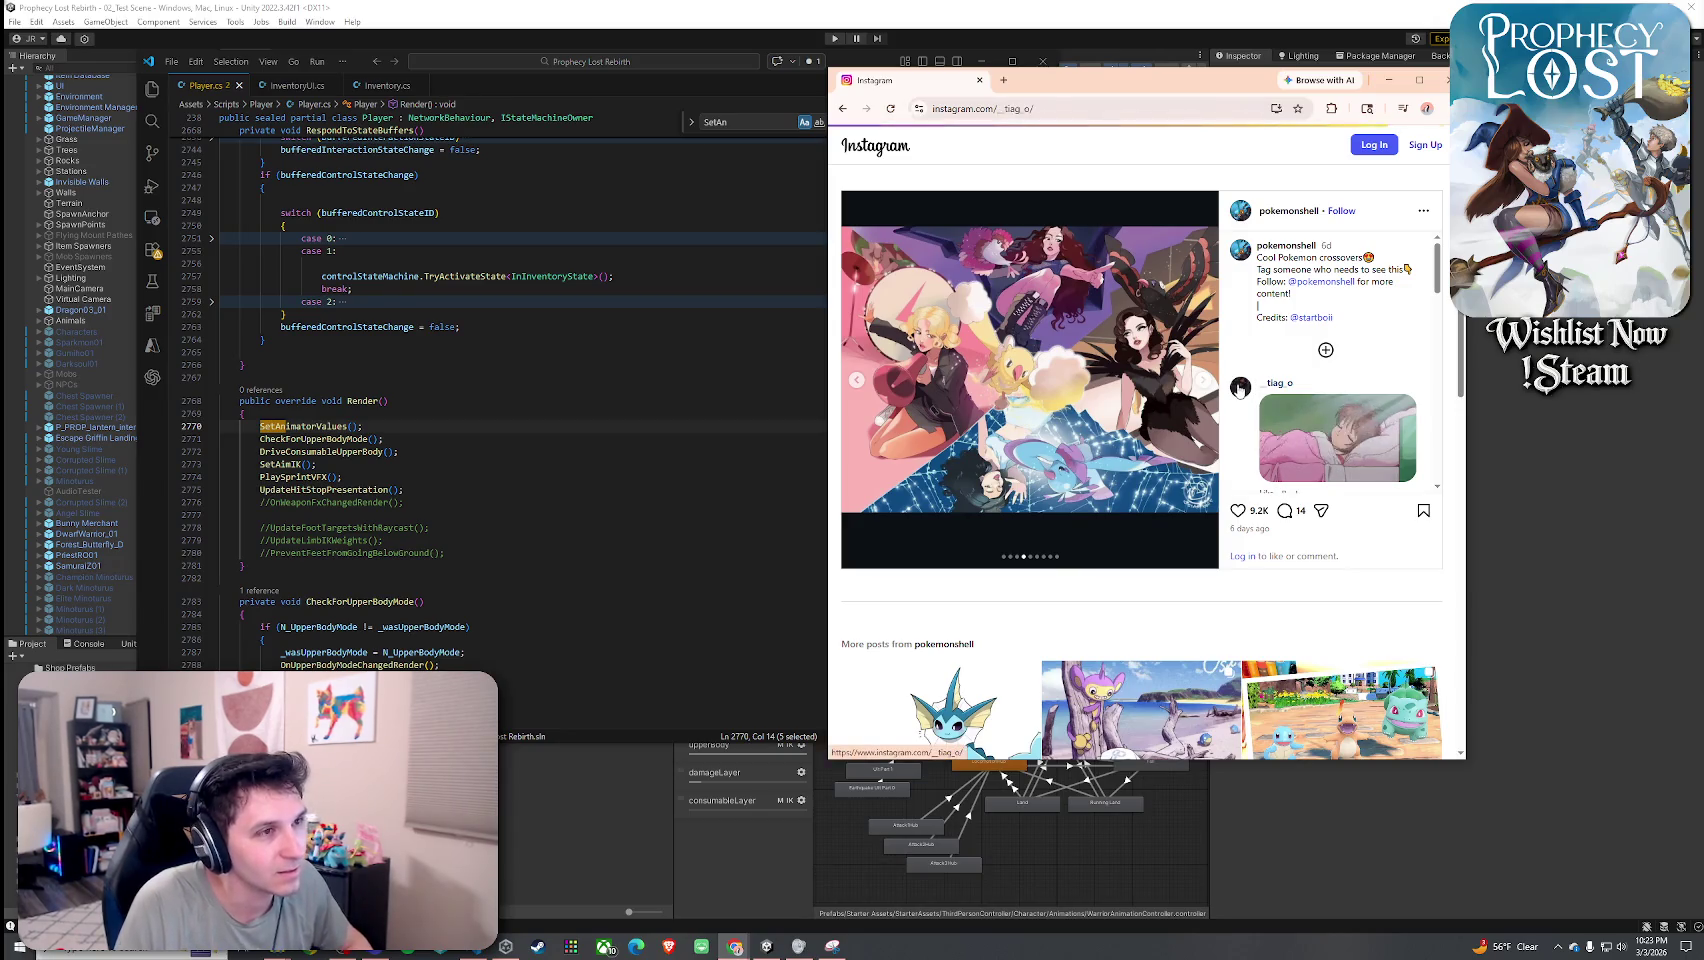
left_click(1440, 88)
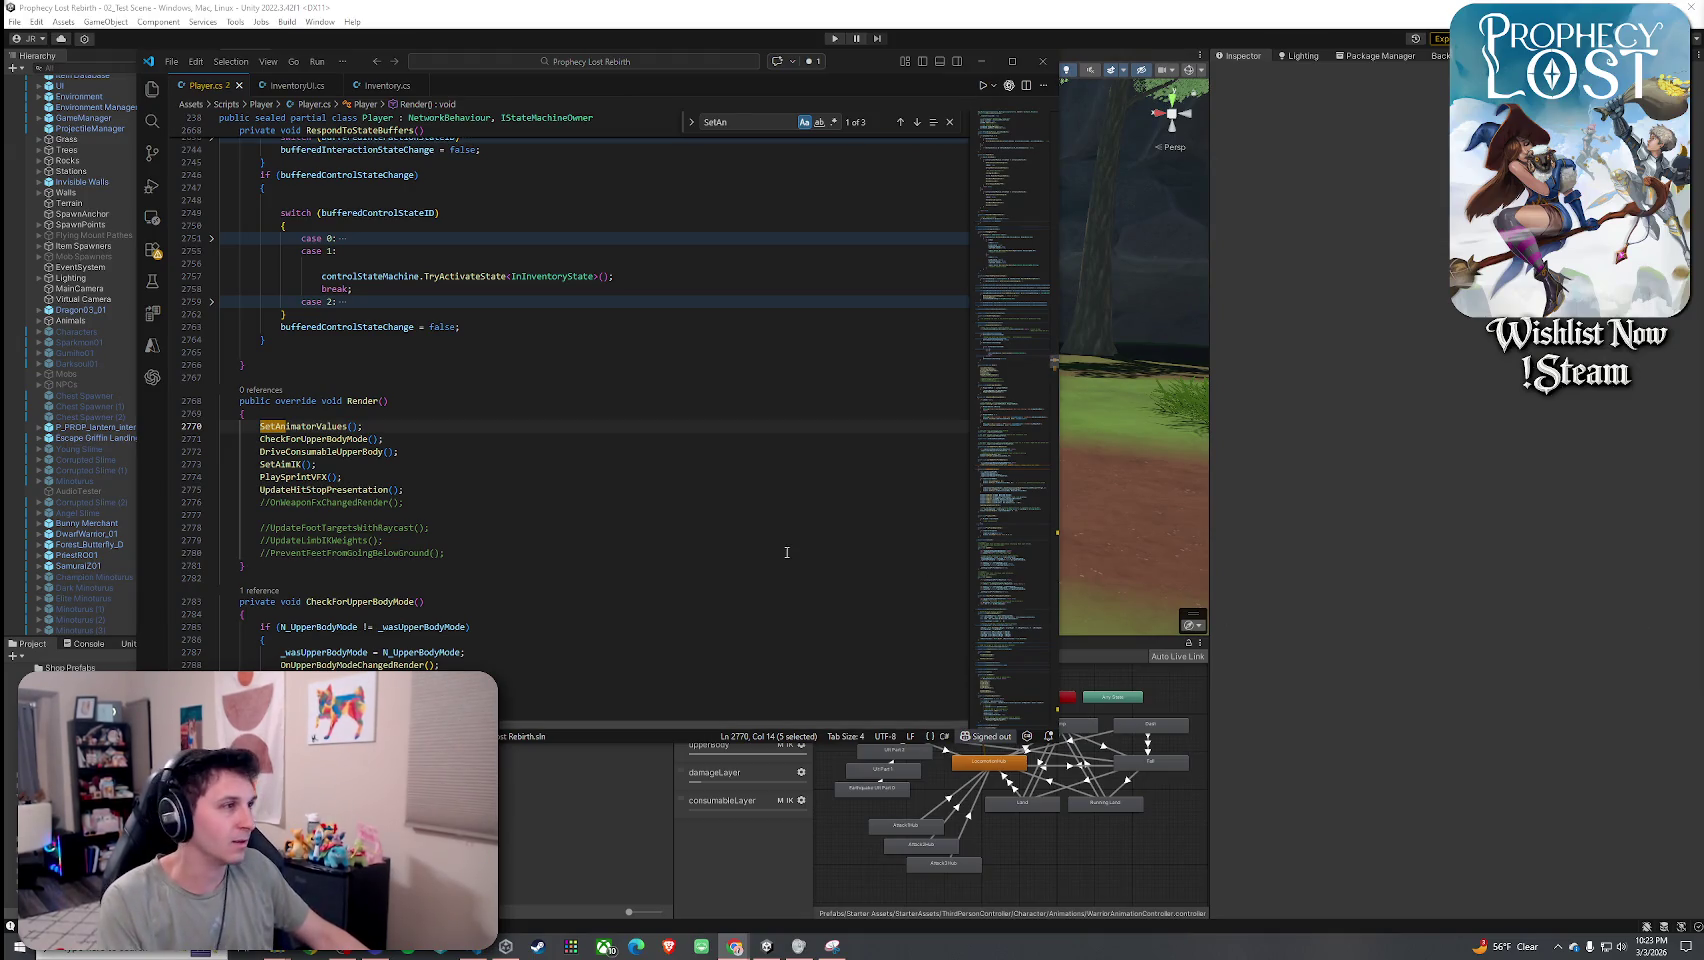
scroll(406, 527, "down", 3)
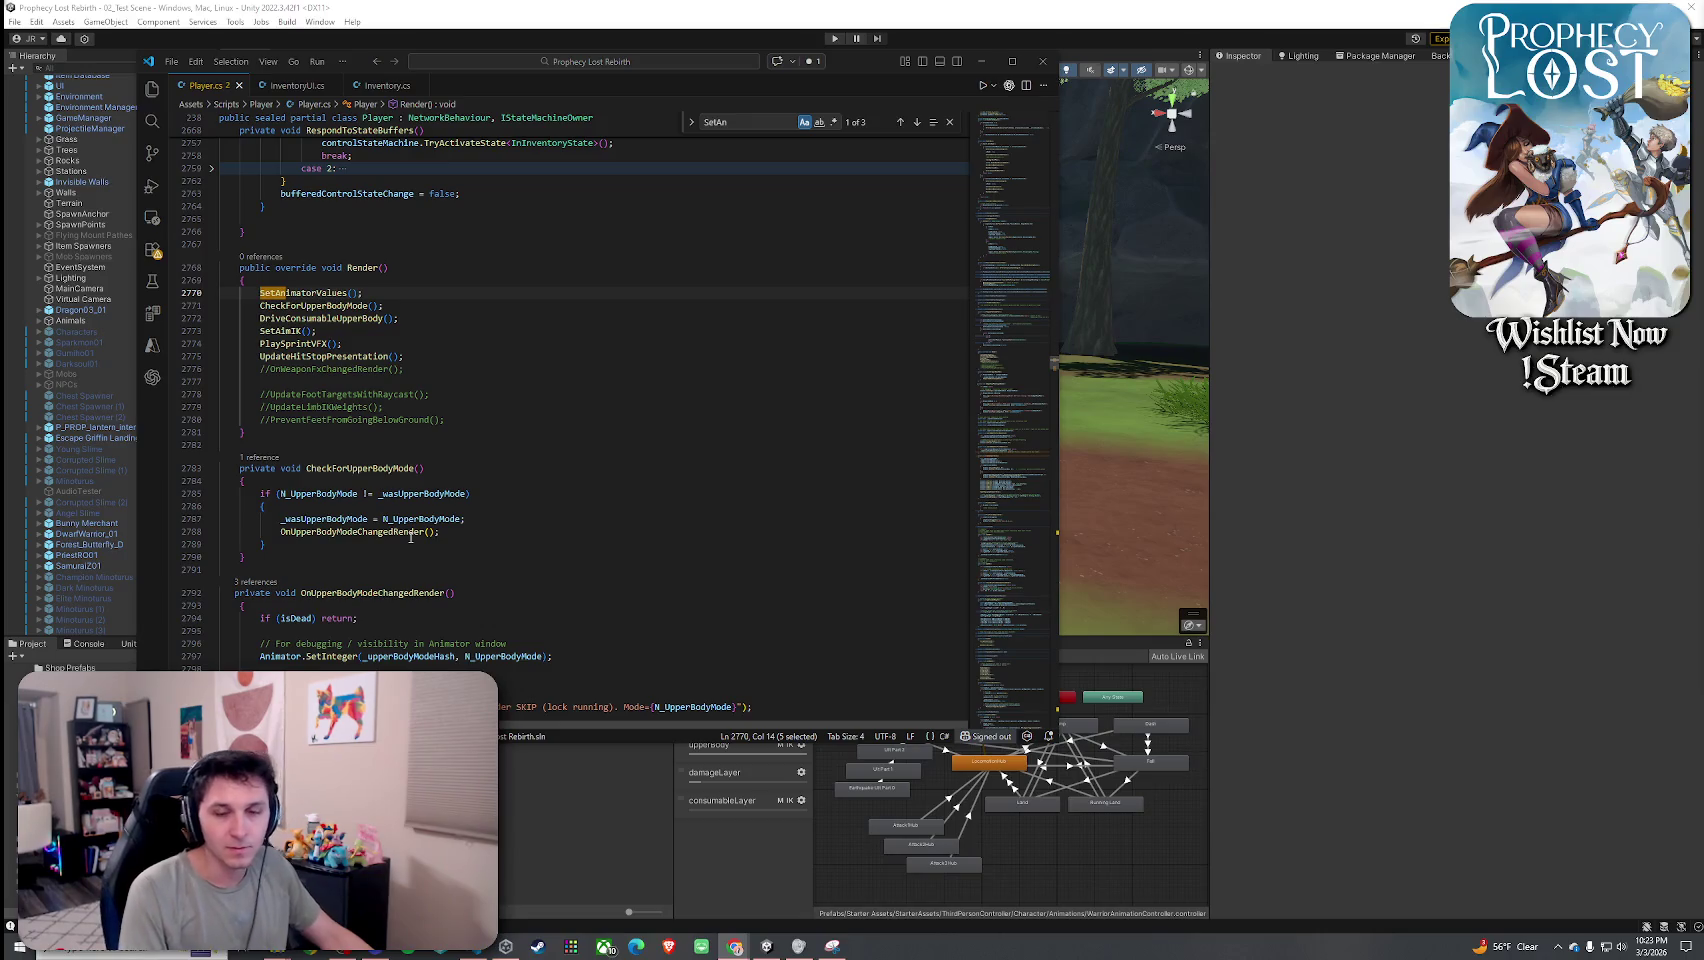
mouse_move(410, 536)
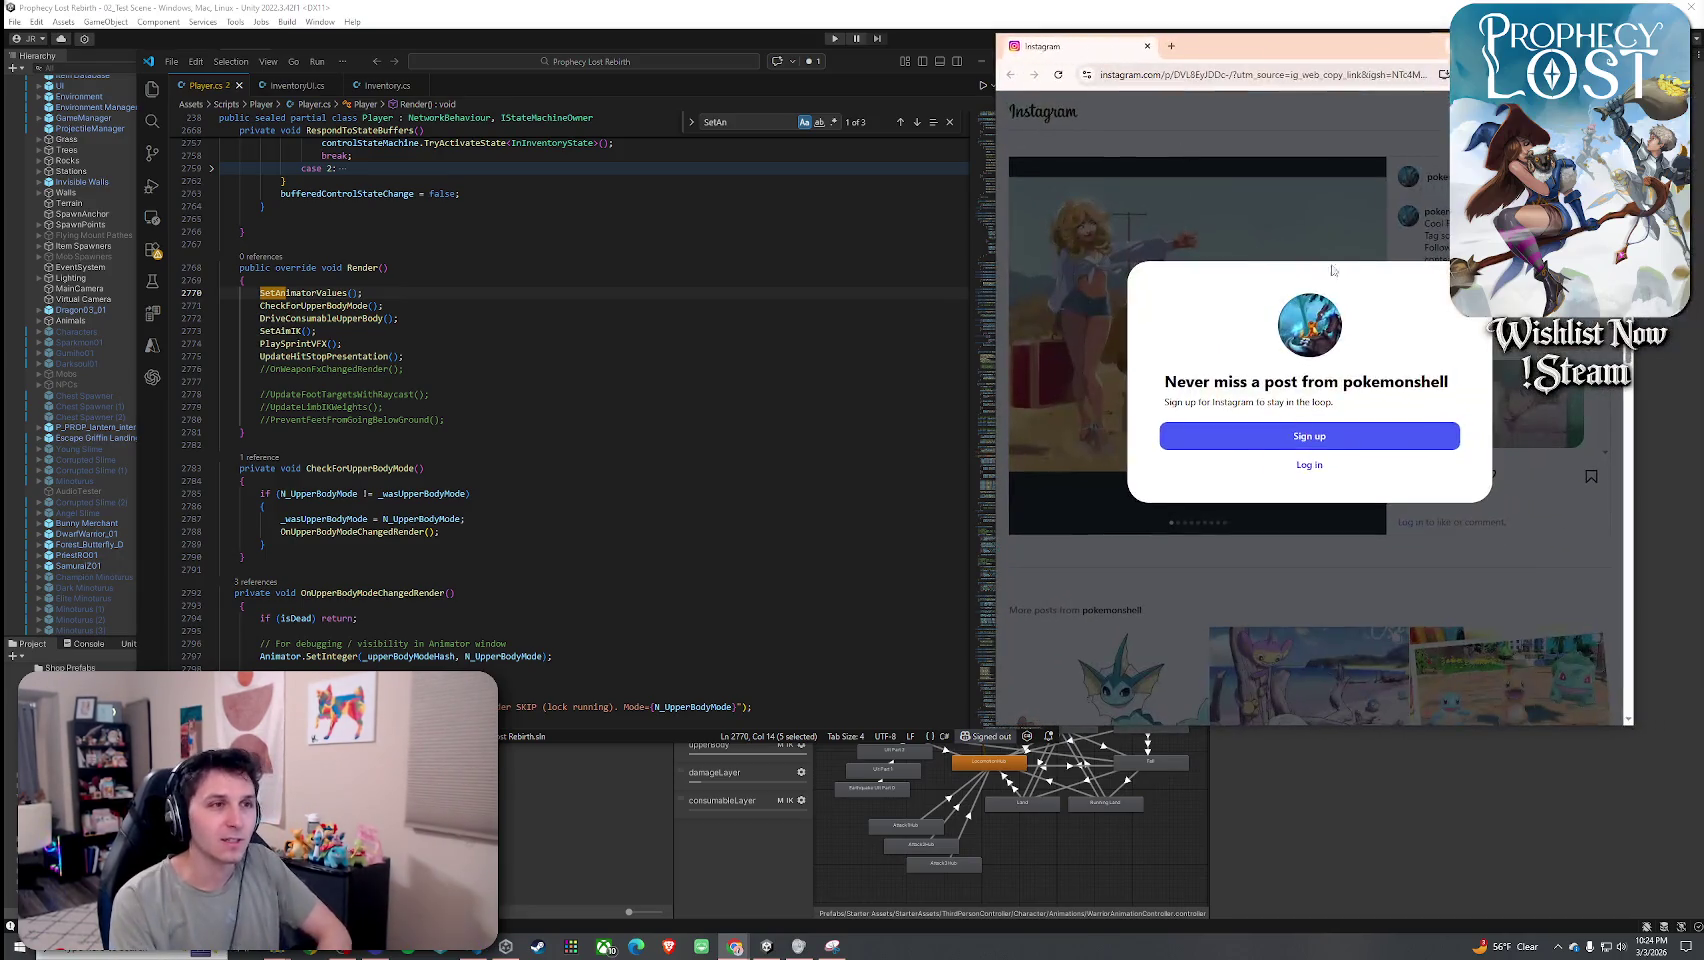
key("Escape")
left_click(1370, 348)
left_click(1370, 348)
left_click(1370, 348)
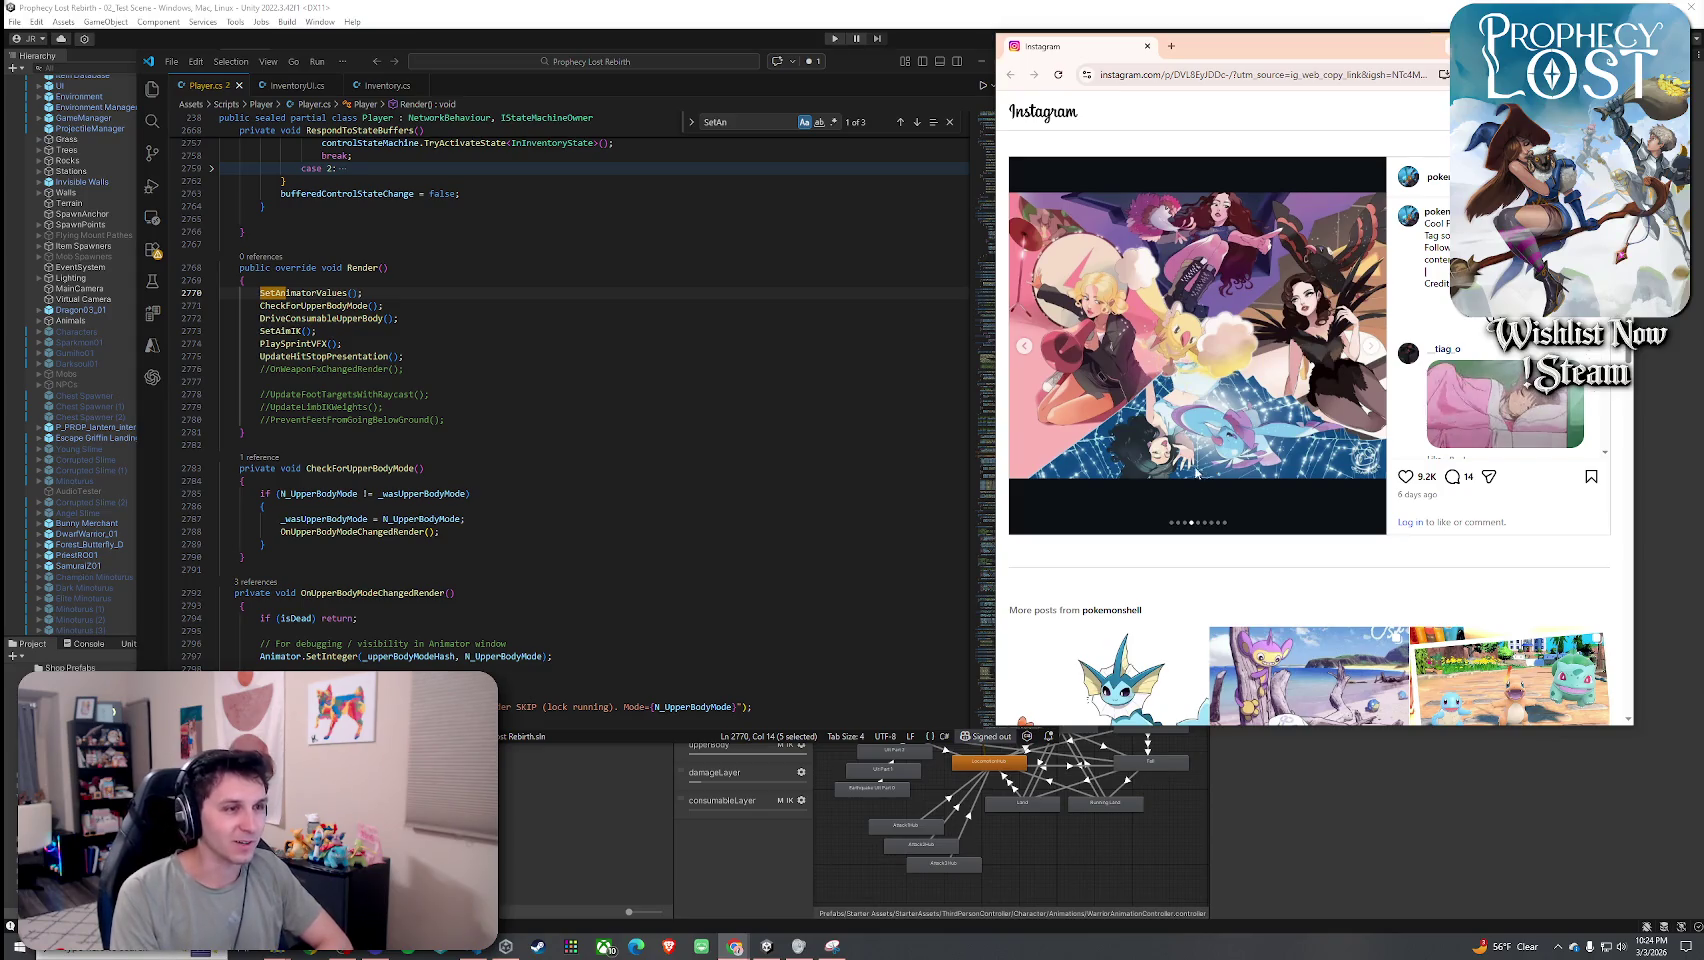
left_click(1374, 348)
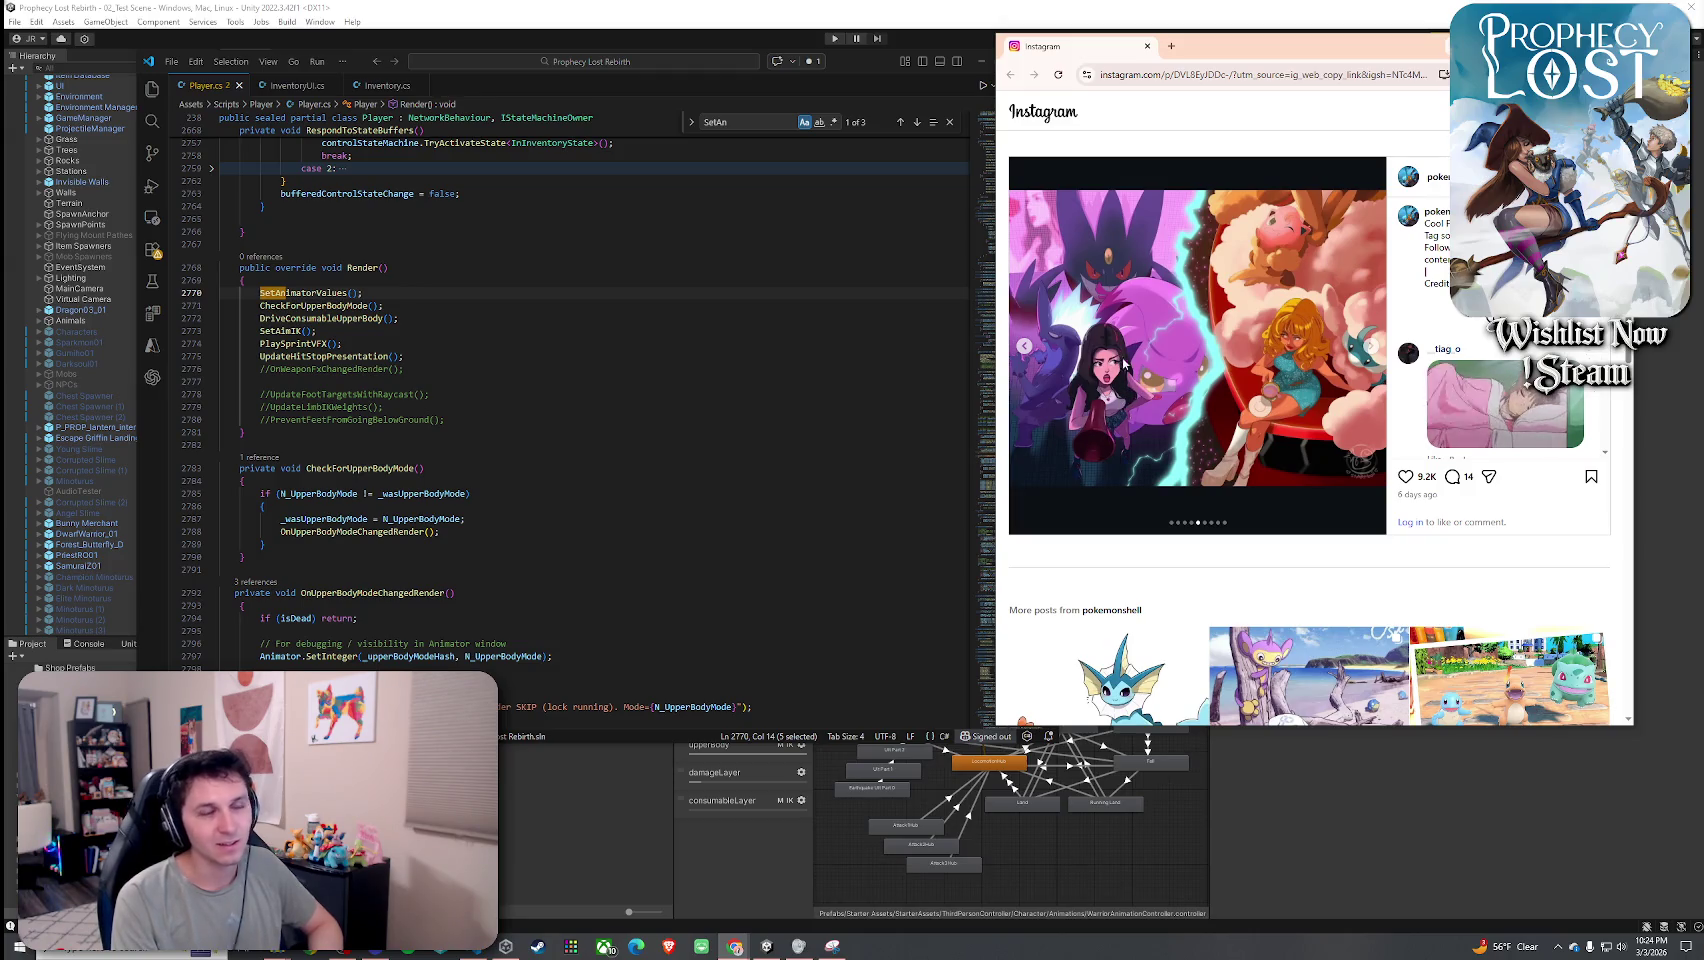
left_click(1369, 348)
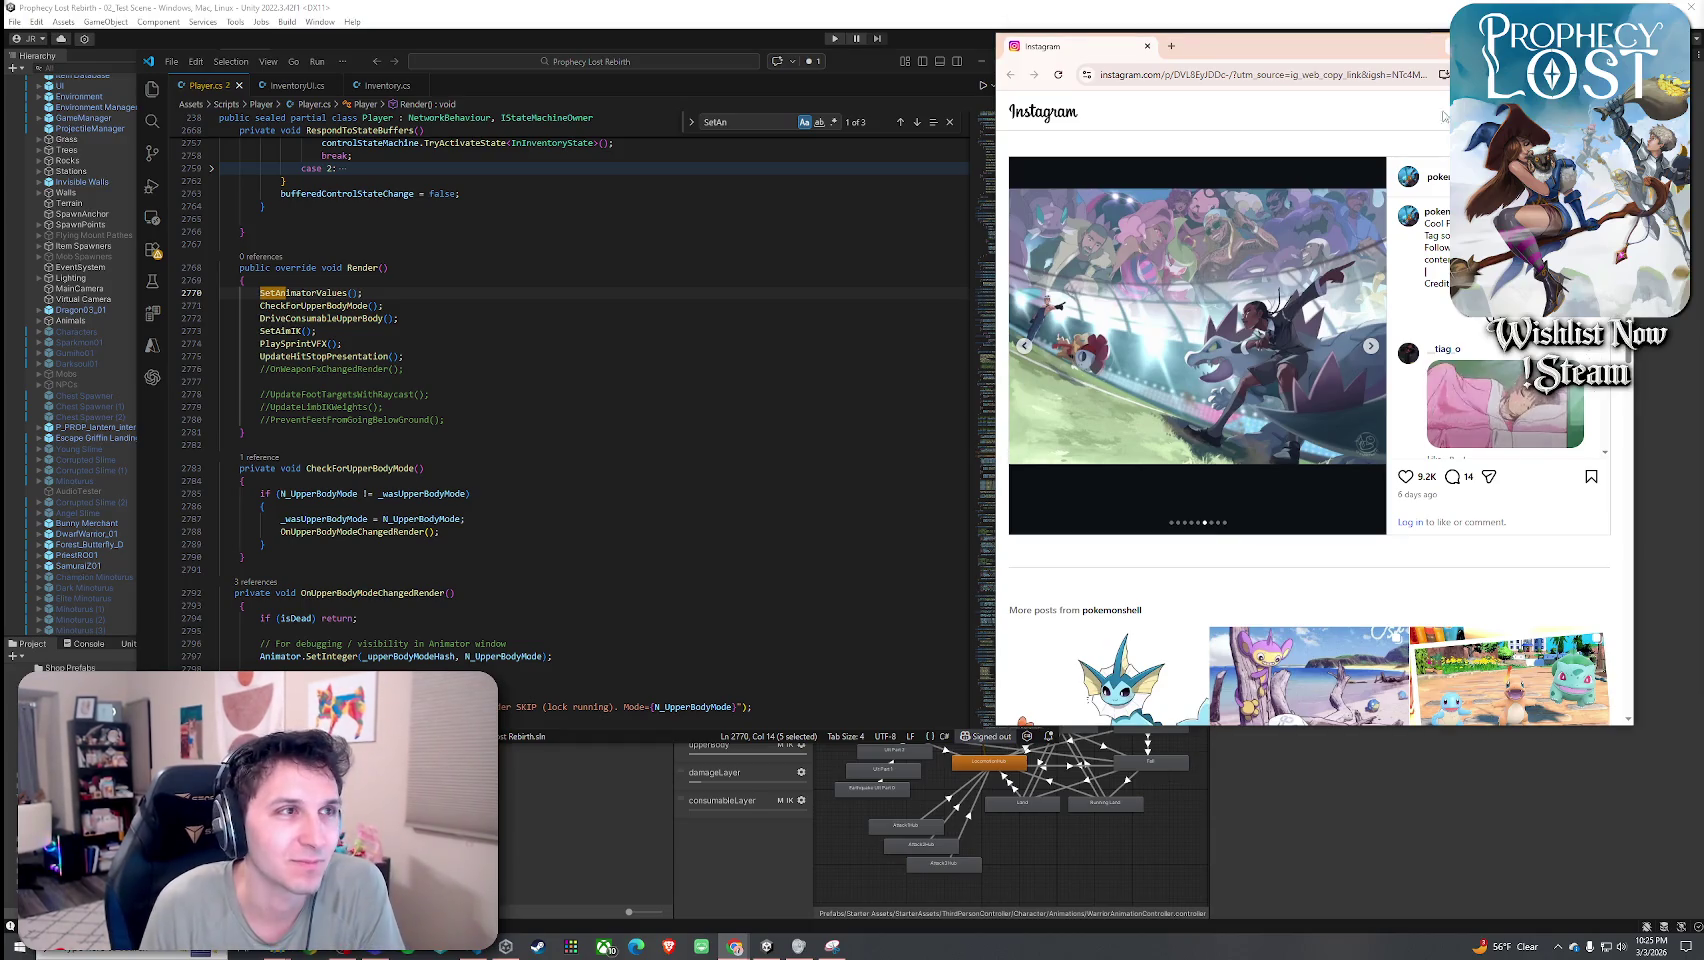
key("ctrl+w")
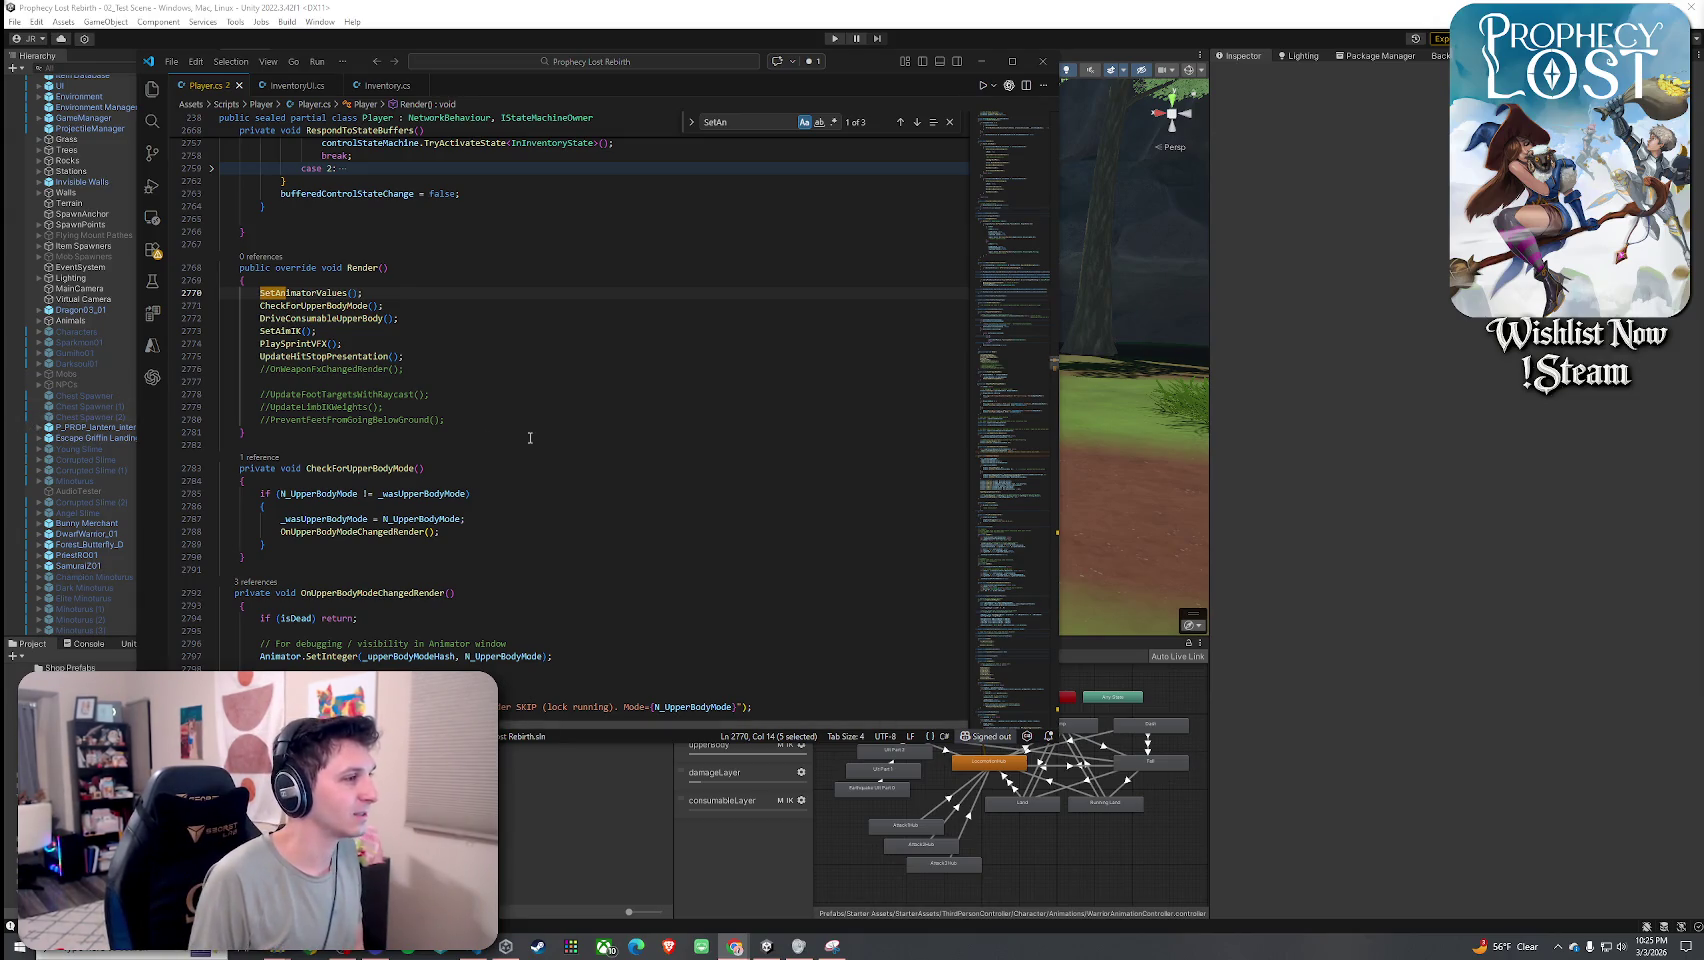
Go to SetAnimatorValues' definition and paste Animator.SetInteger(_consumableUseHash, N_ConsumableUseType); at its end.
key("End")
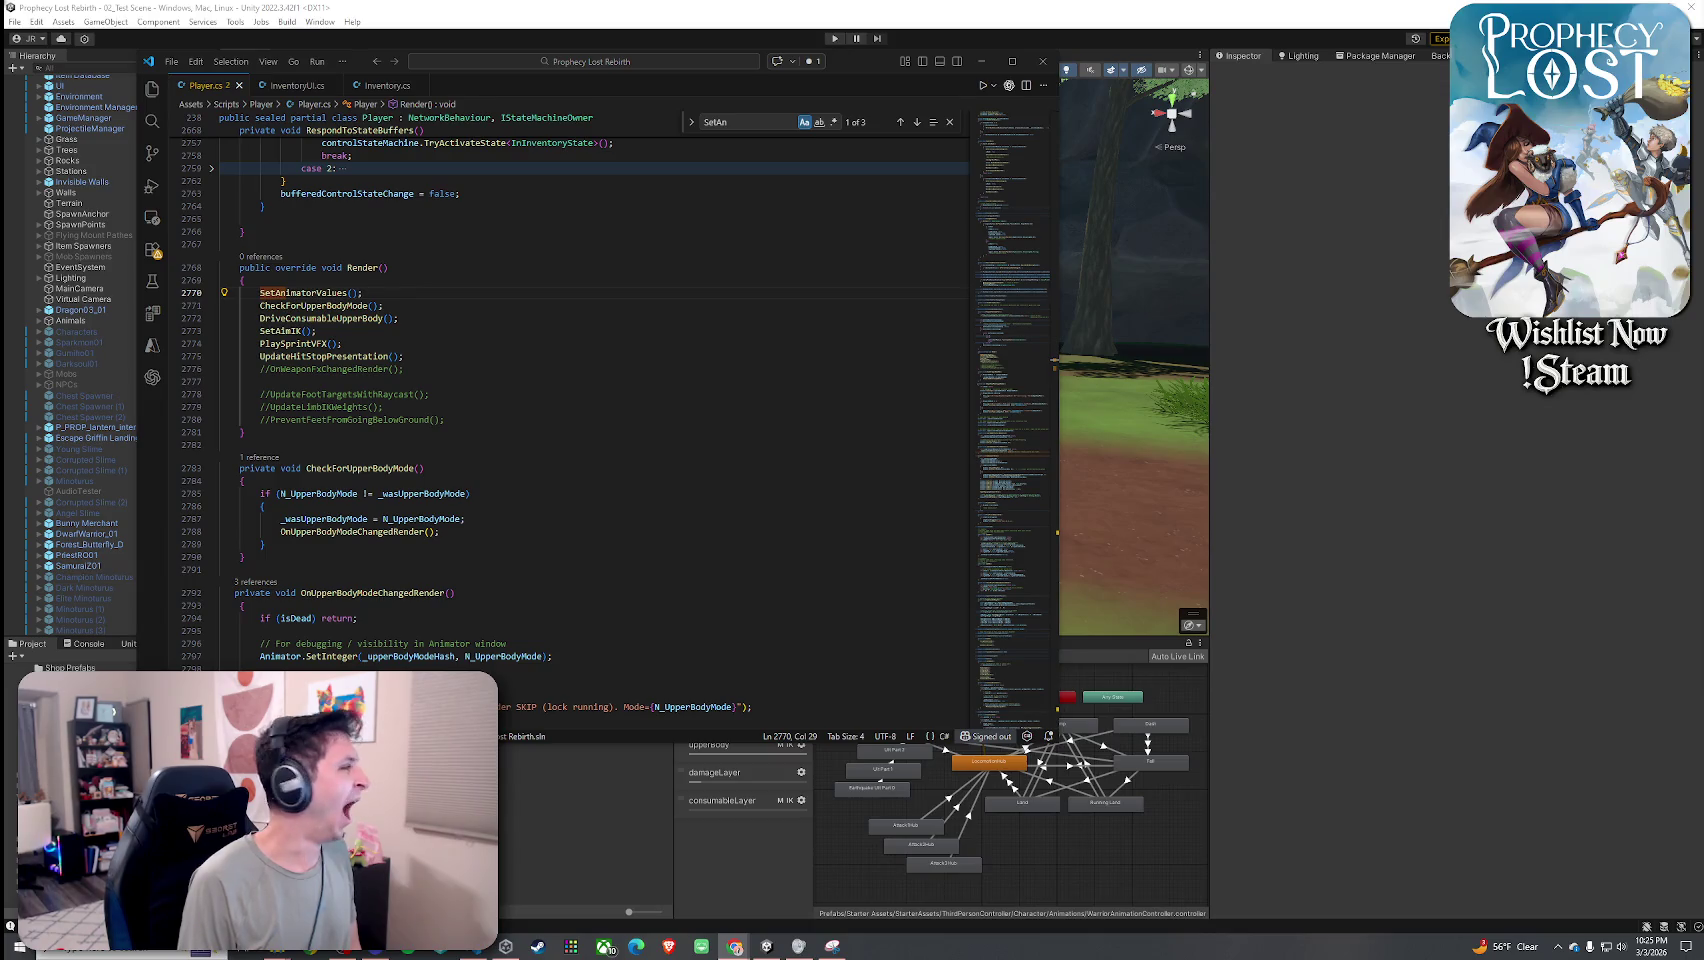
right_click(346, 287)
left_click(358, 300)
scroll(600, 505, "down", 5)
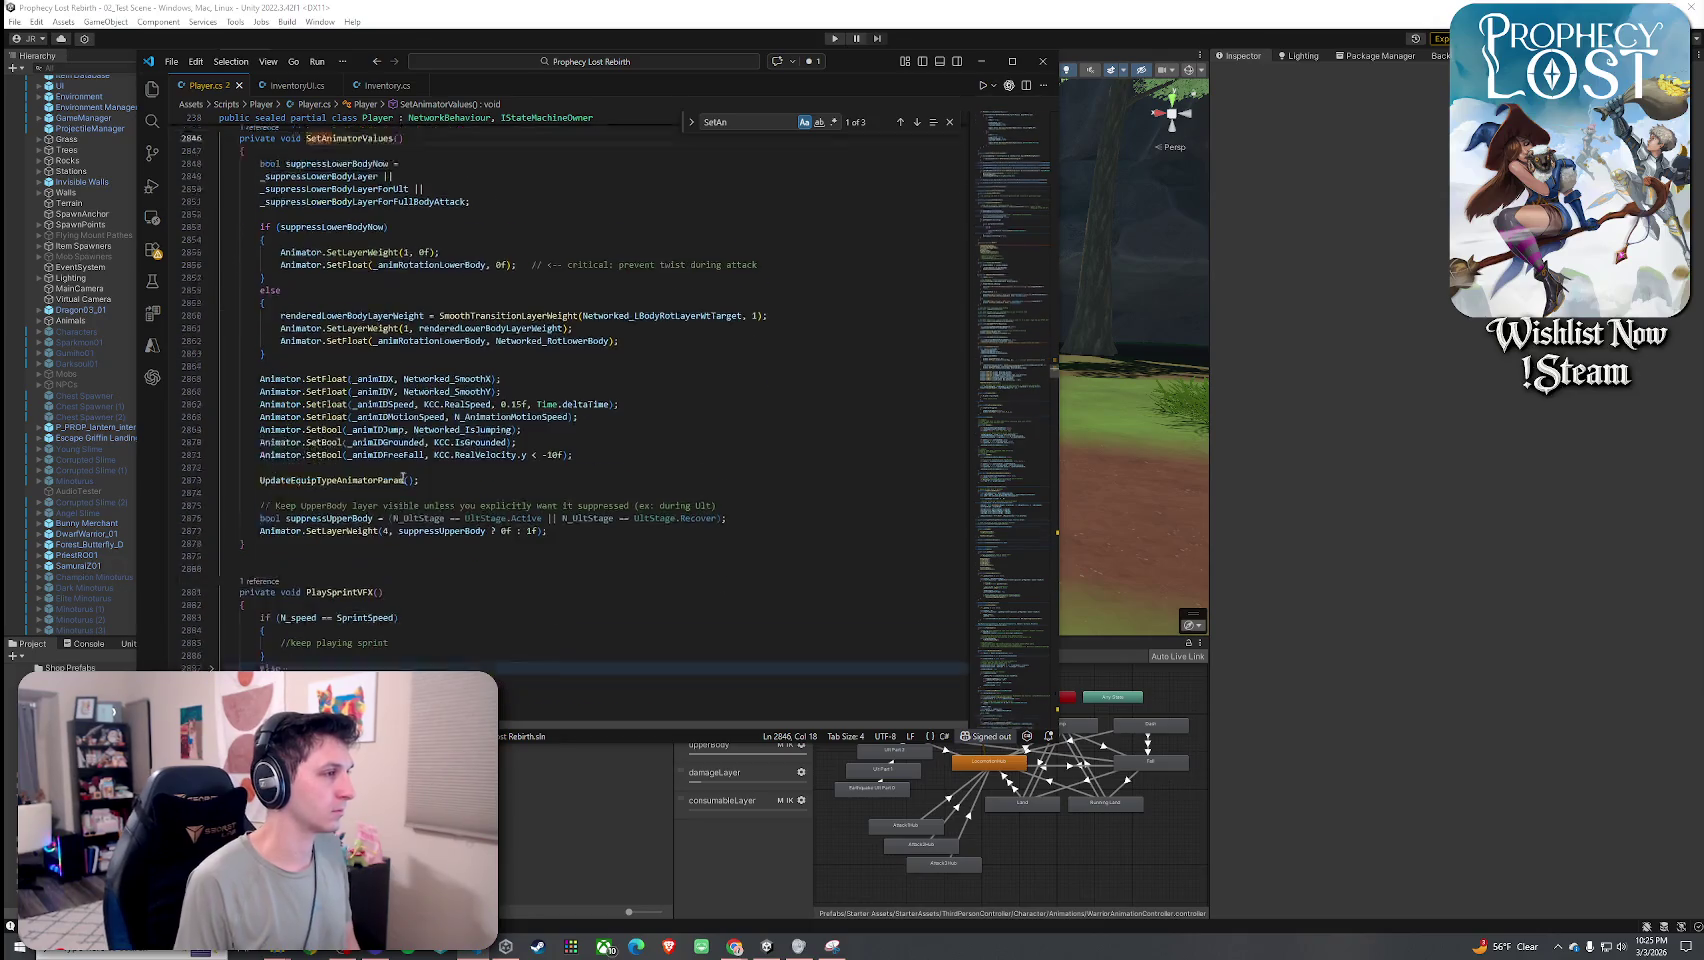
left_click(607, 505)
key("Return")
type("// In Render() or SetAnimatorValues() Animator.SetInteger(_consumableUseHash, N_ConsumableUseType);")
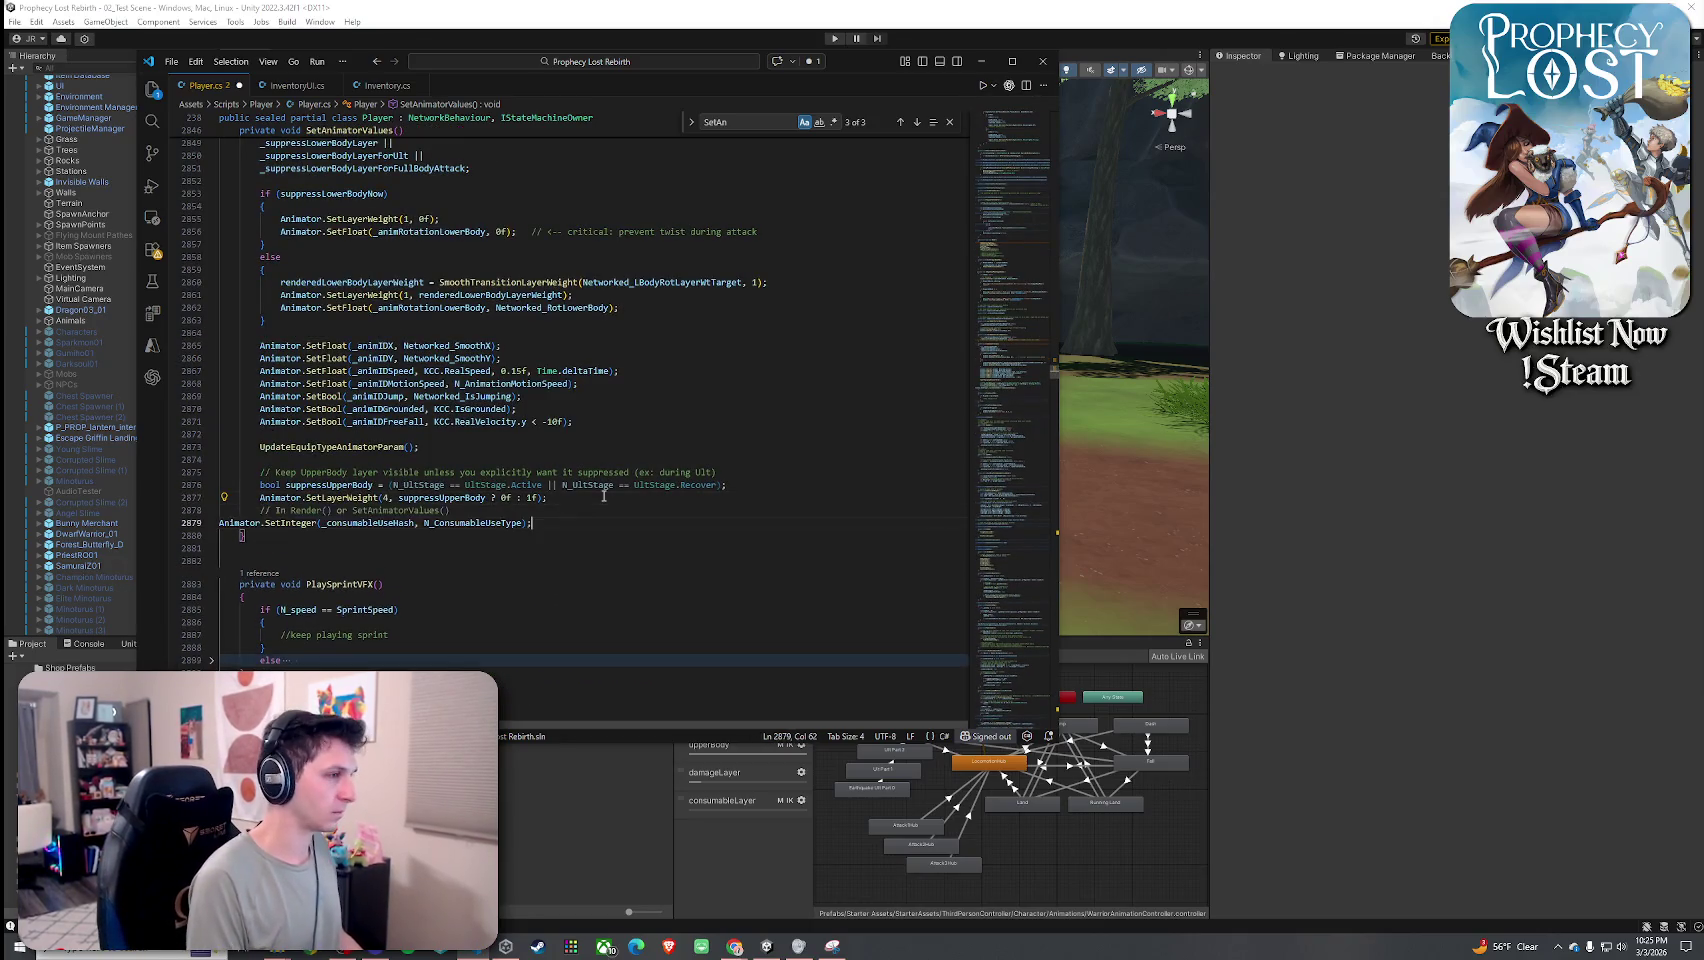
Indent the new SetInteger line, delete the leftover comment line, and save Player.cs.
left_click(219, 522)
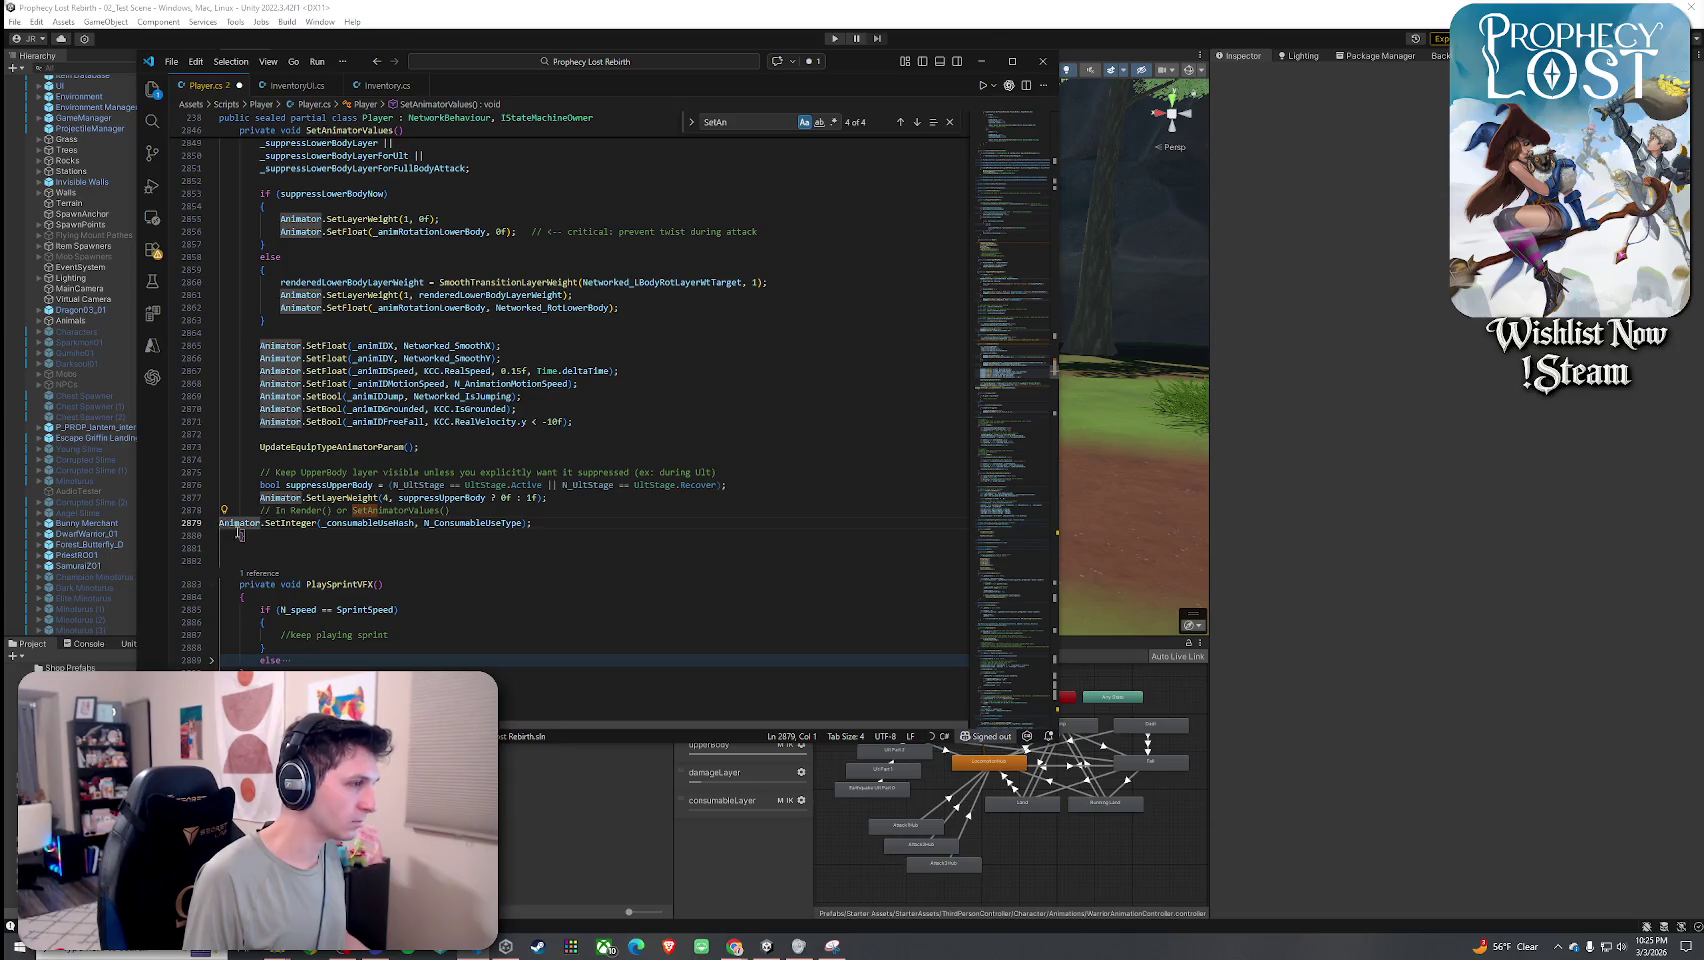
key("Tab")
key("Tab")
left_click_drag(482, 512, 222, 512)
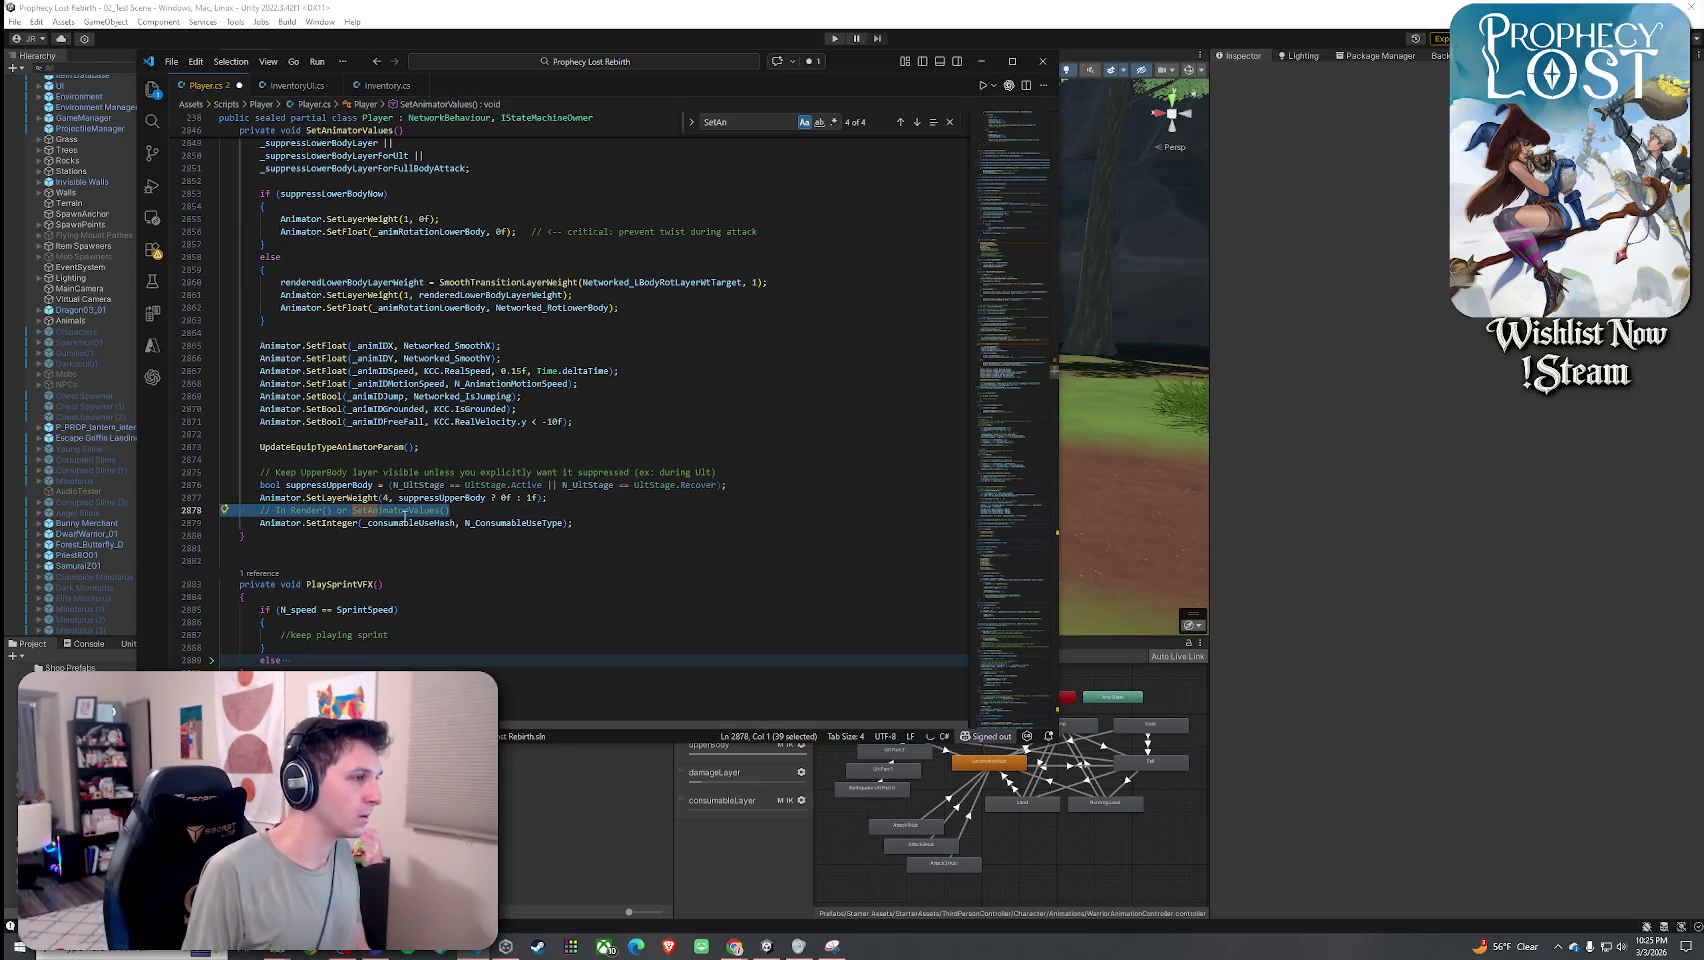
key("BackSpace")
key("BackSpace")
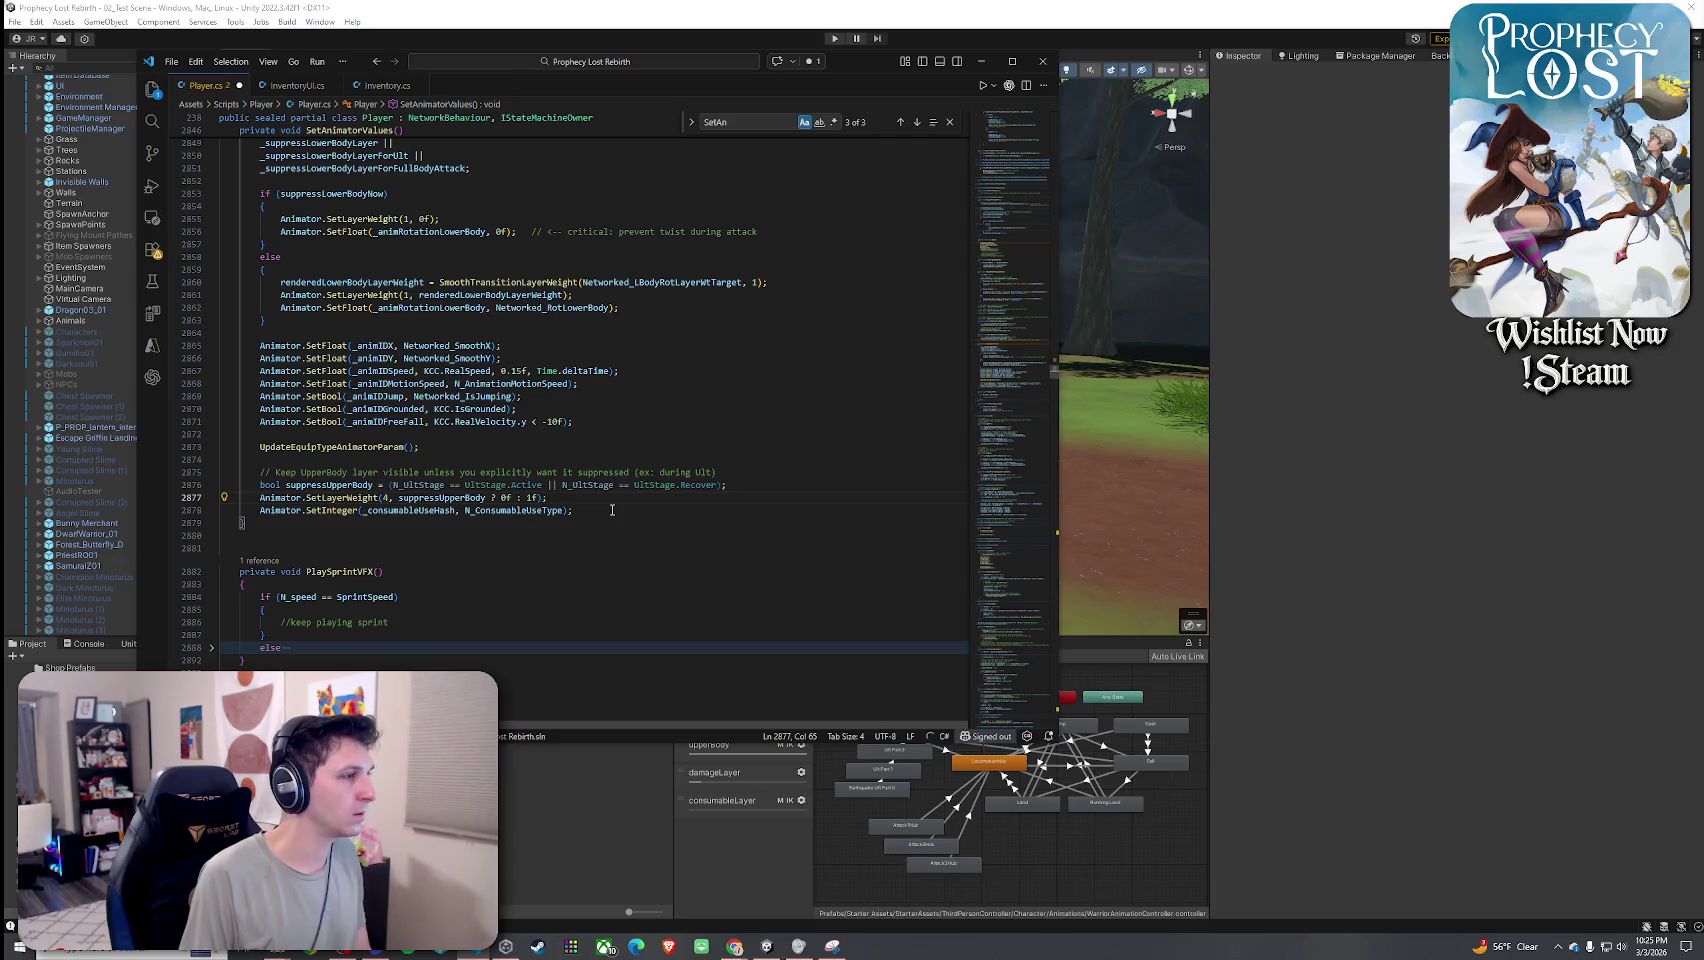
left_click(358, 446)
left_click(171, 61)
left_click(200, 322)
key("alt+Tab")
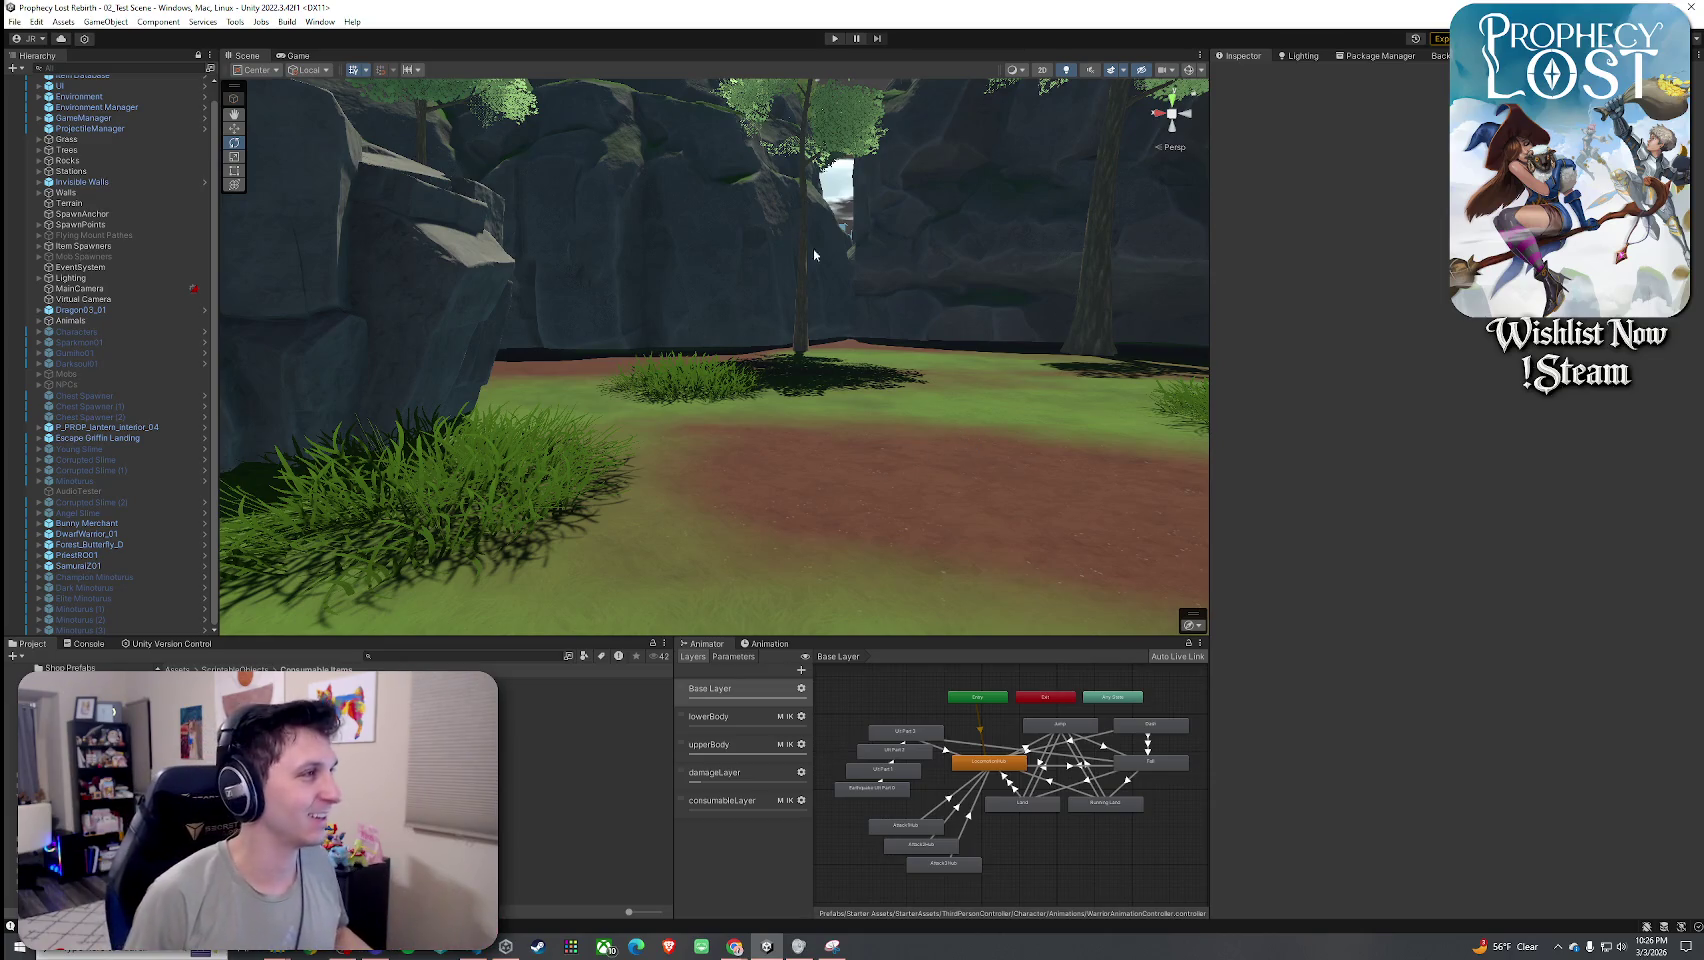
Enter Play mode, start a session, then disconnect and start a fresh one so the character spawns.
left_click(14, 21)
left_click(14, 21)
left_click(835, 38)
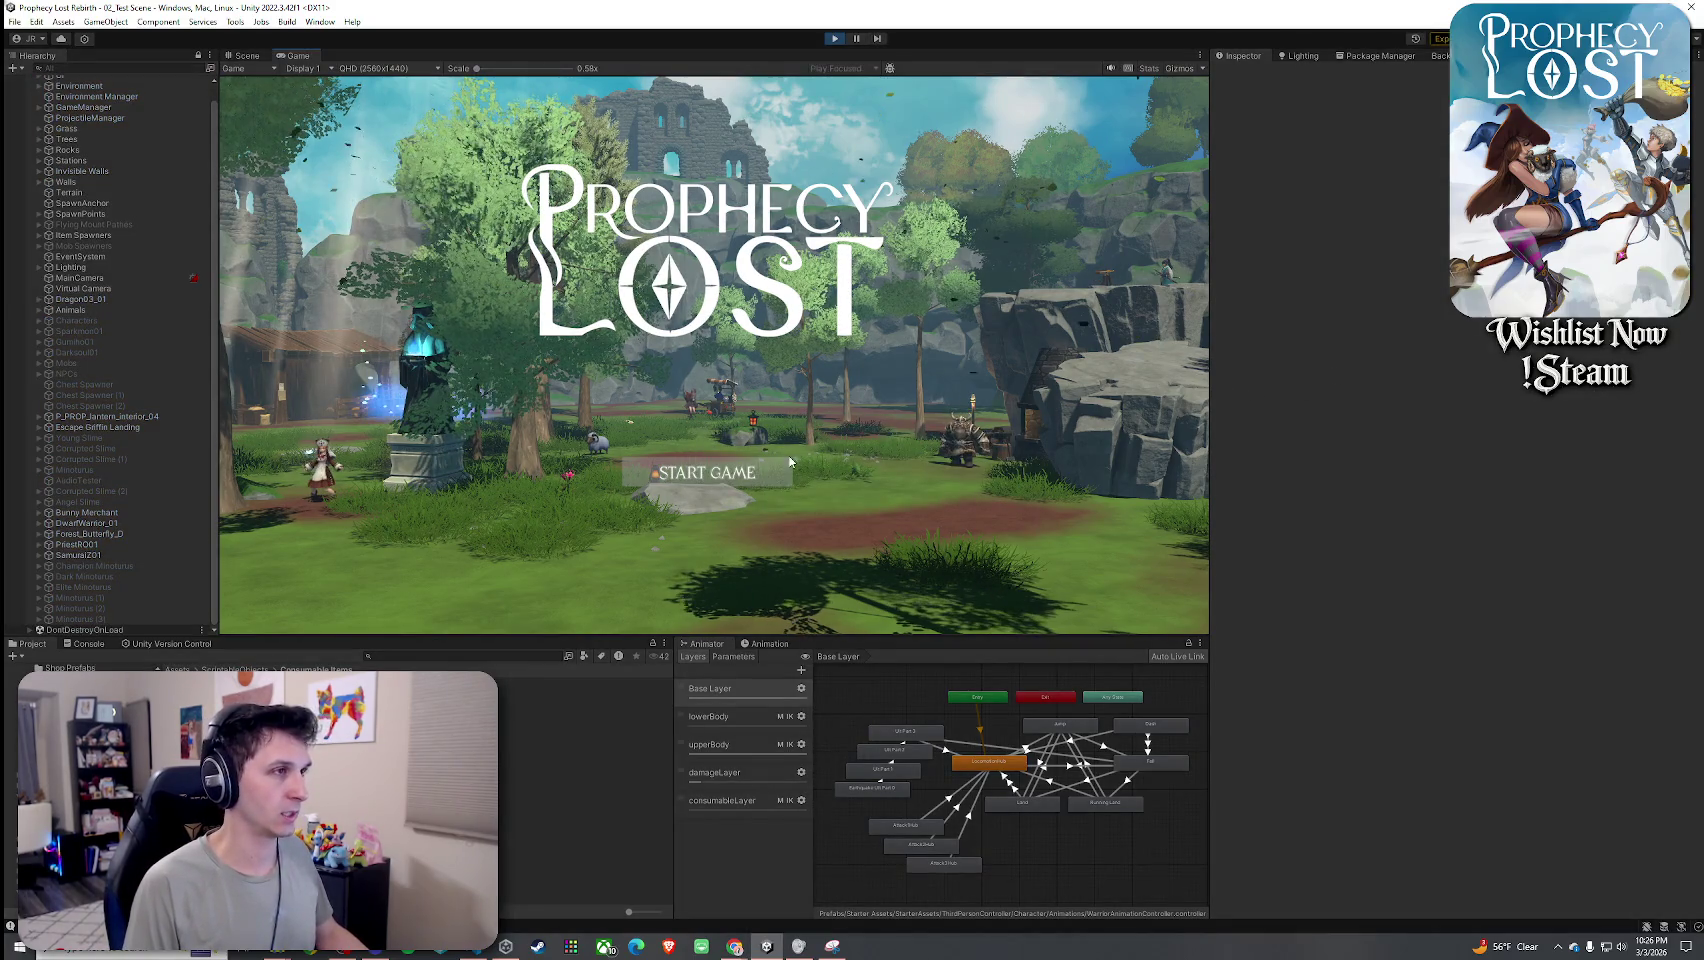
key("Return")
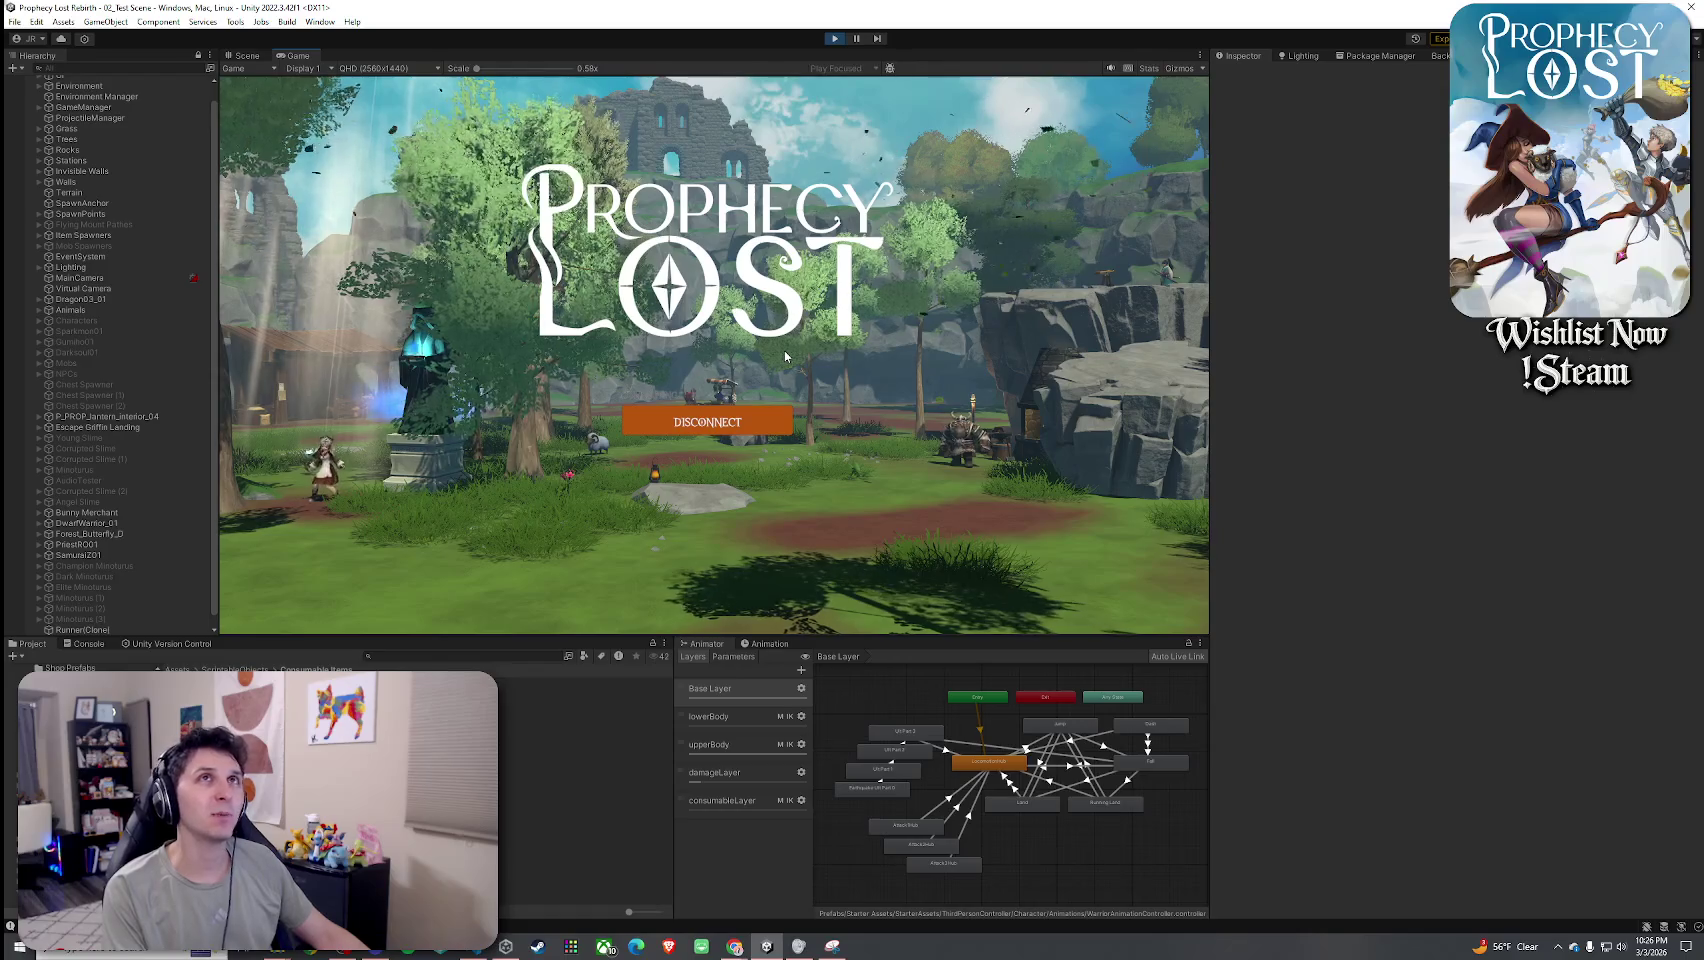
left_click(735, 418)
left_click(730, 472)
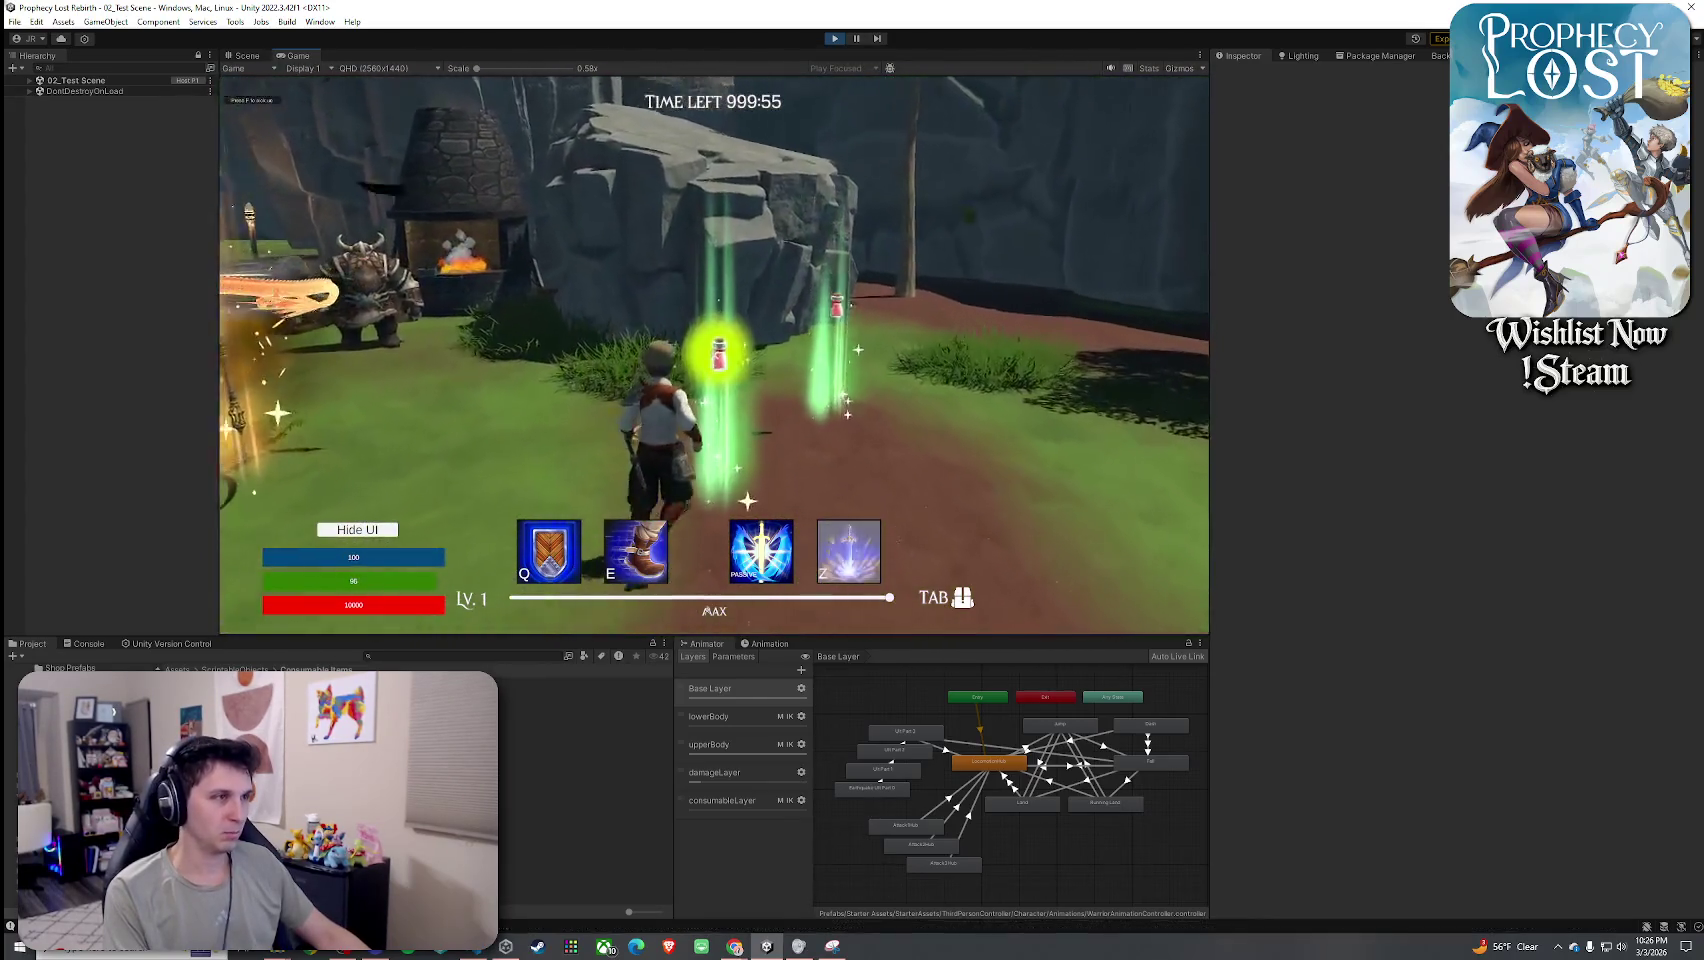
Select the spawned Player(Clone) and view its consumableLayer animator layer with live parameter values.
key("Tab")
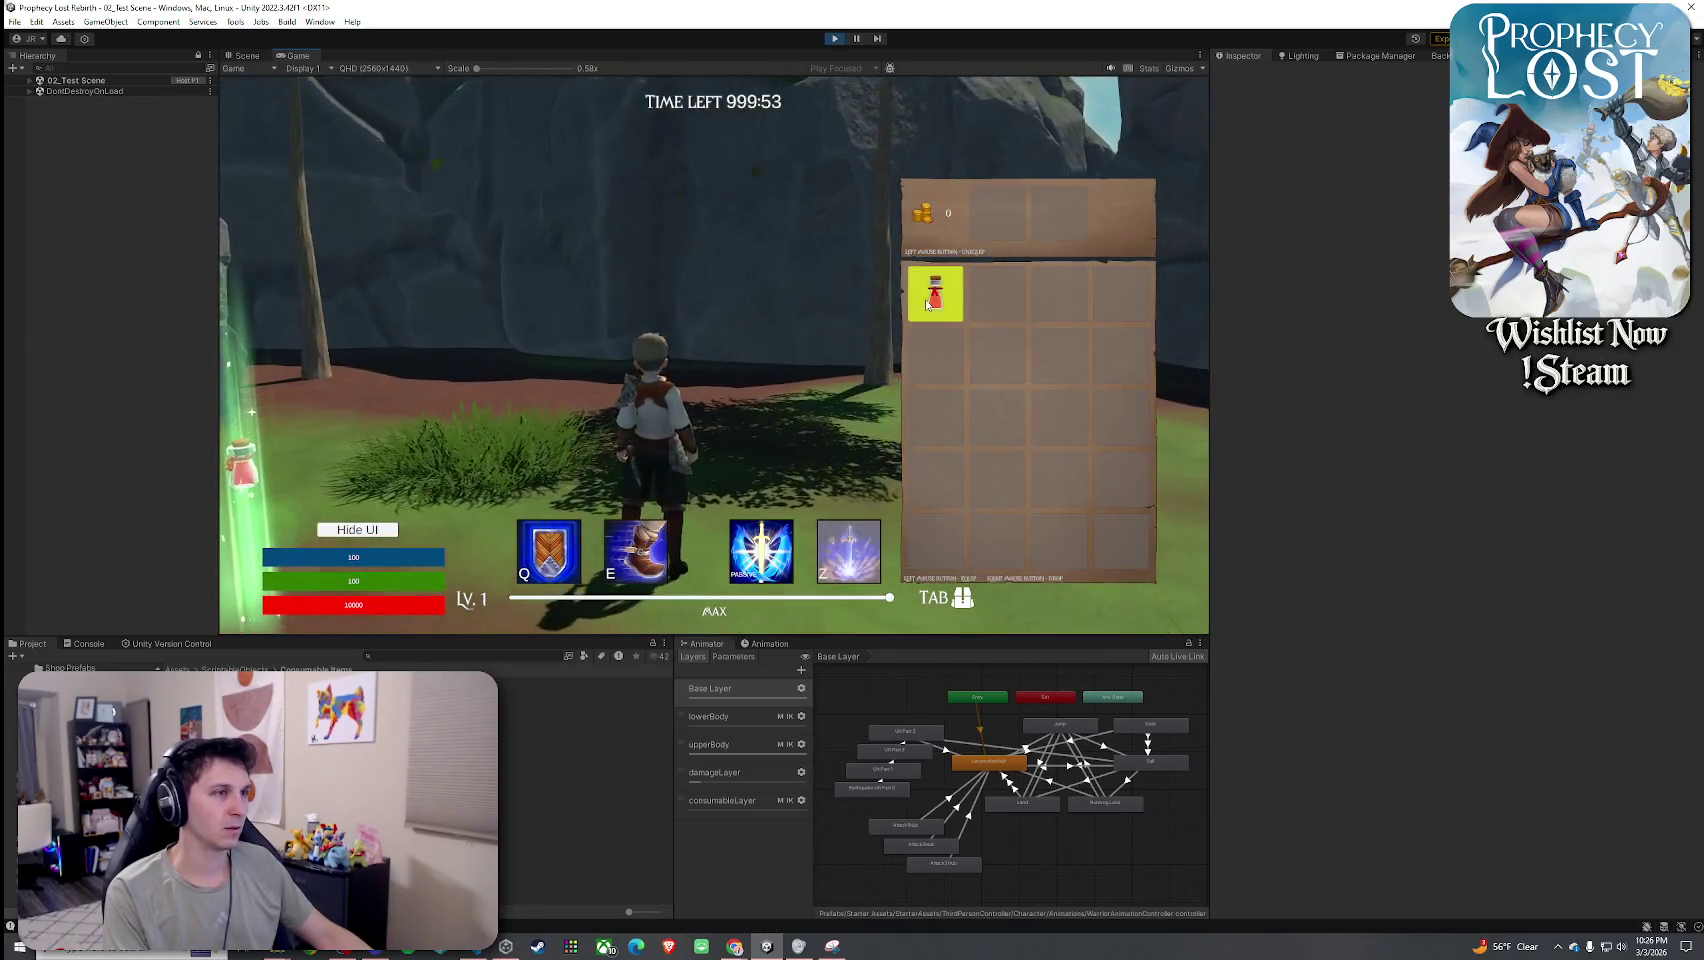
left_click(30, 80)
left_click(39, 112)
scroll(90, 330, "down", 2)
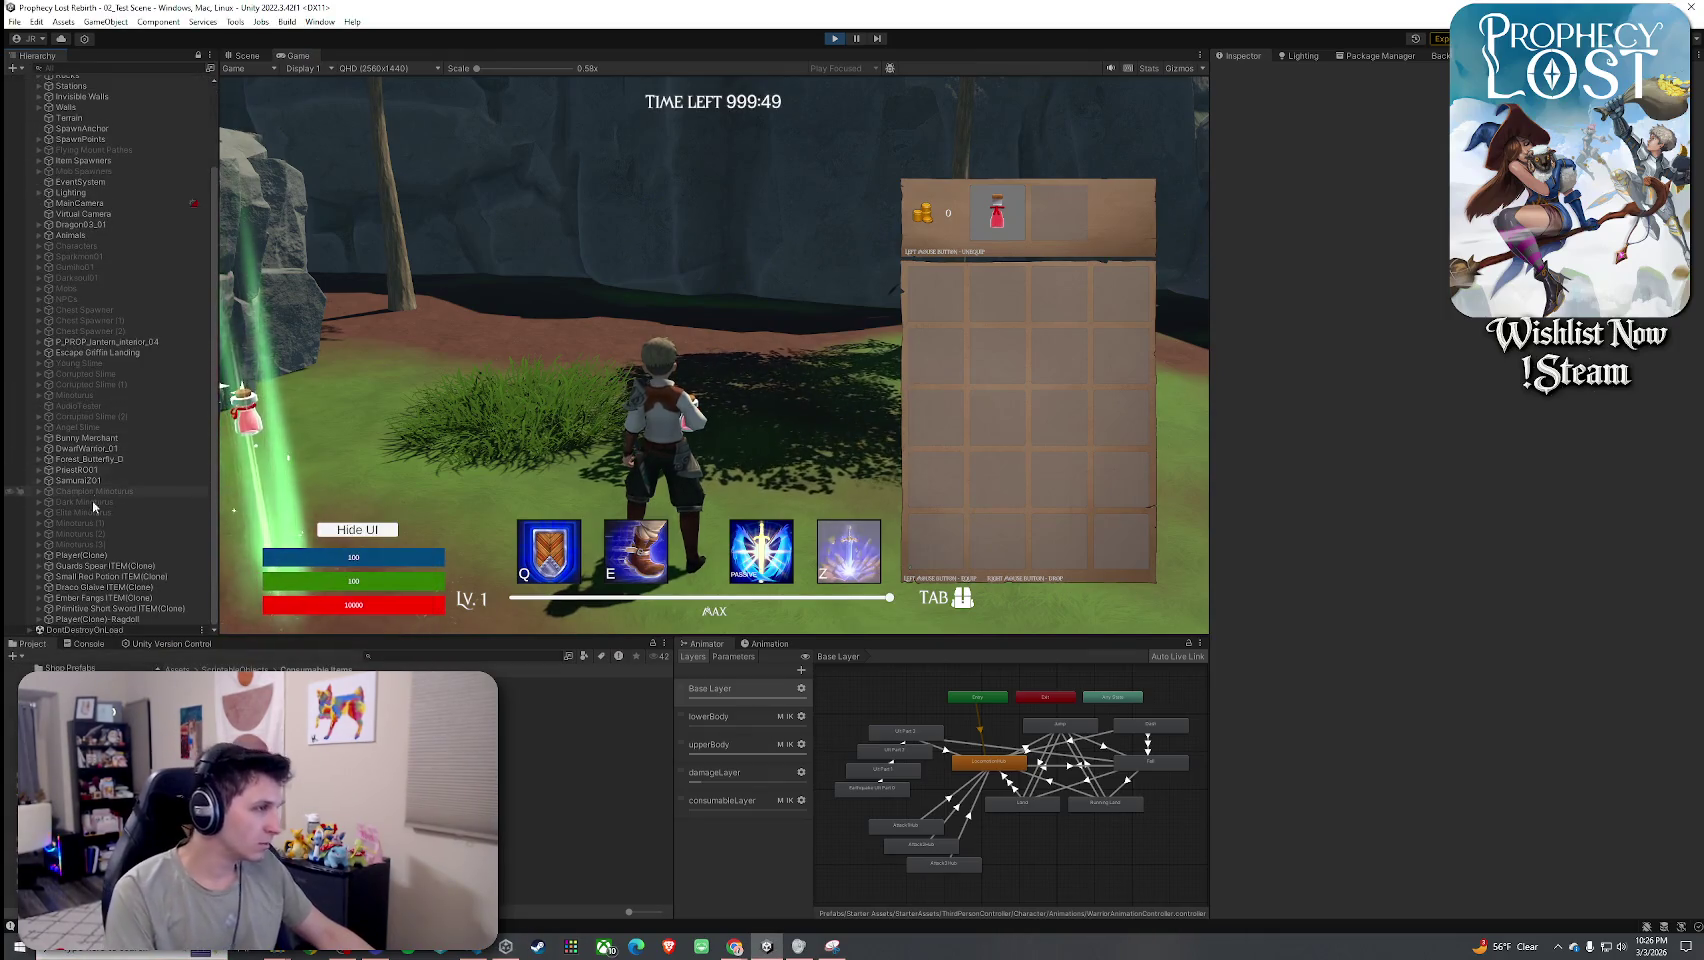
left_click(80, 555)
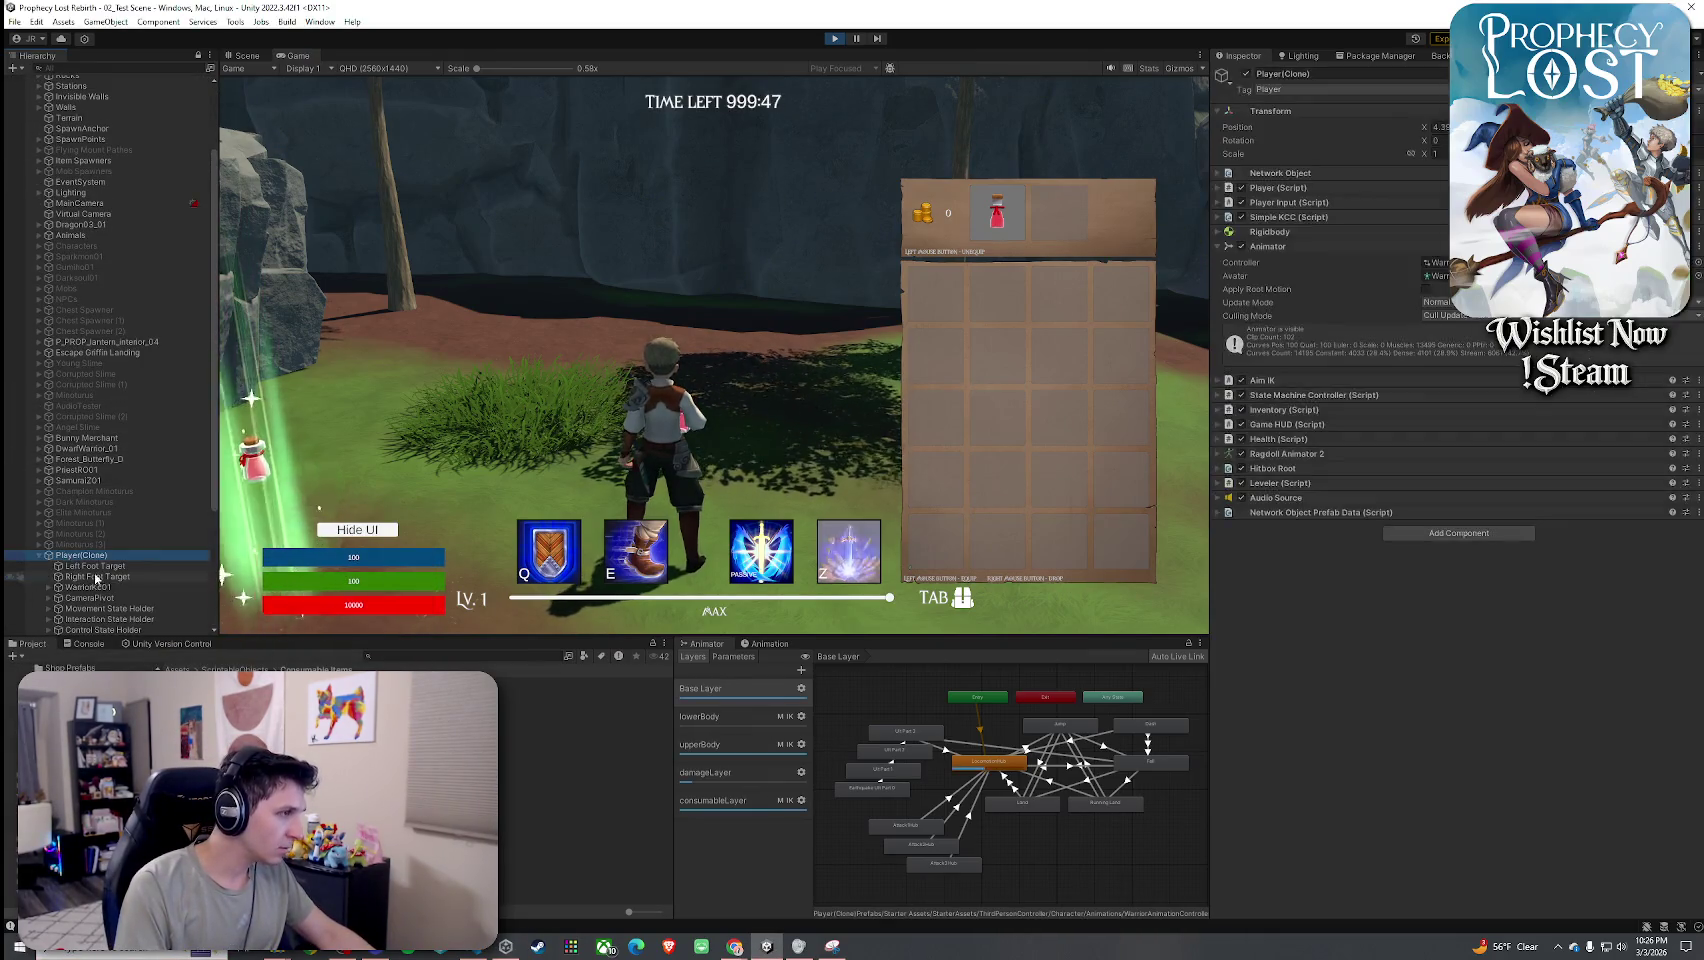
left_click(770, 795)
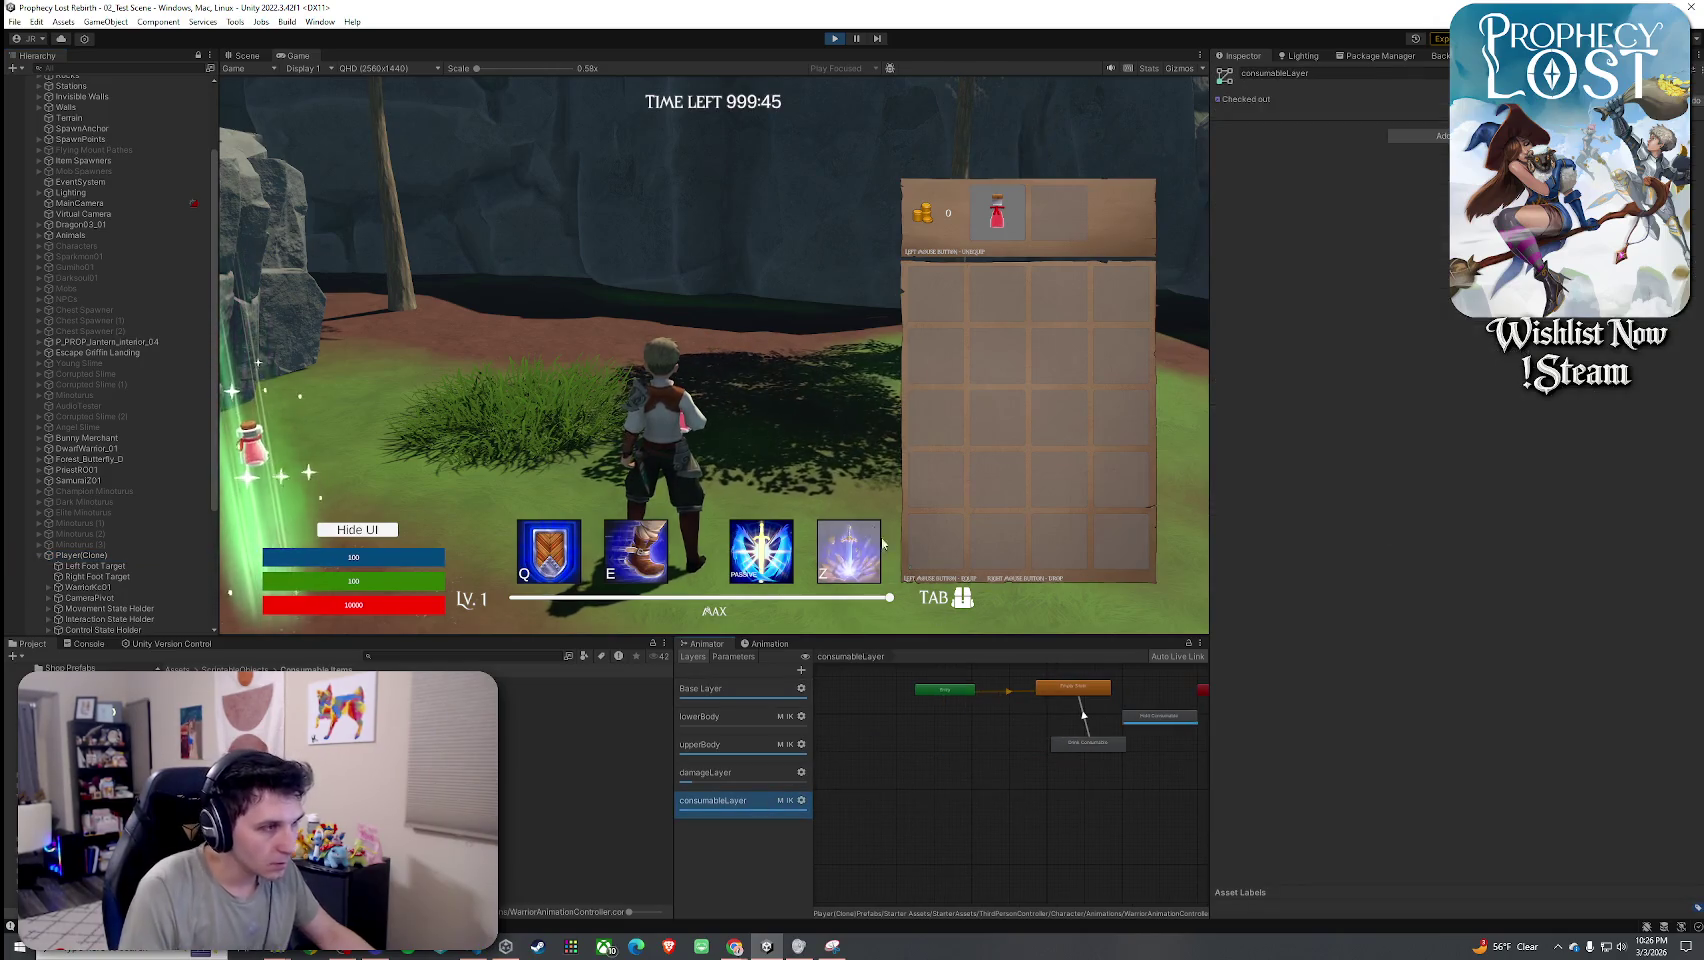
key("Tab")
key("super")
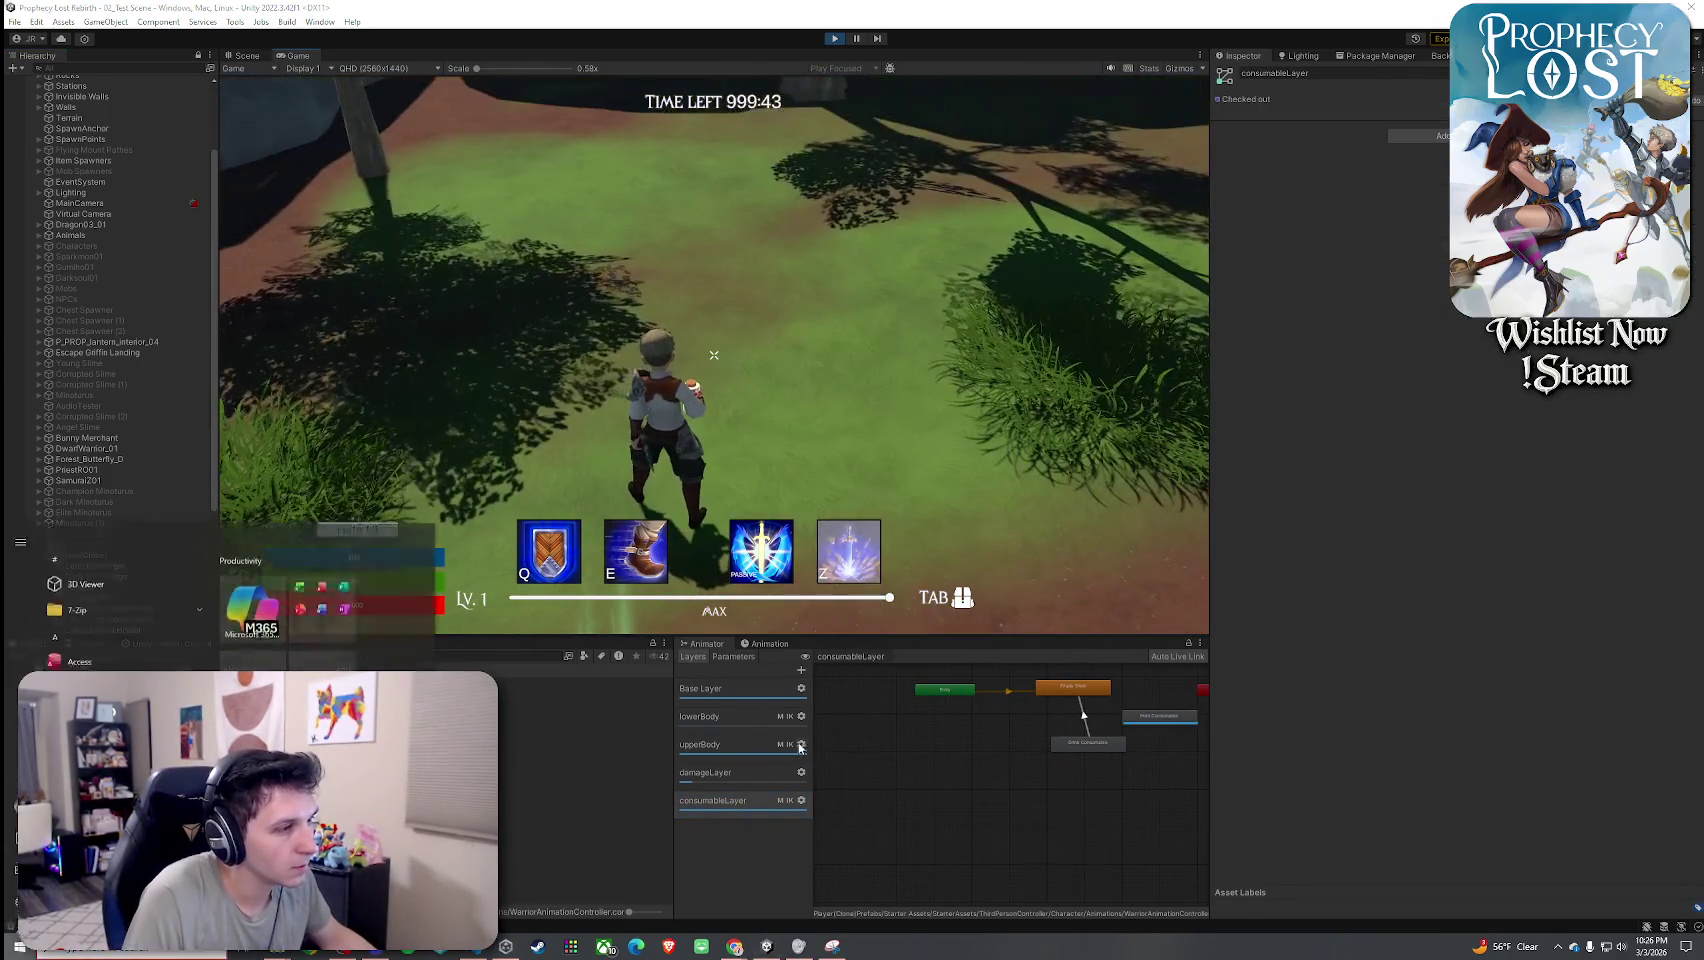
left_click(733, 658)
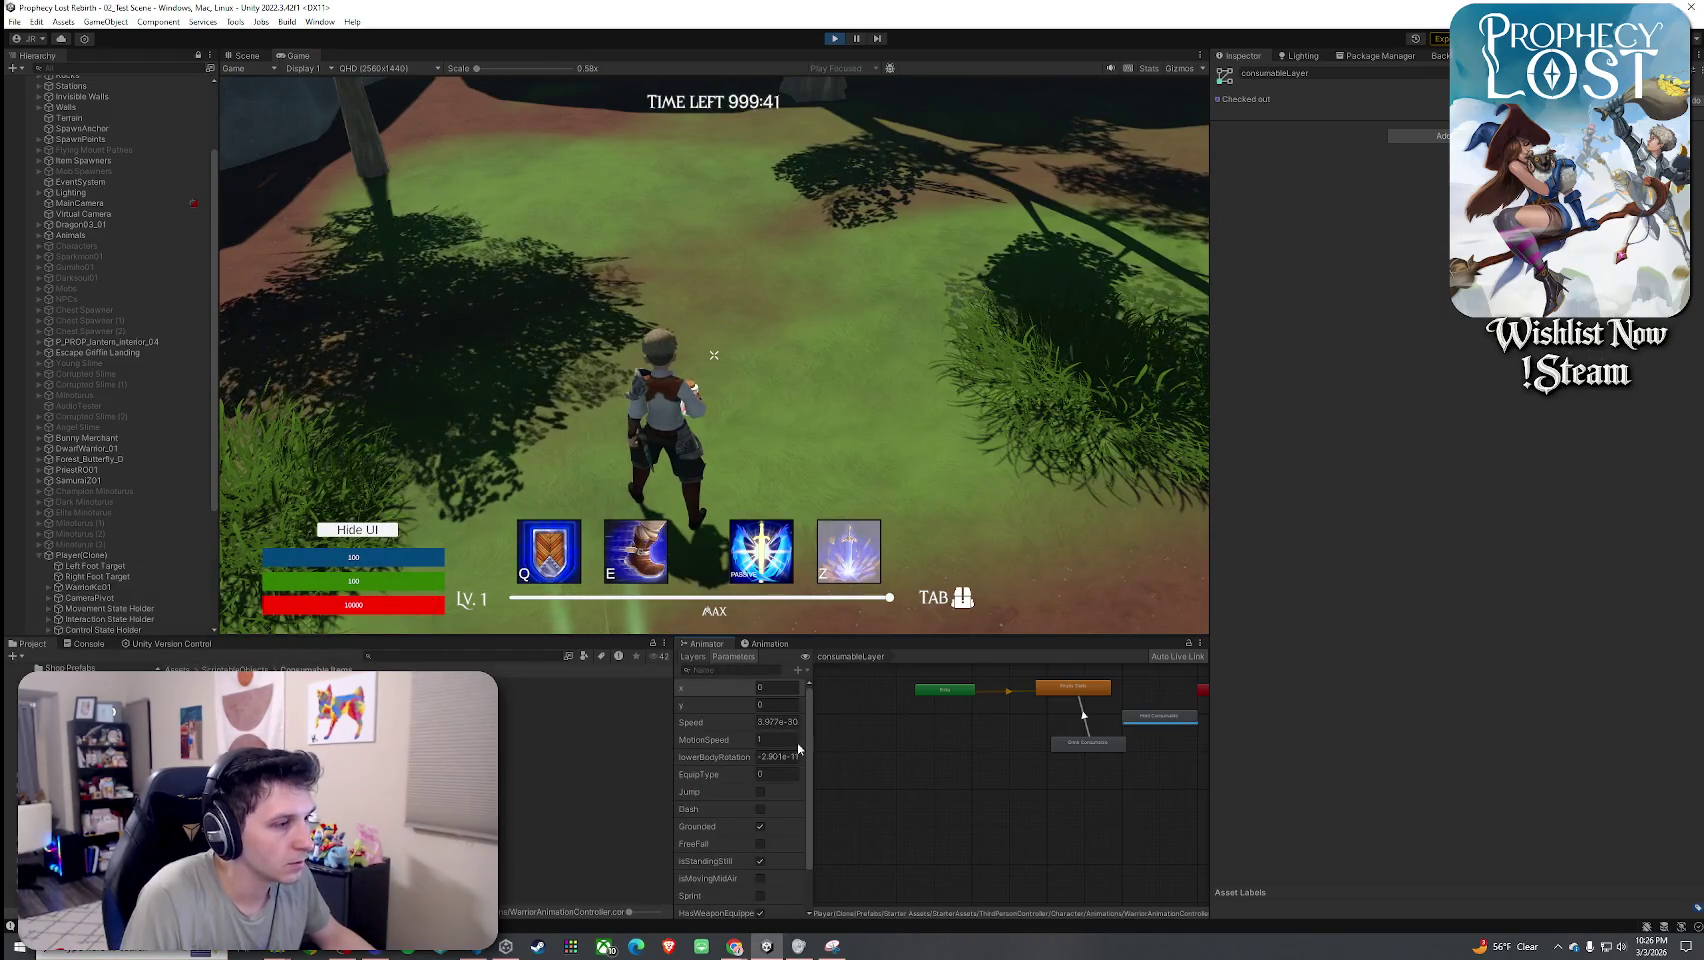
Equip the red healing potion, check the Drink Consumable state, and select the 10_Small Healing Potion's Cooldown Seconds field.
key("Tab")
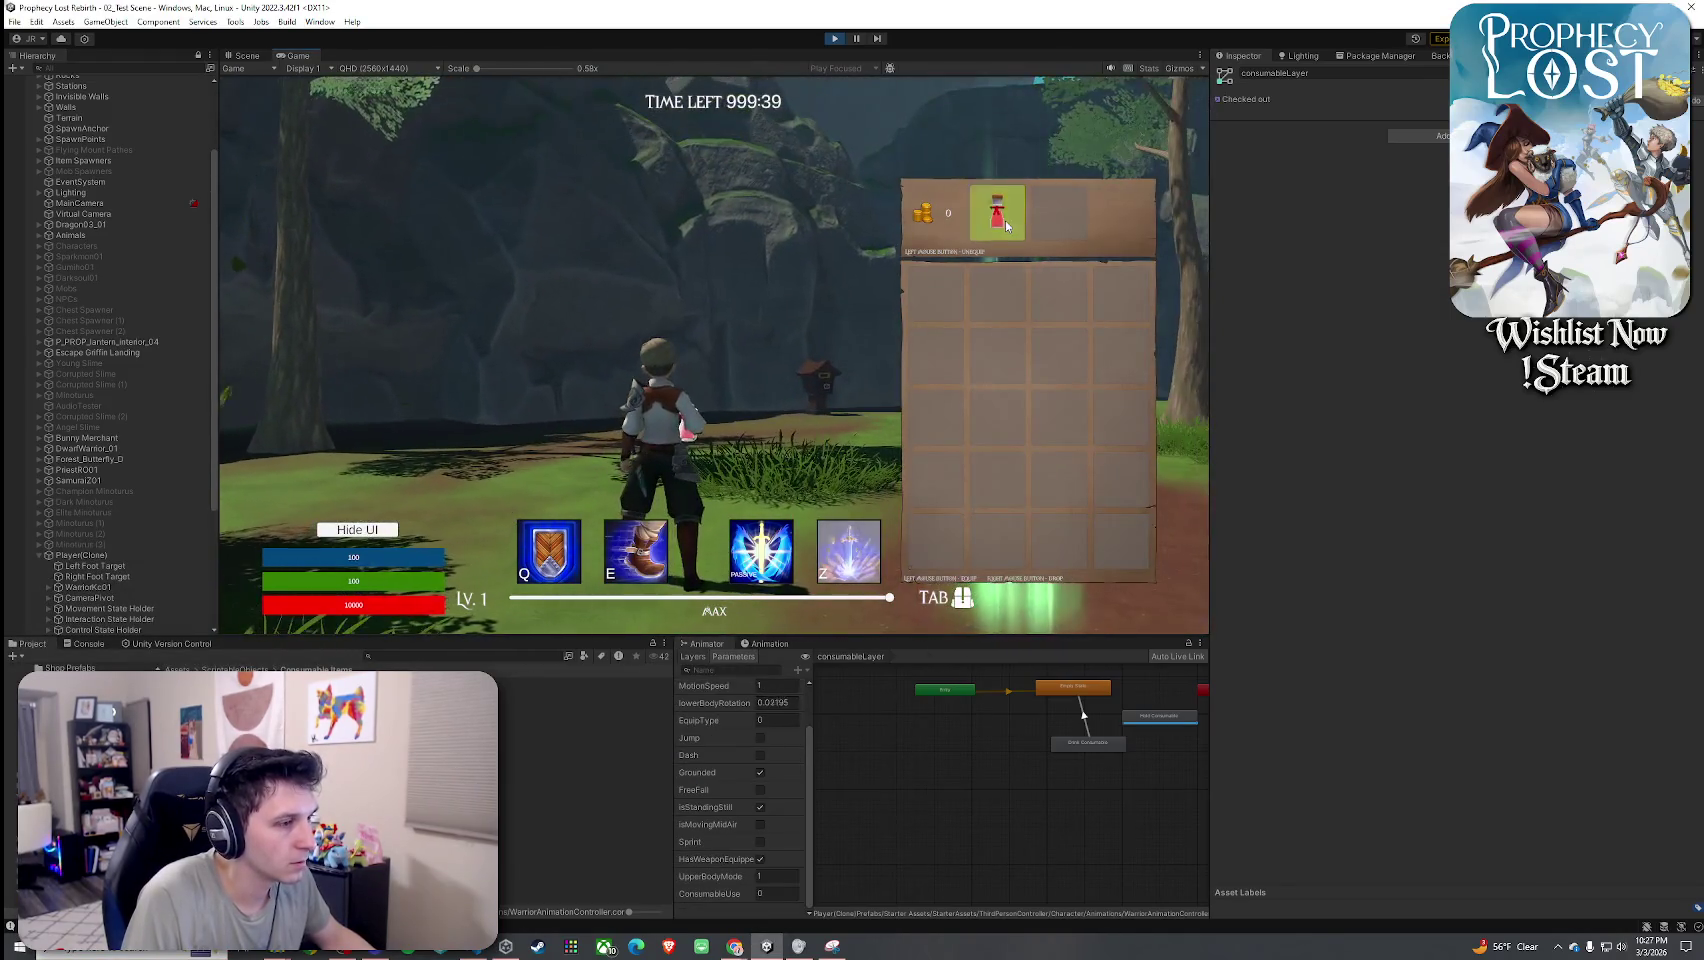
left_click(933, 295)
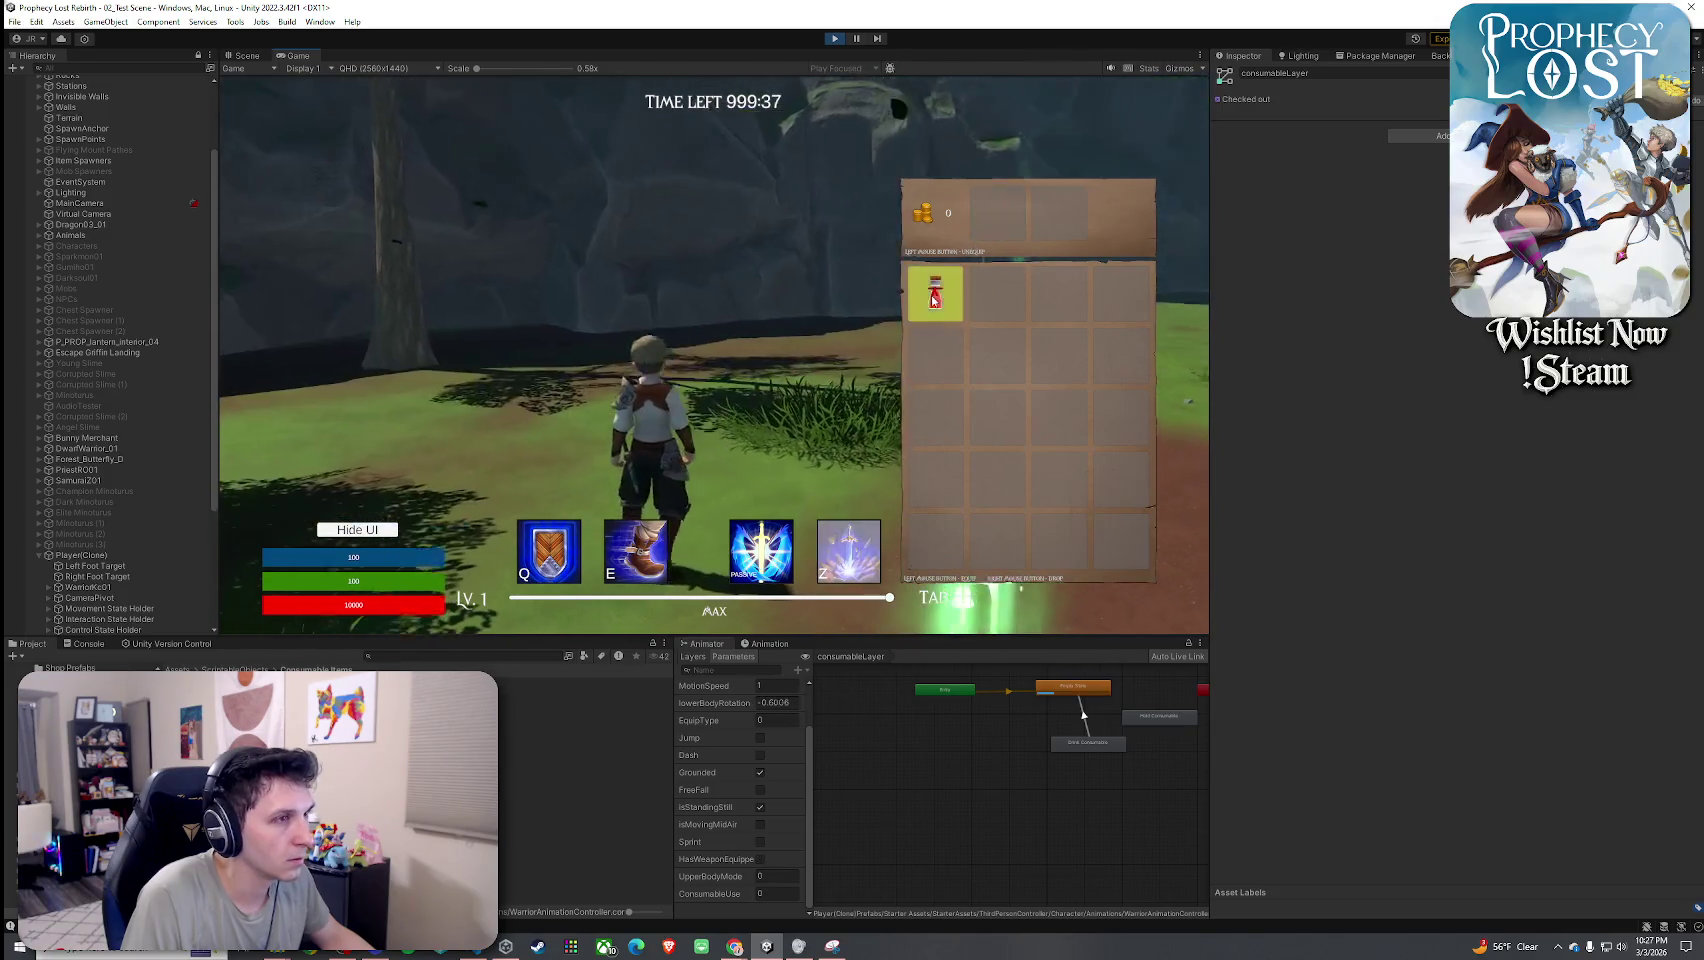
key("Tab")
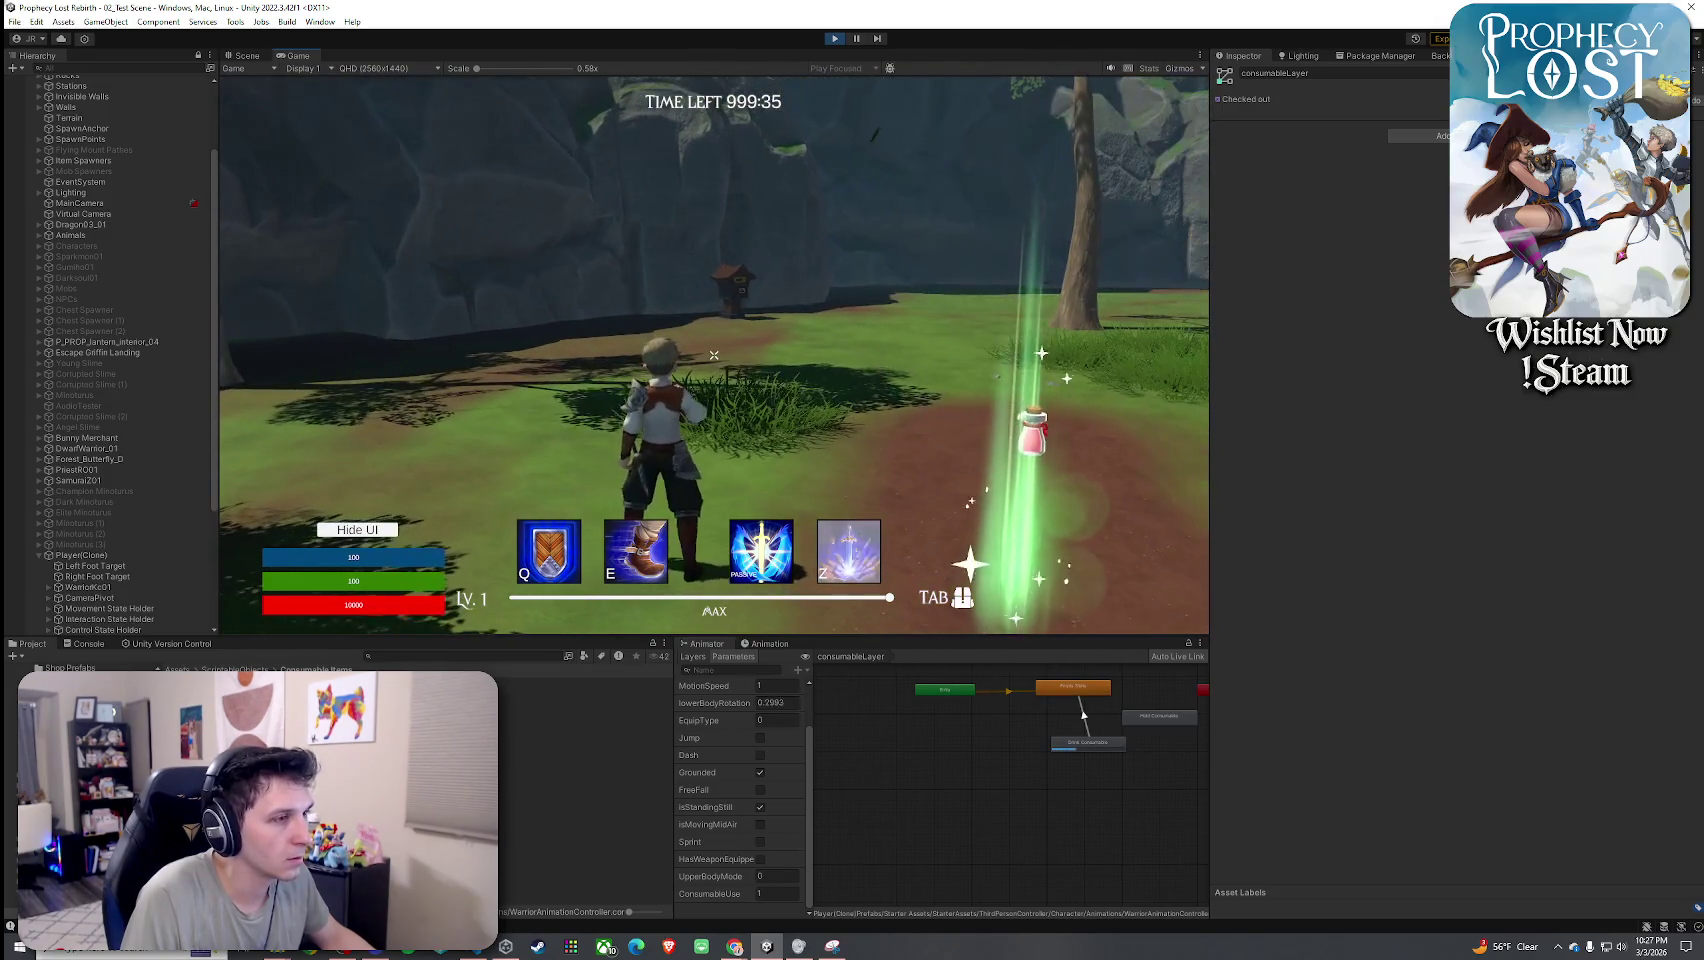
key("w")
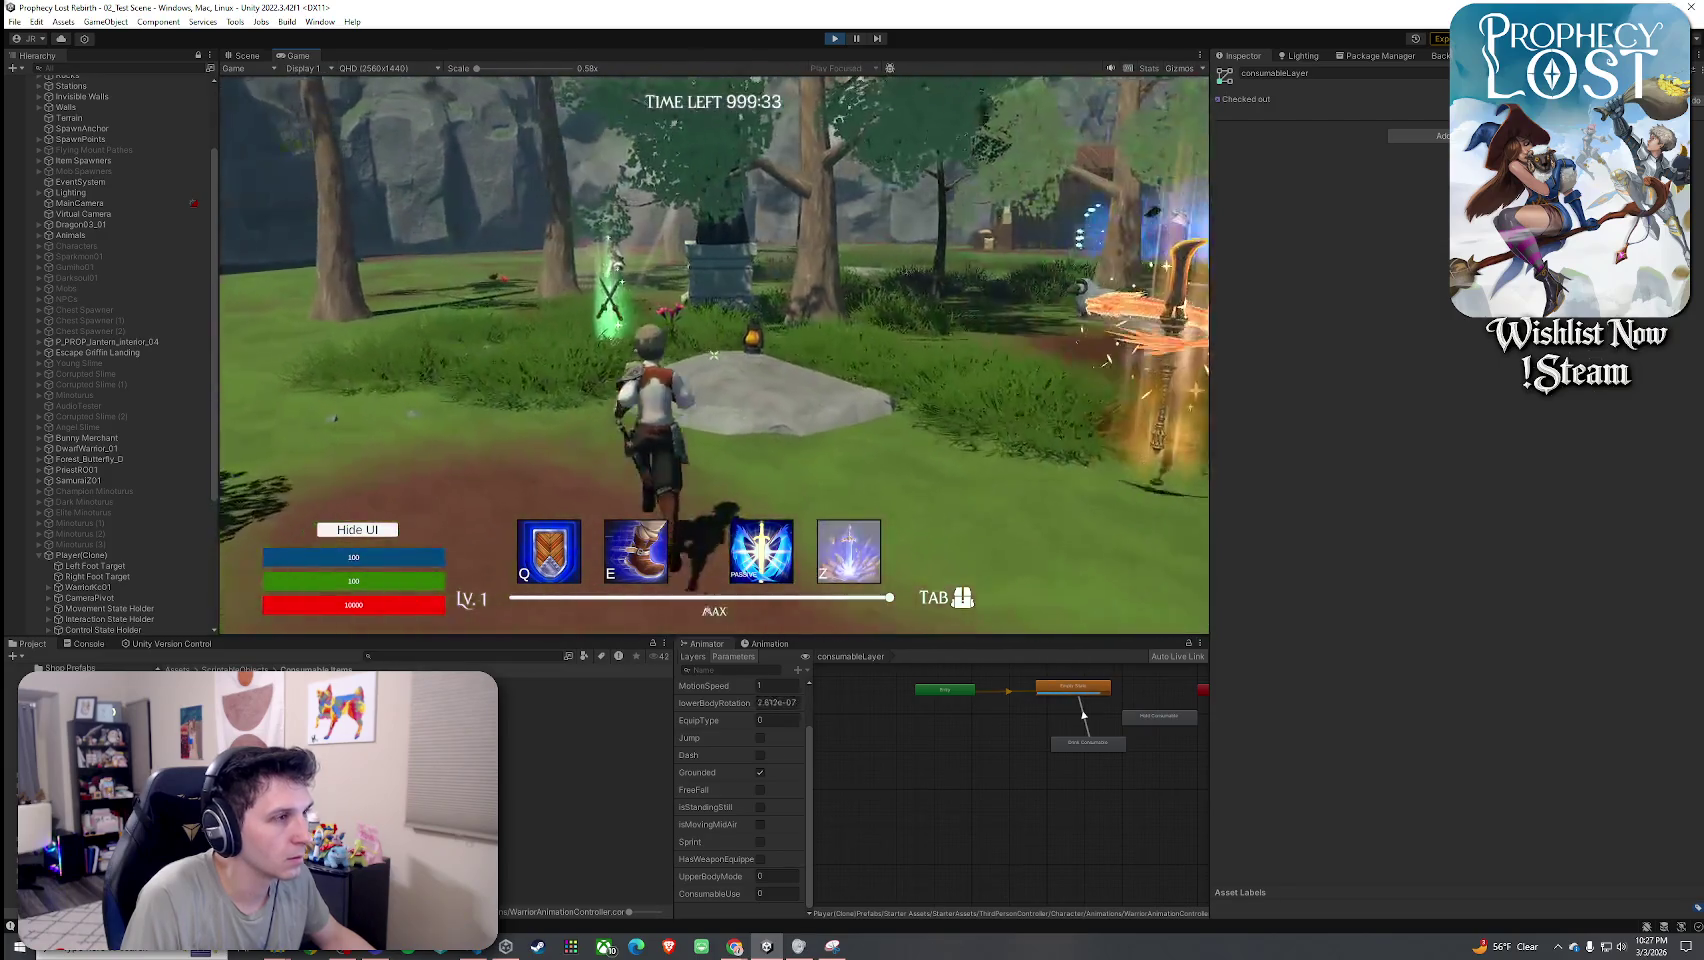
left_click(1088, 742)
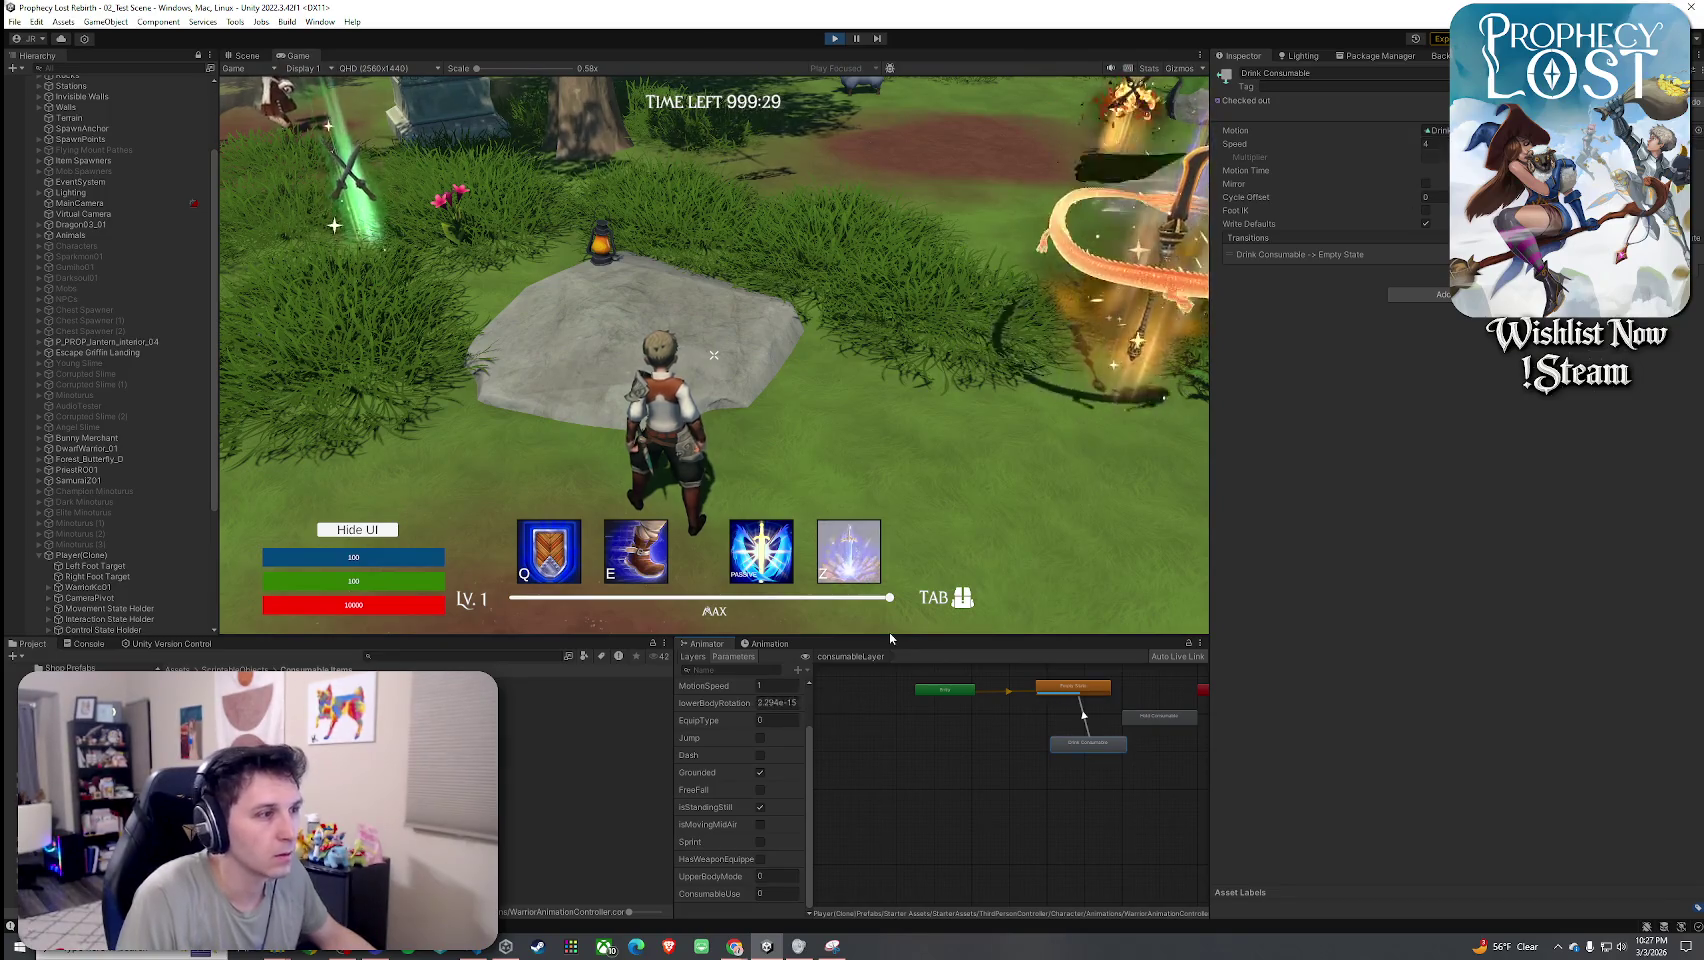
left_click(560, 682)
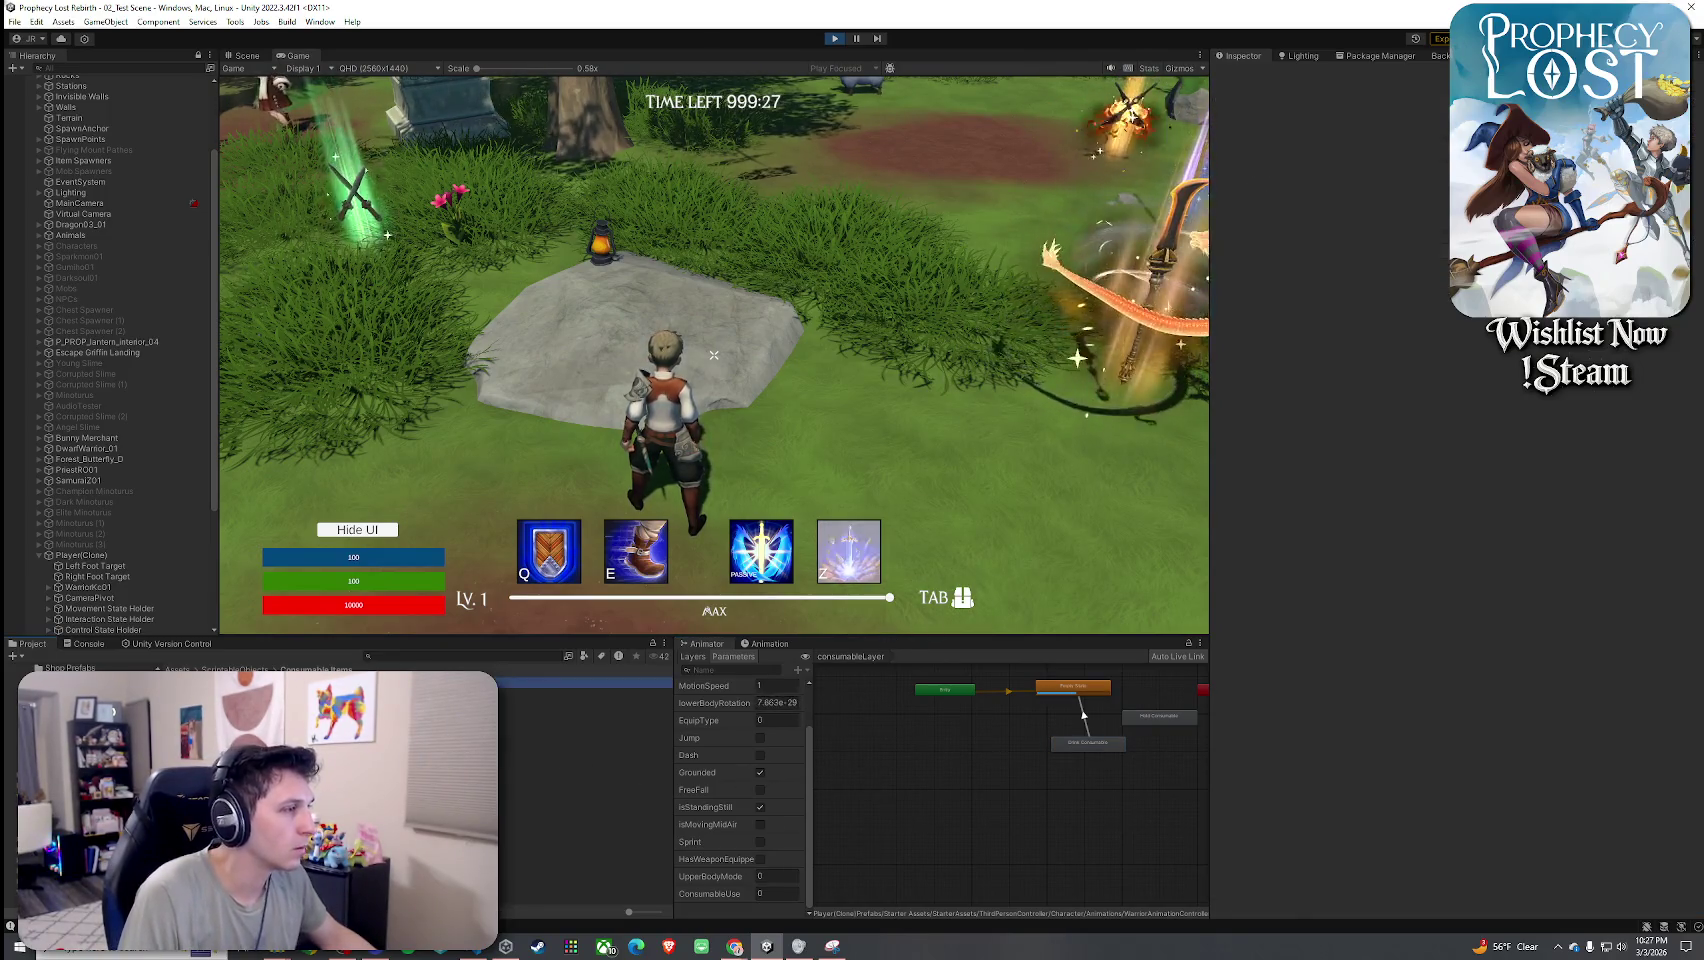
left_click(1466, 413)
Set the potion cooldown to 1 second, re-equip it from the inventory, and drink it.
type("1")
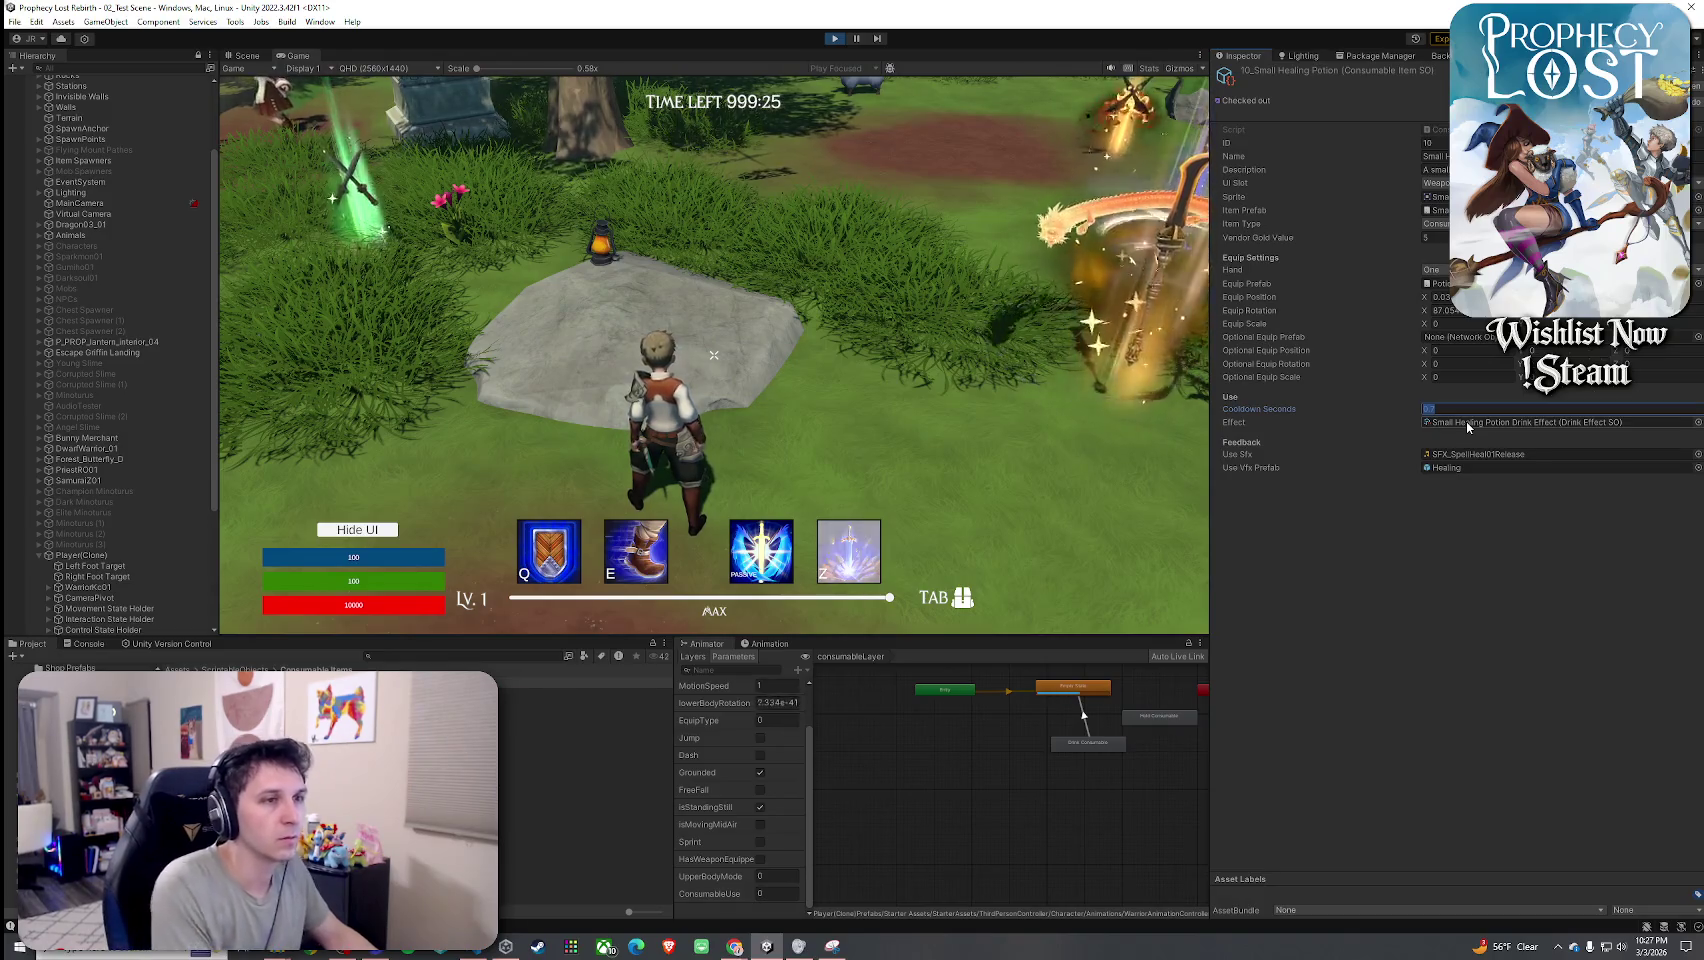
left_click(714, 355)
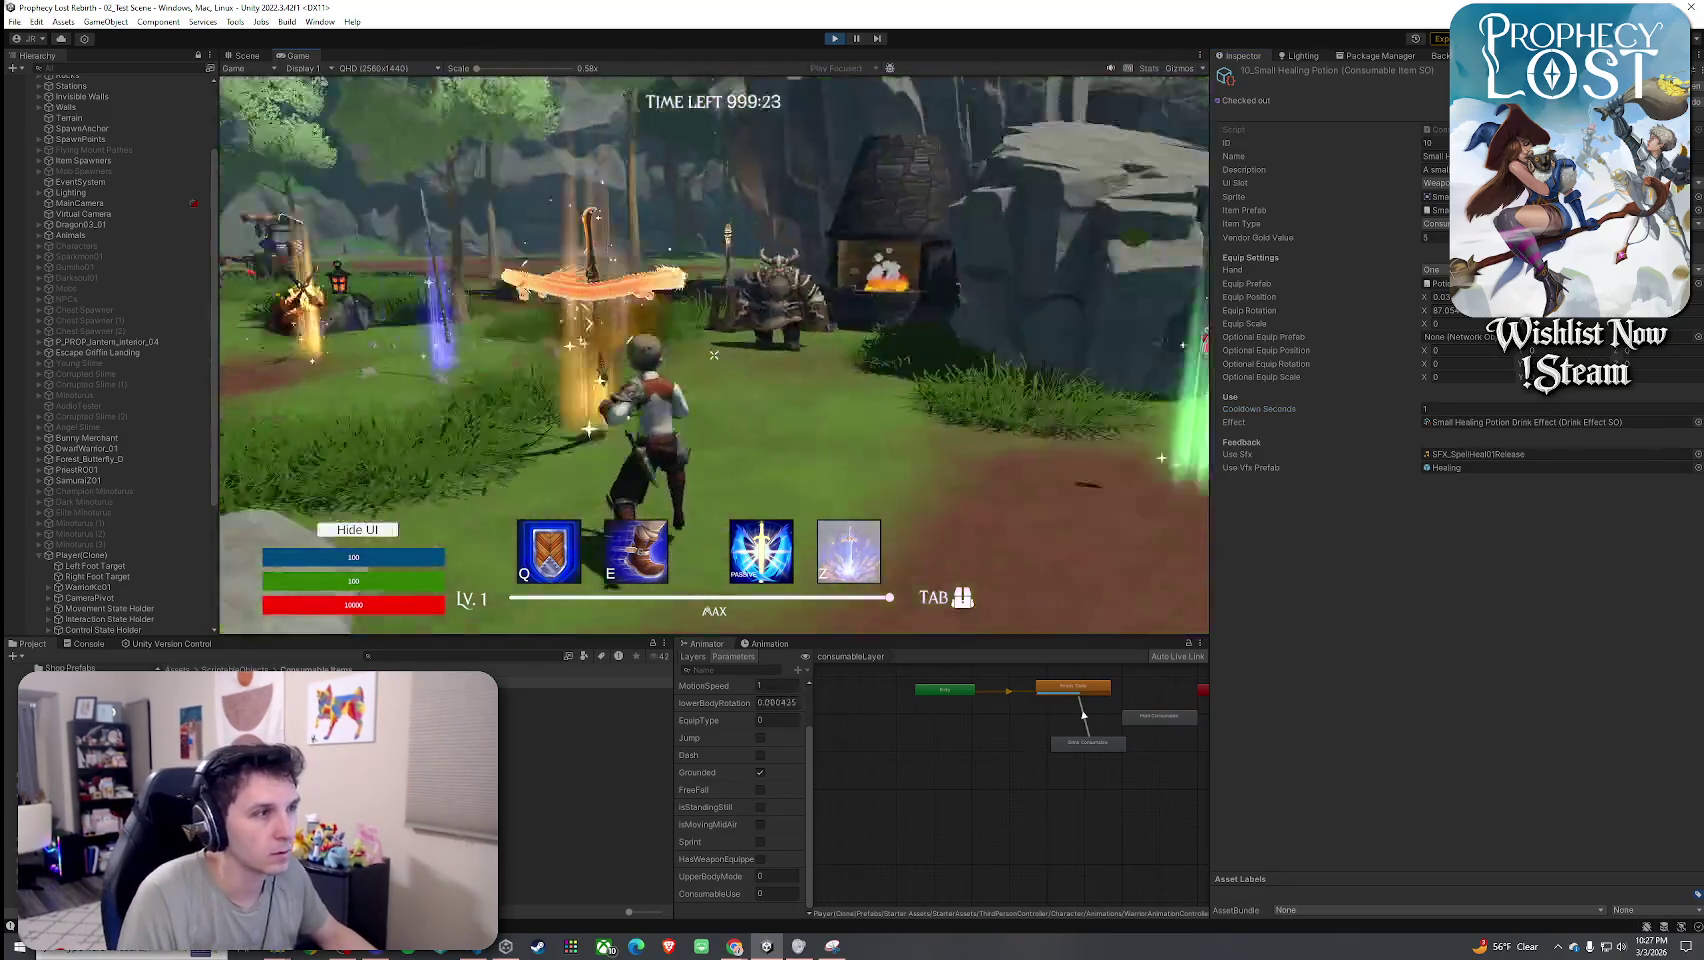
key("Tab")
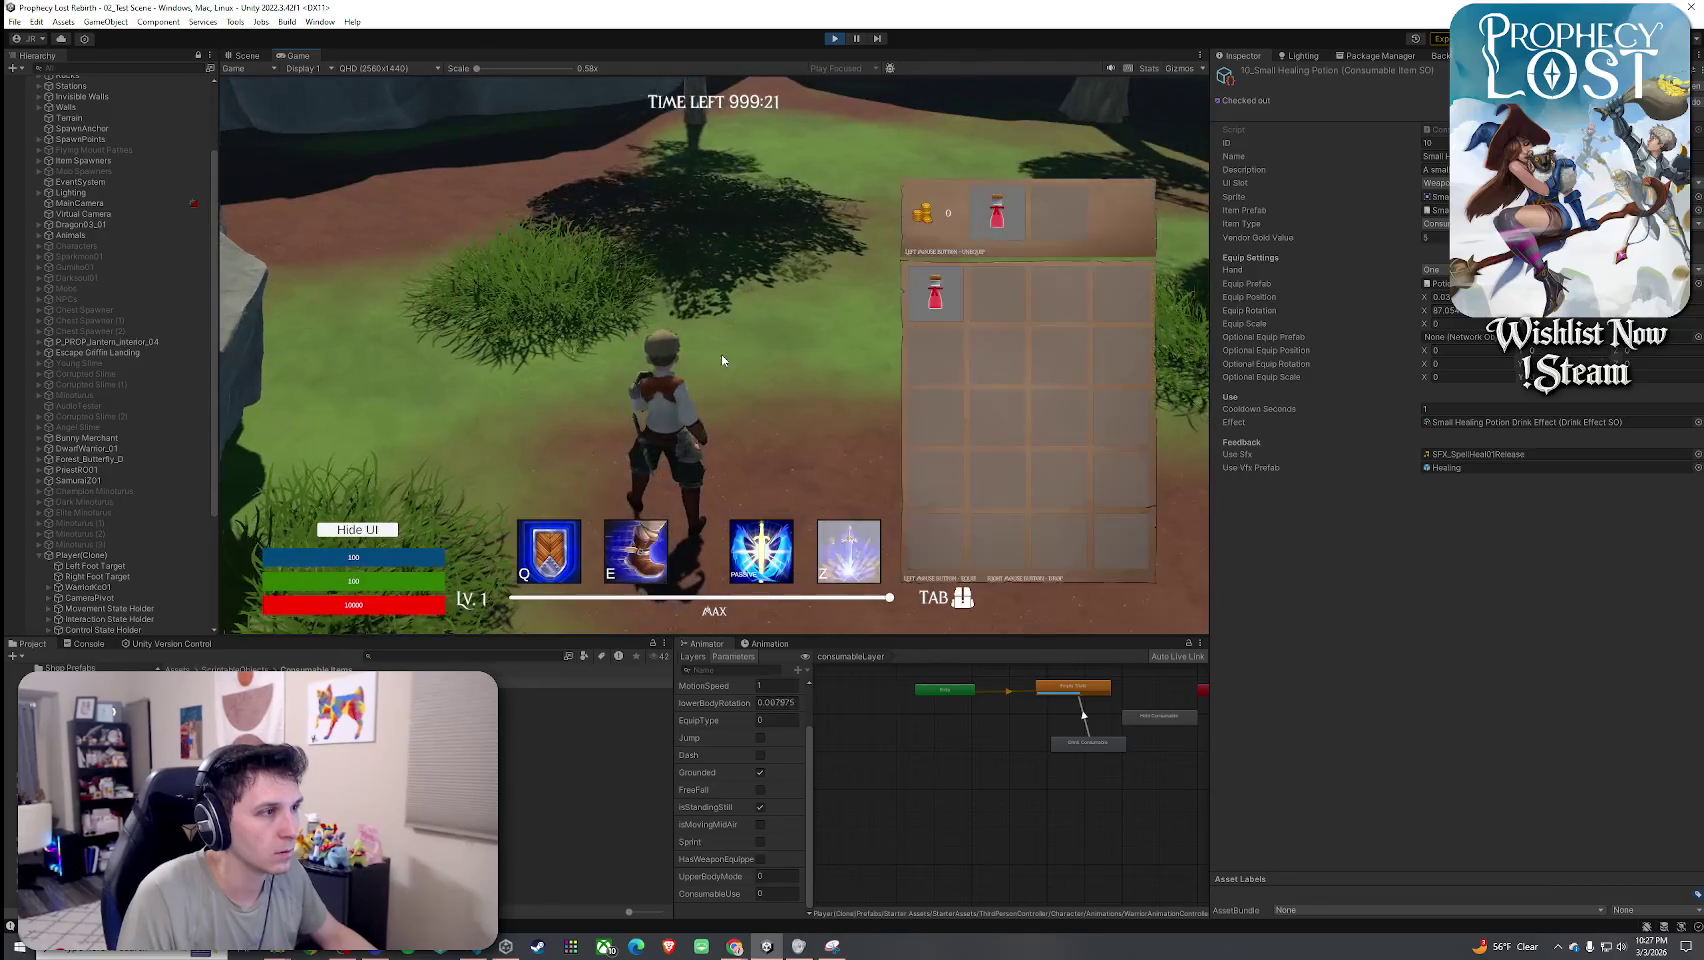
key("Tab")
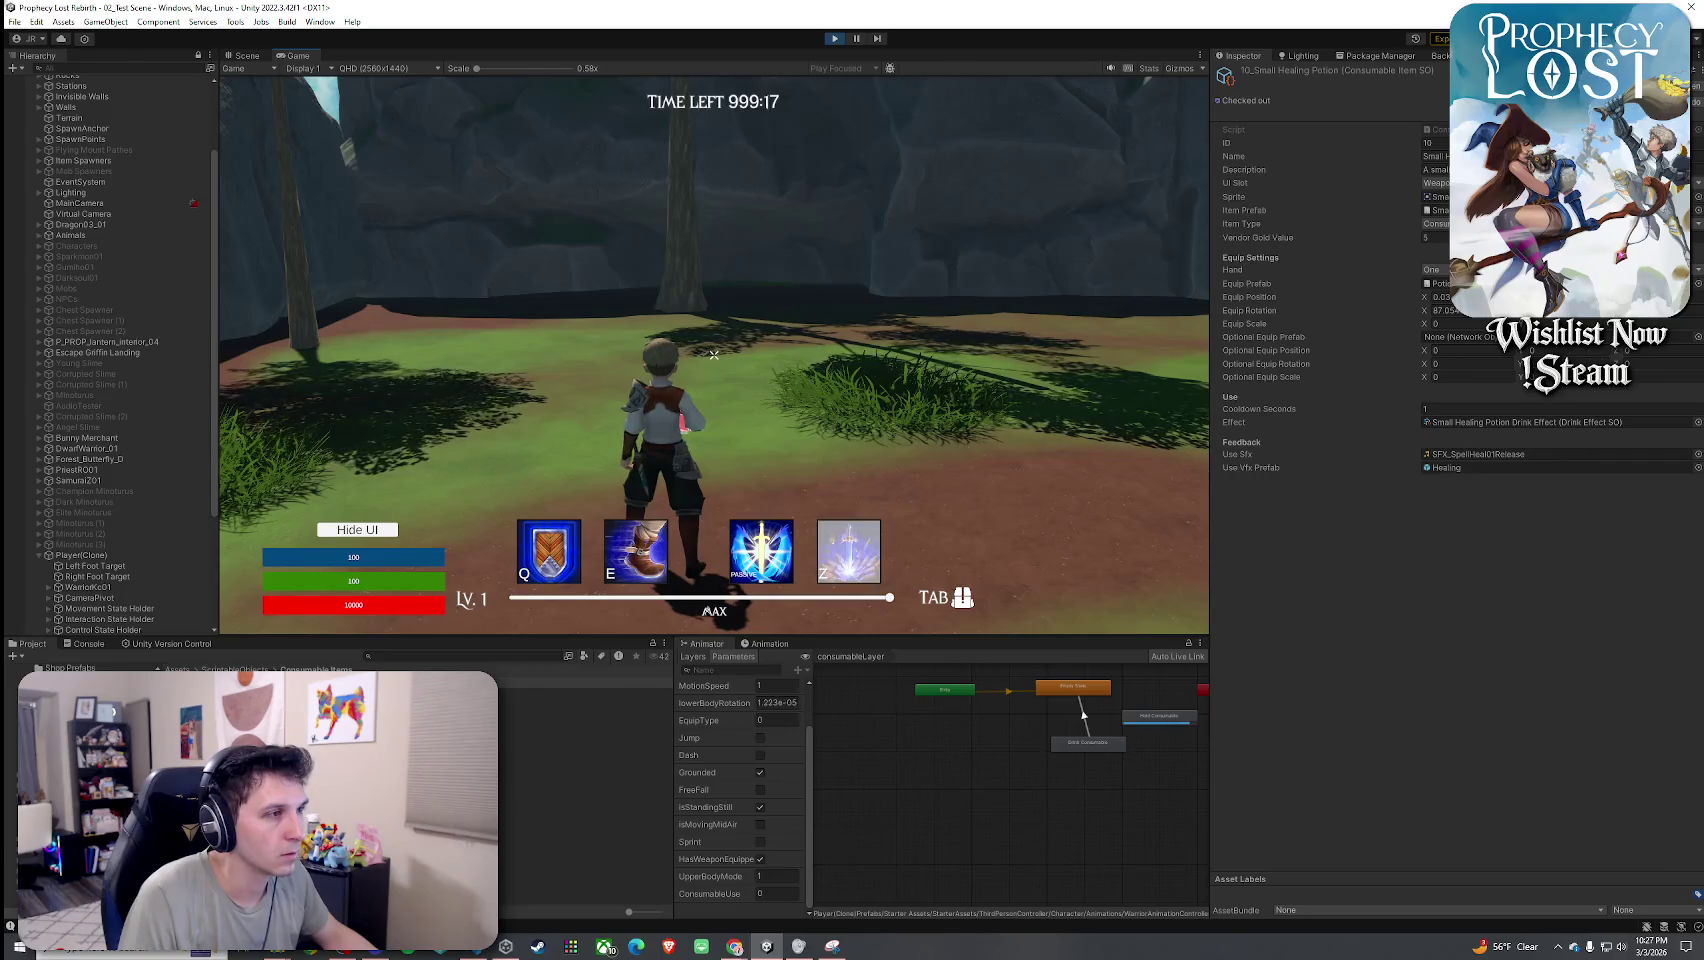
key("Tab")
left_click(998, 215)
left_click(940, 298)
key("Tab")
left_click(714, 354)
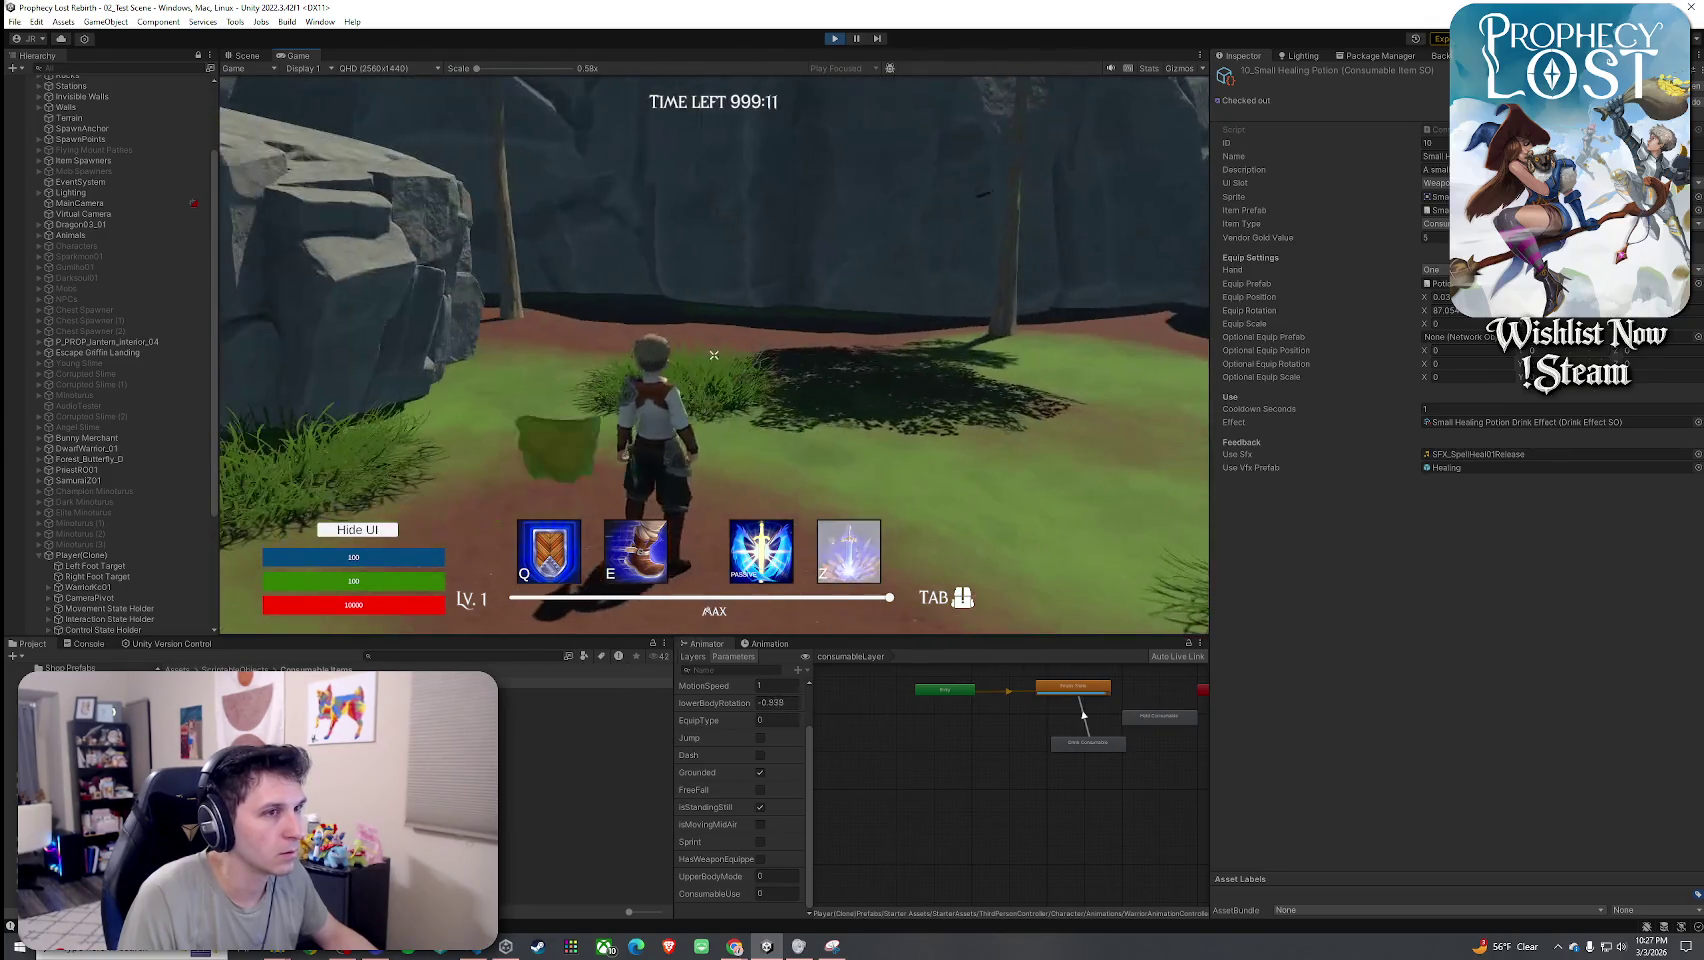
Scrub the Drink Consumable to Empty State transition preview up to about frame 72.
left_click(1089, 750)
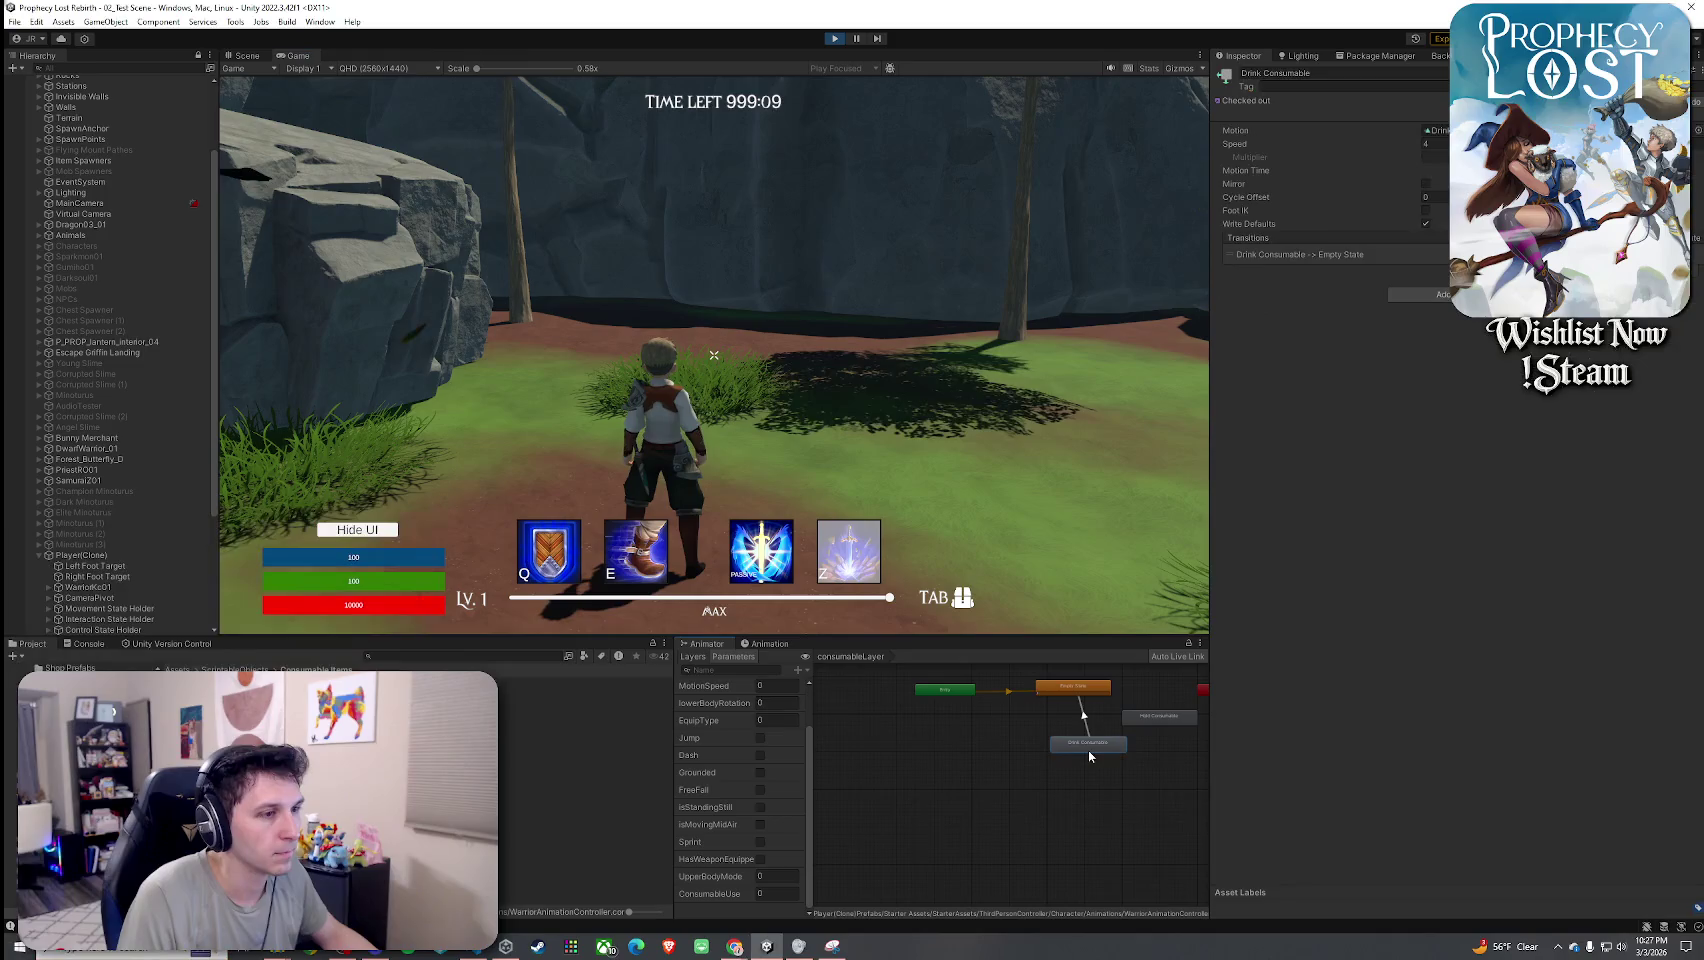
left_click(1095, 737)
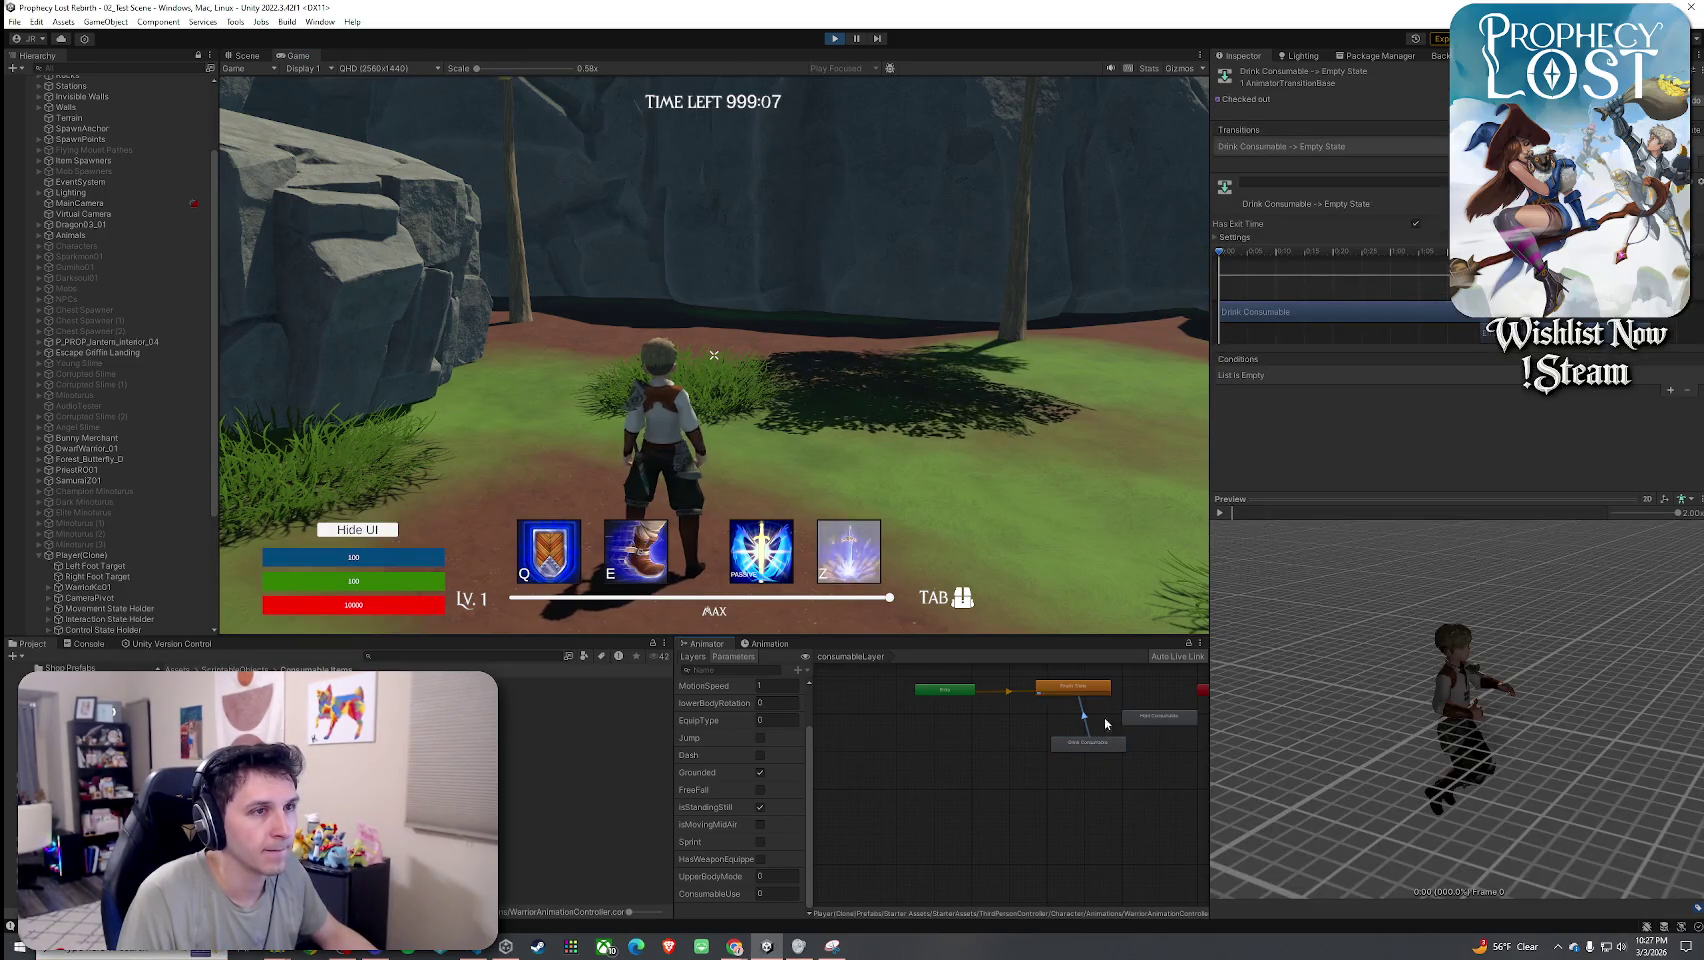
left_click_drag(1220, 252, 1428, 267)
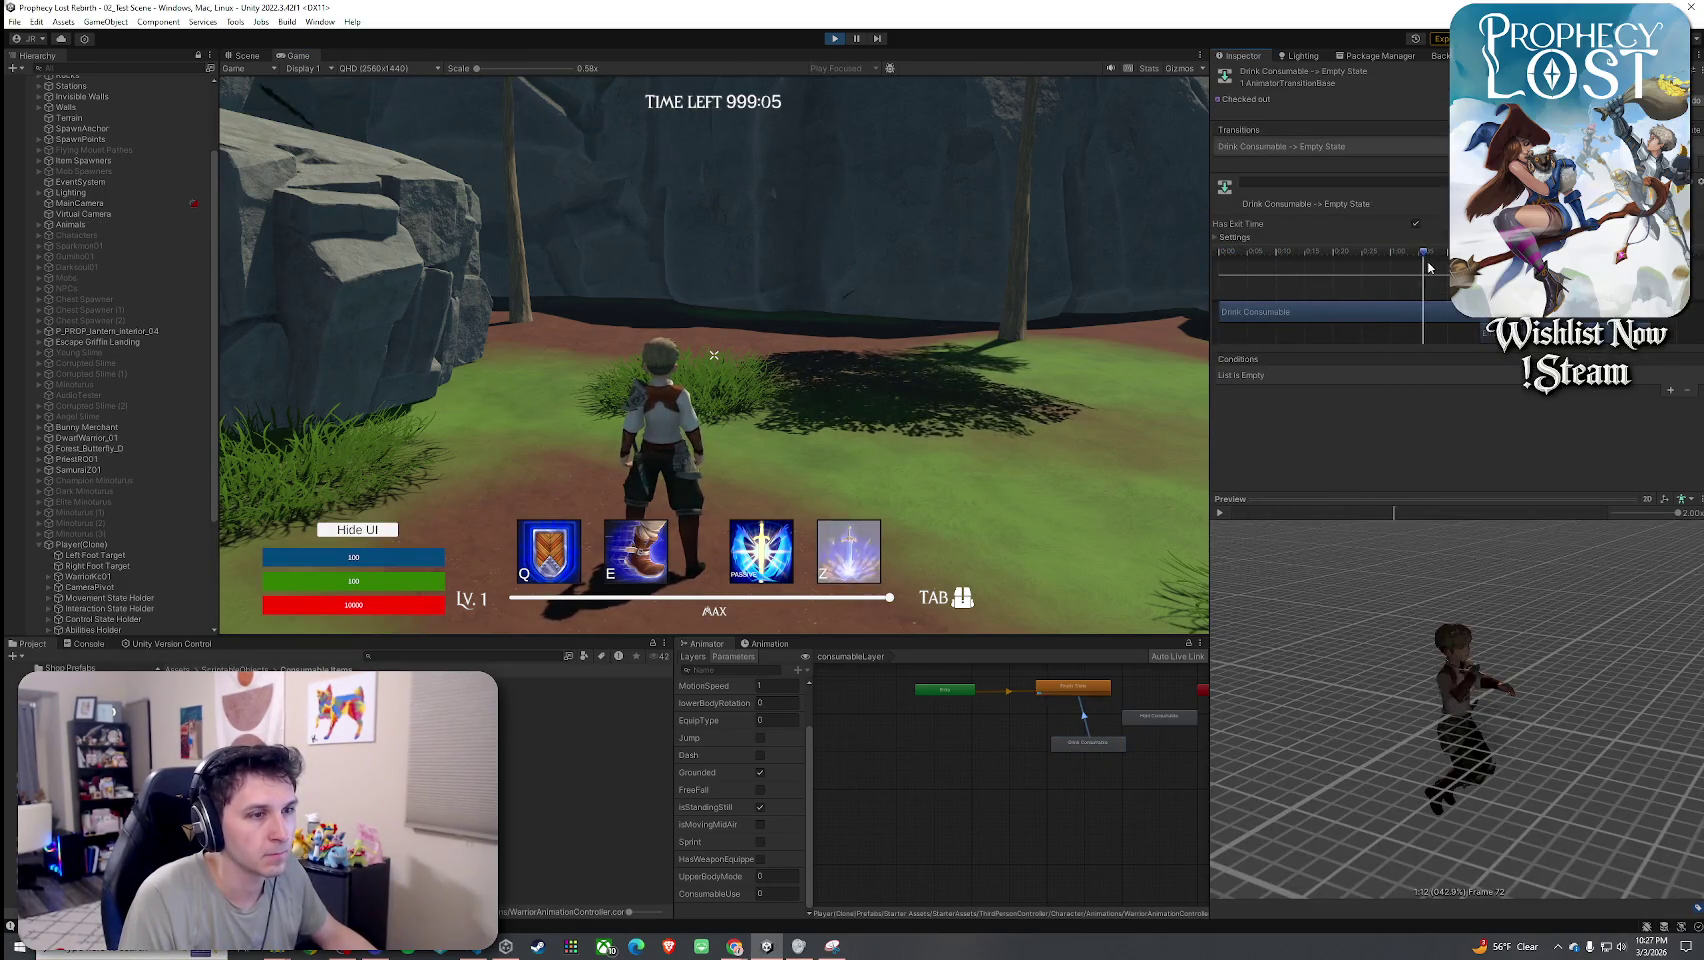
left_click(1105, 718)
left_click(1142, 734)
left_click(1158, 742)
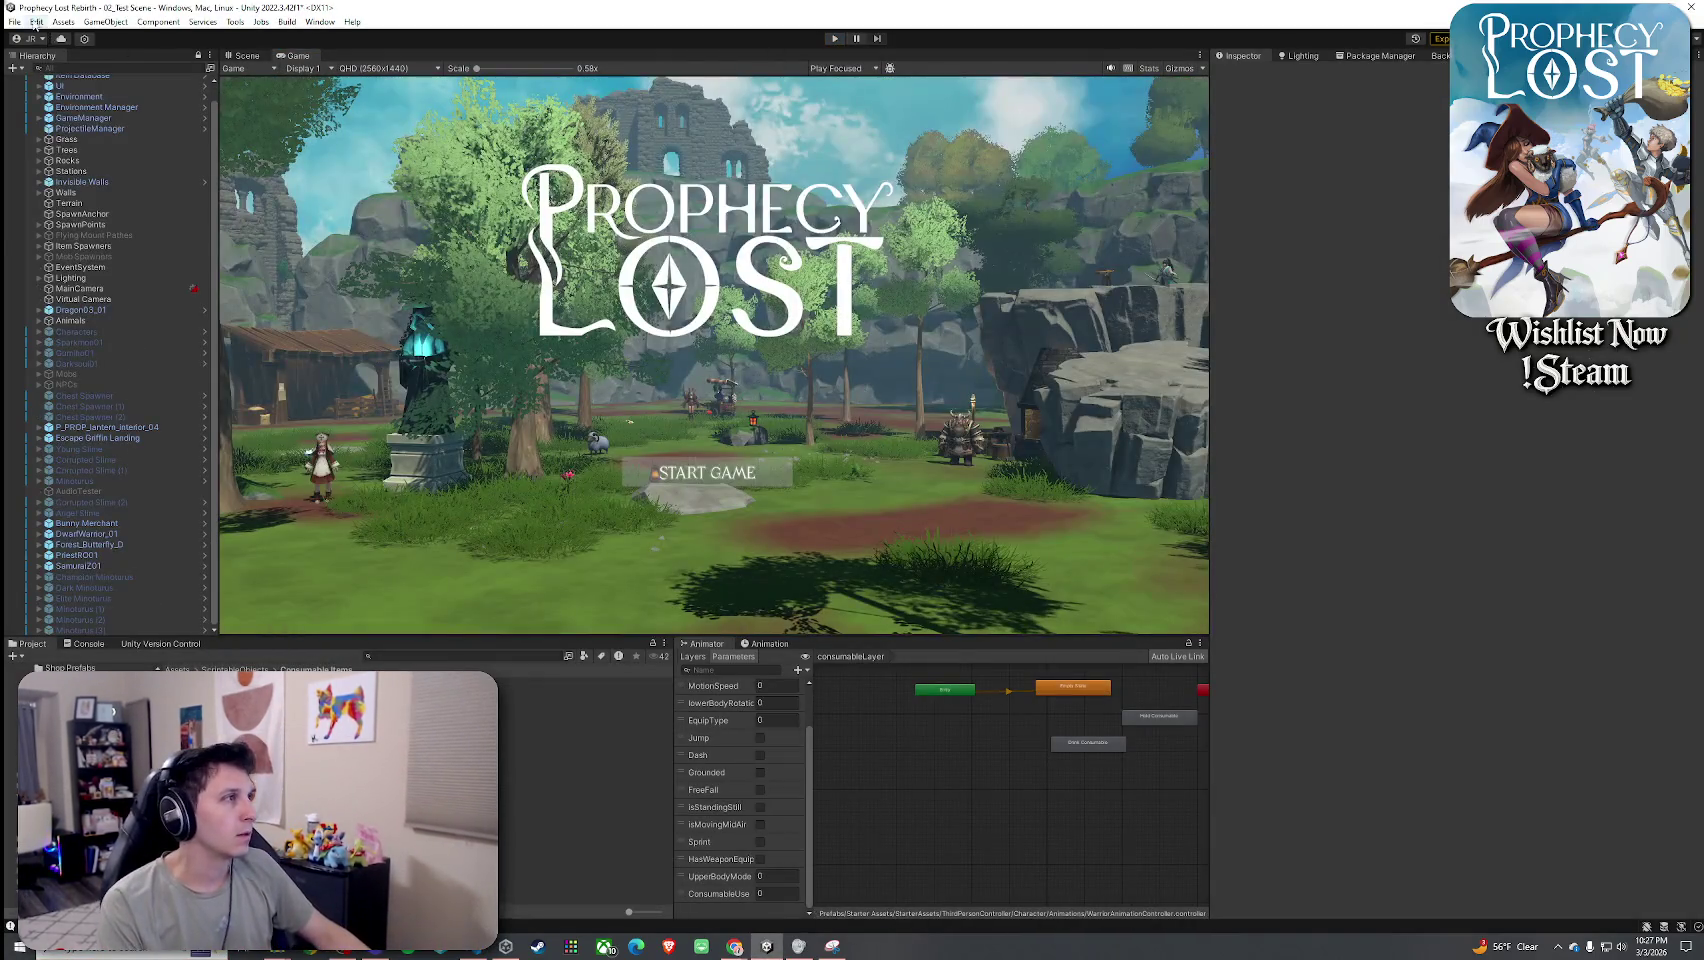
Stop Play mode, save the scene, relaunch Play mode, and widen the parameters list.
left_click(14, 21)
left_click(40, 87)
left_click(835, 38)
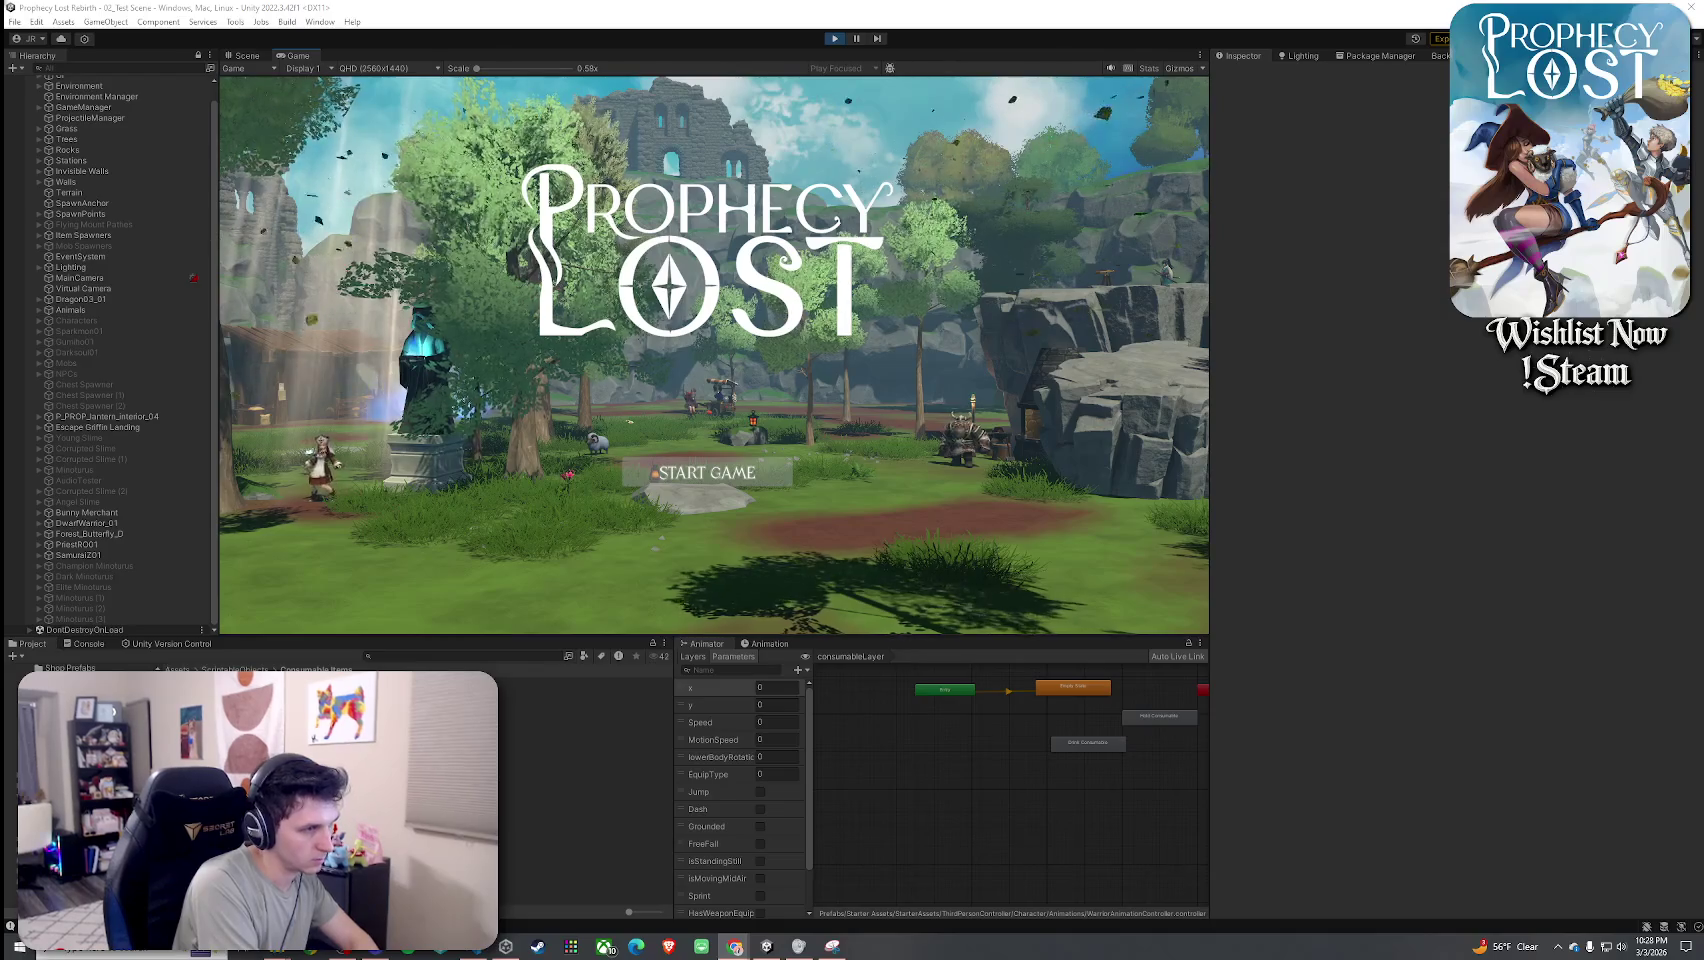
scroll(738, 810, "down", 3)
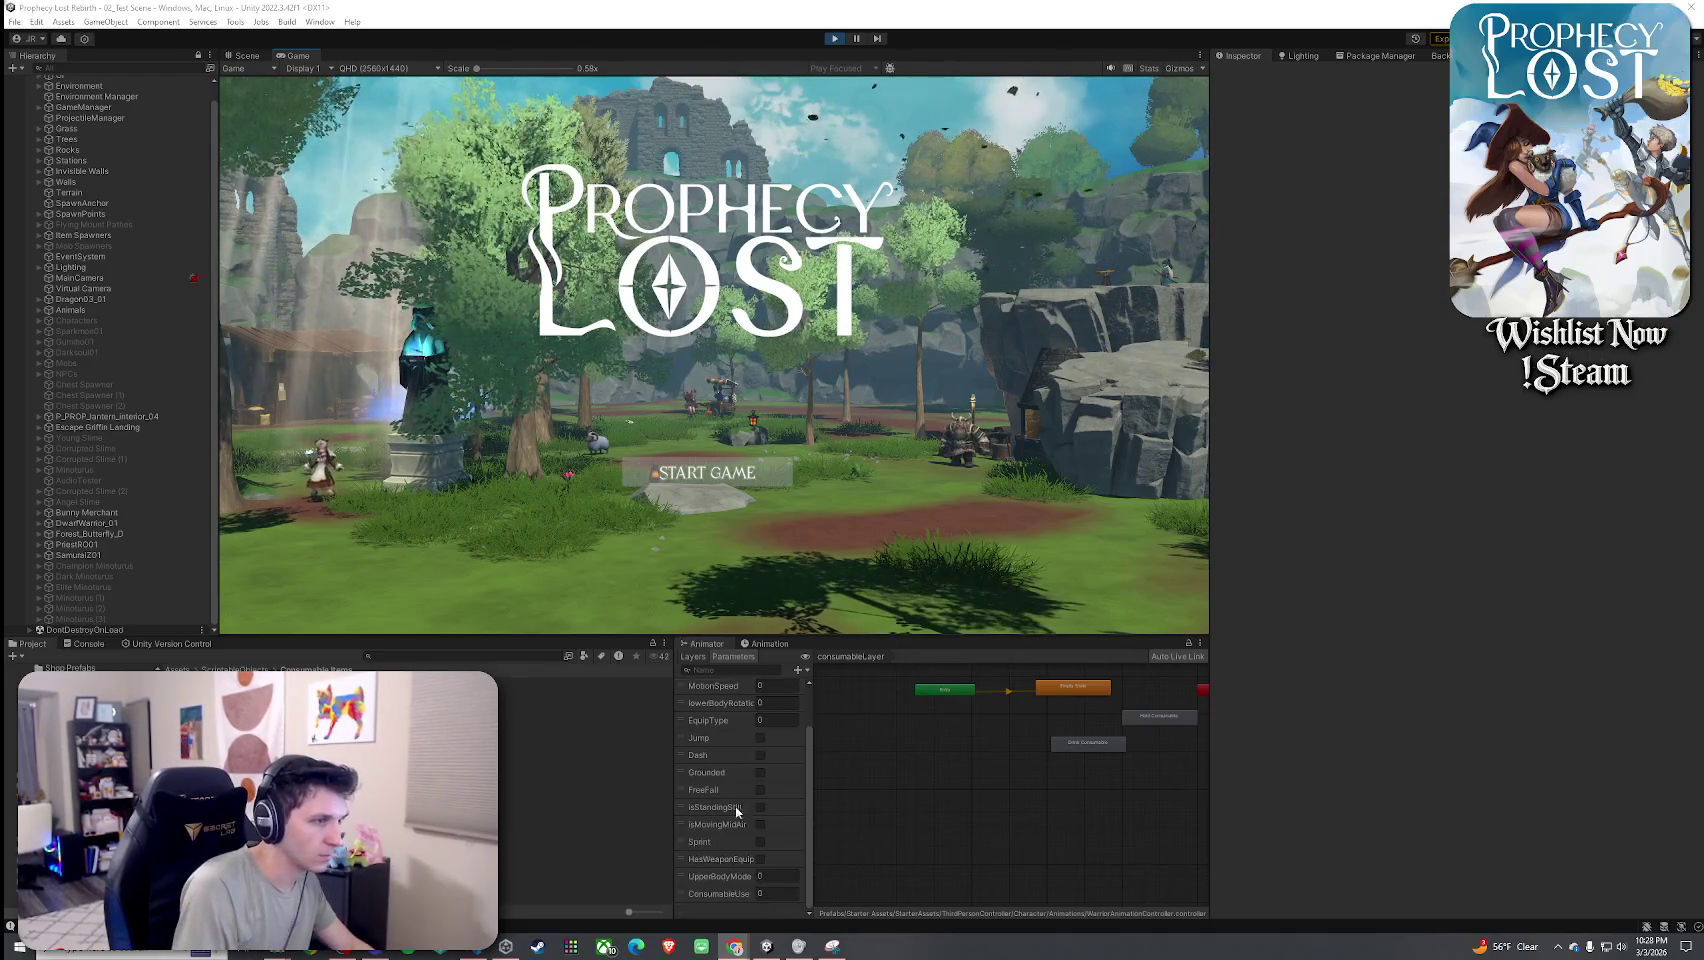
mouse_move(808, 841)
left_mouse_down()
mouse_move(856, 836)
mouse_move(834, 790)
left_mouse_up()
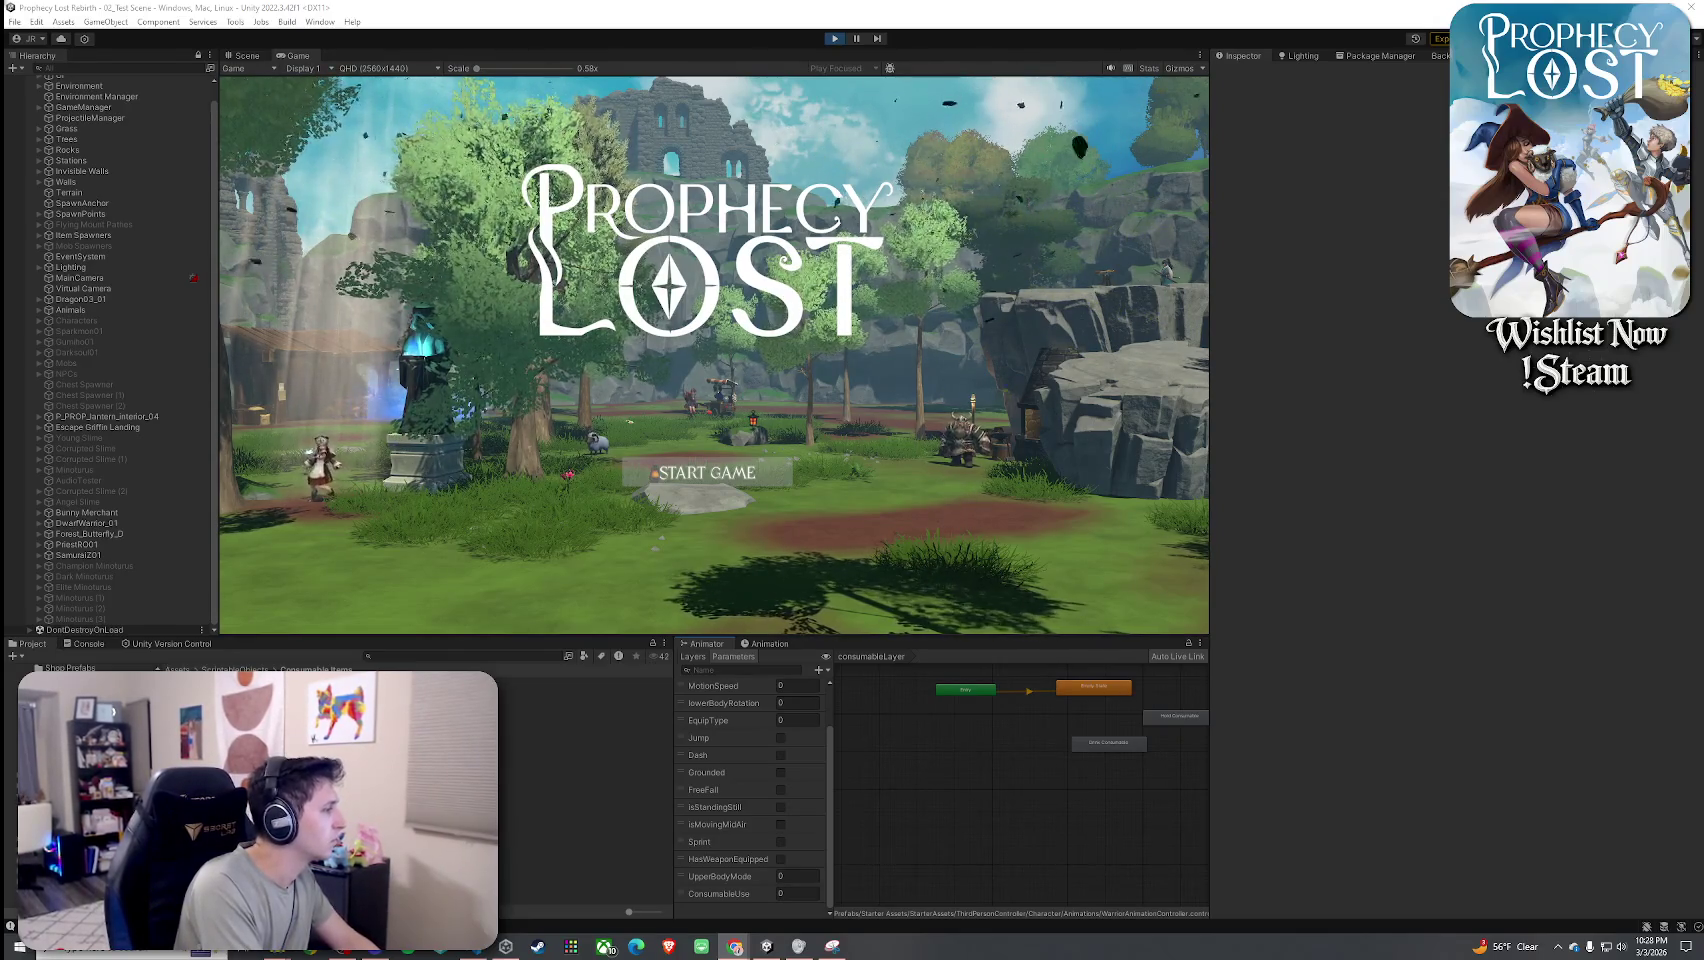
Start the game, toggle the inventory, and select Player(Clone) to watch its animator.
left_click(654, 472)
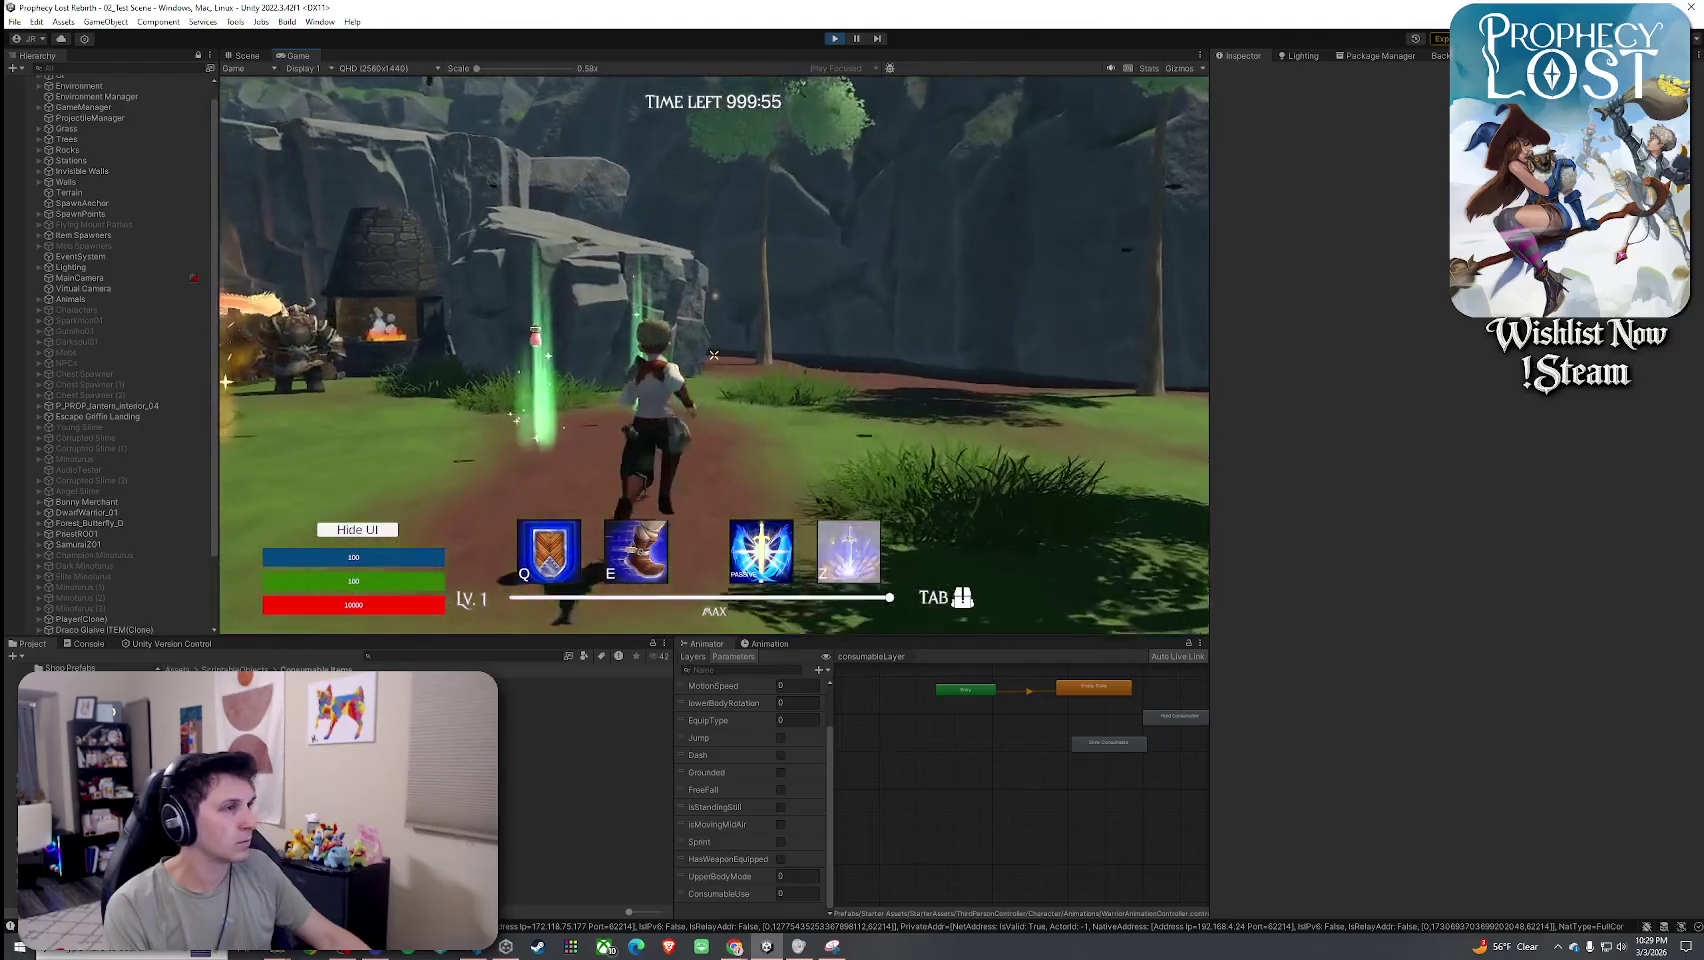
key("Tab")
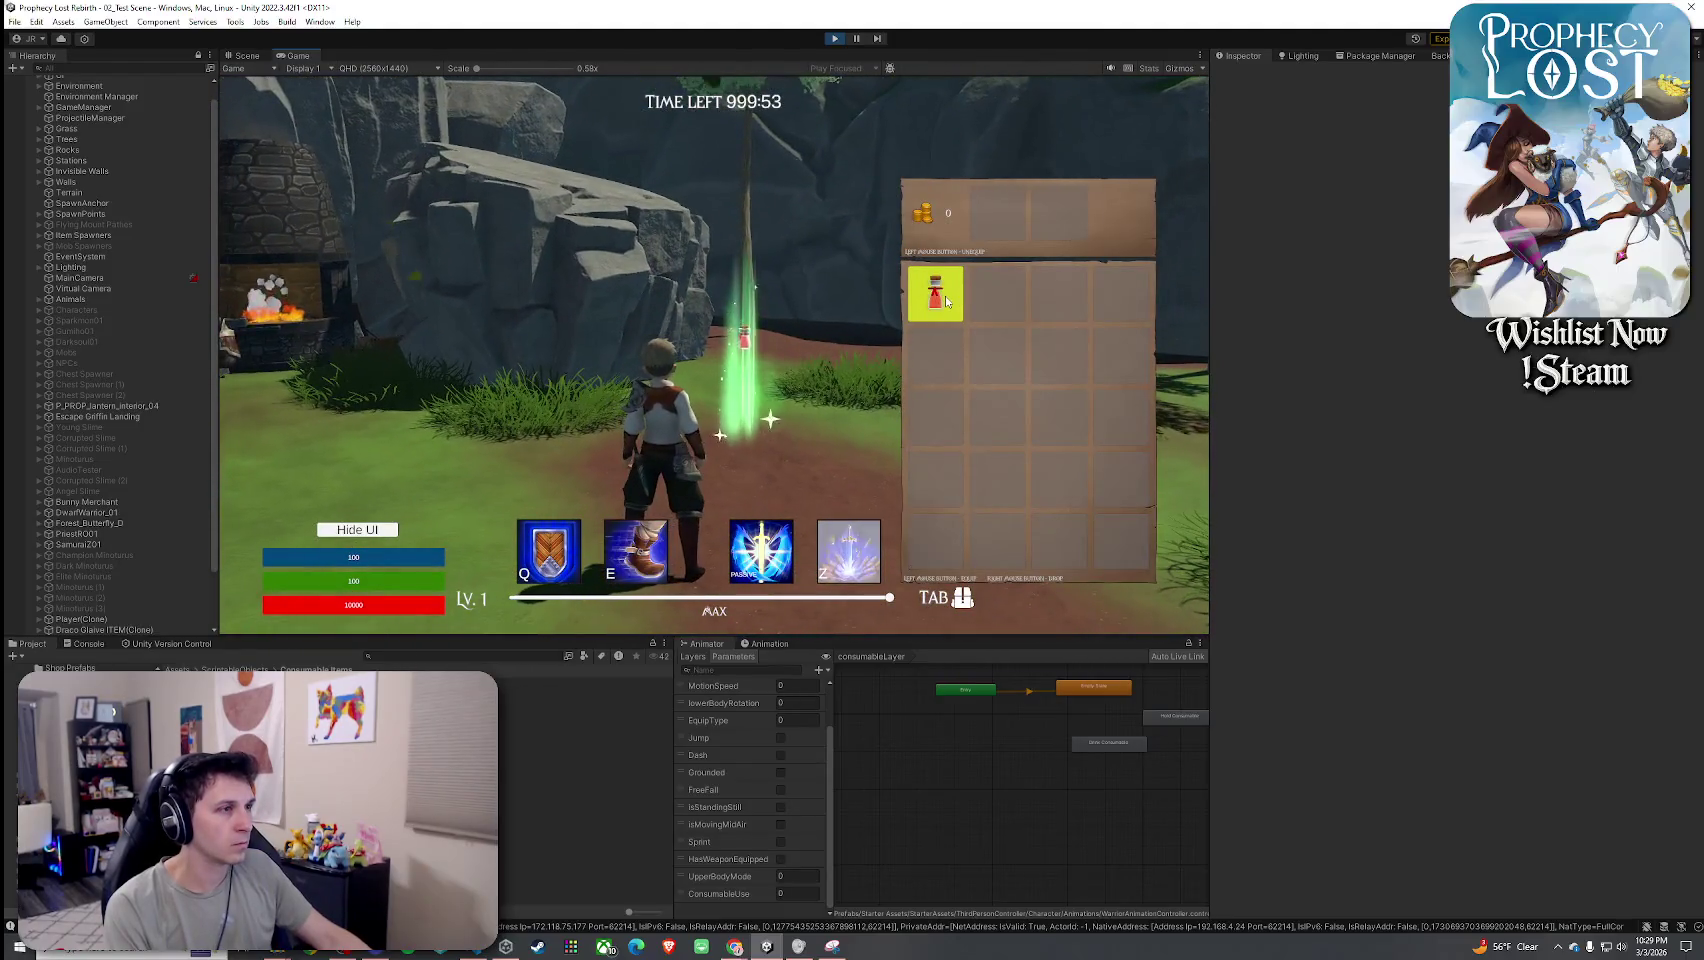
key("Tab")
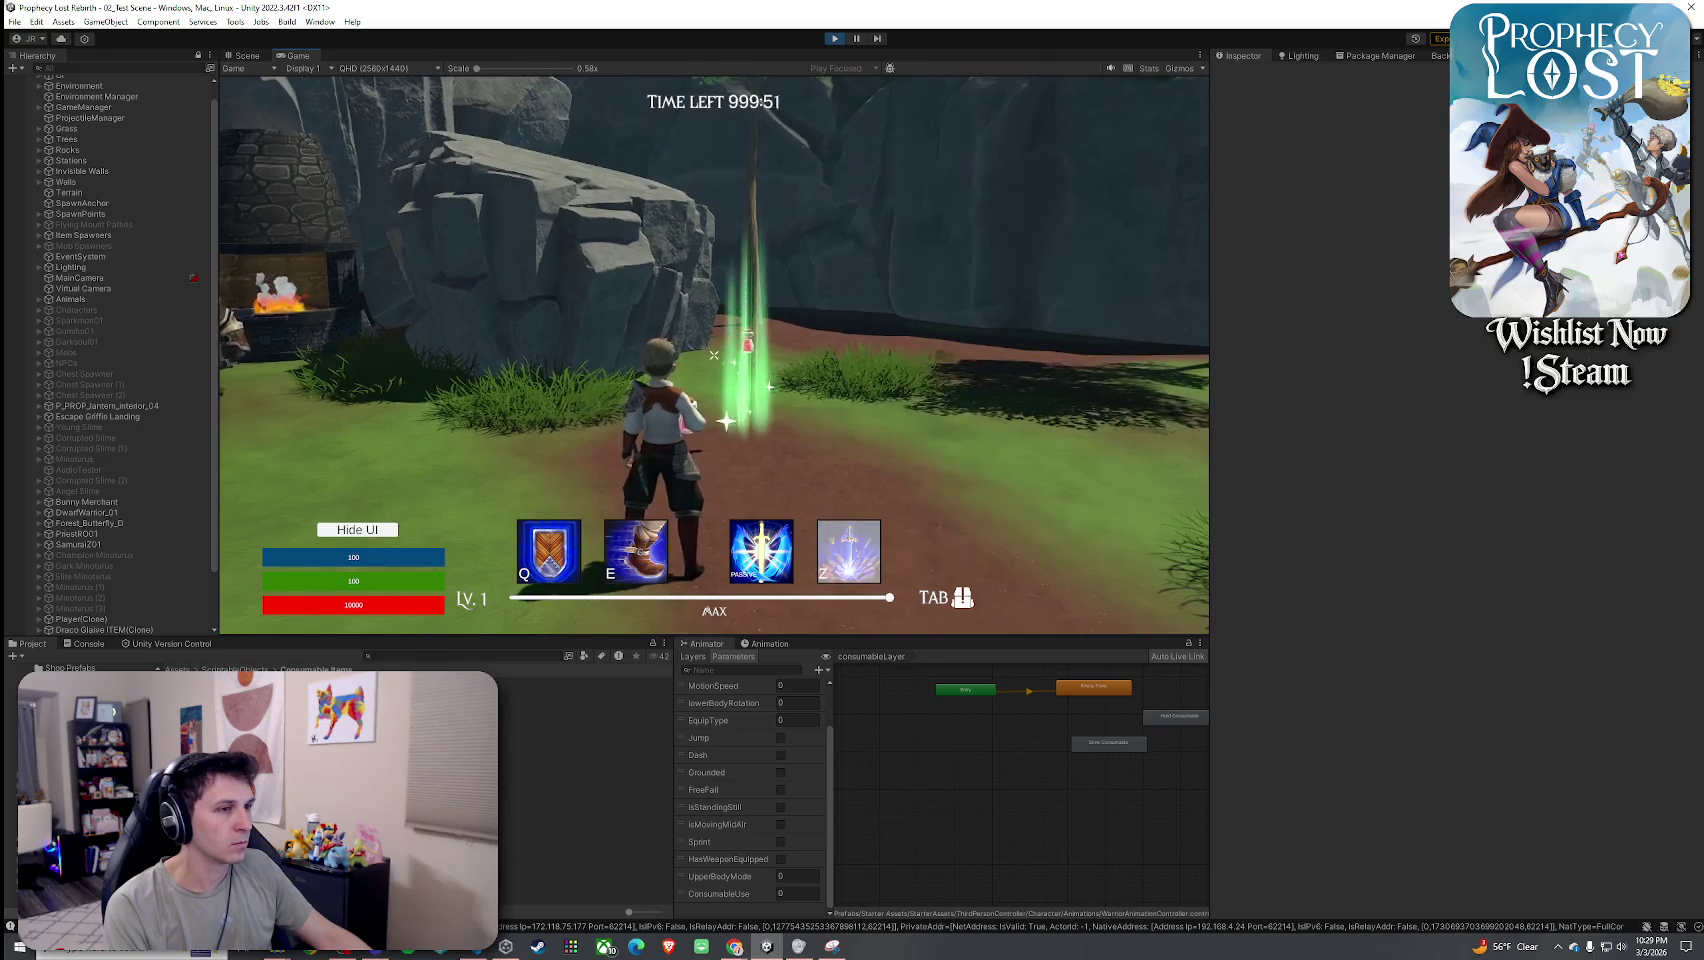
key("super")
left_click(140, 480)
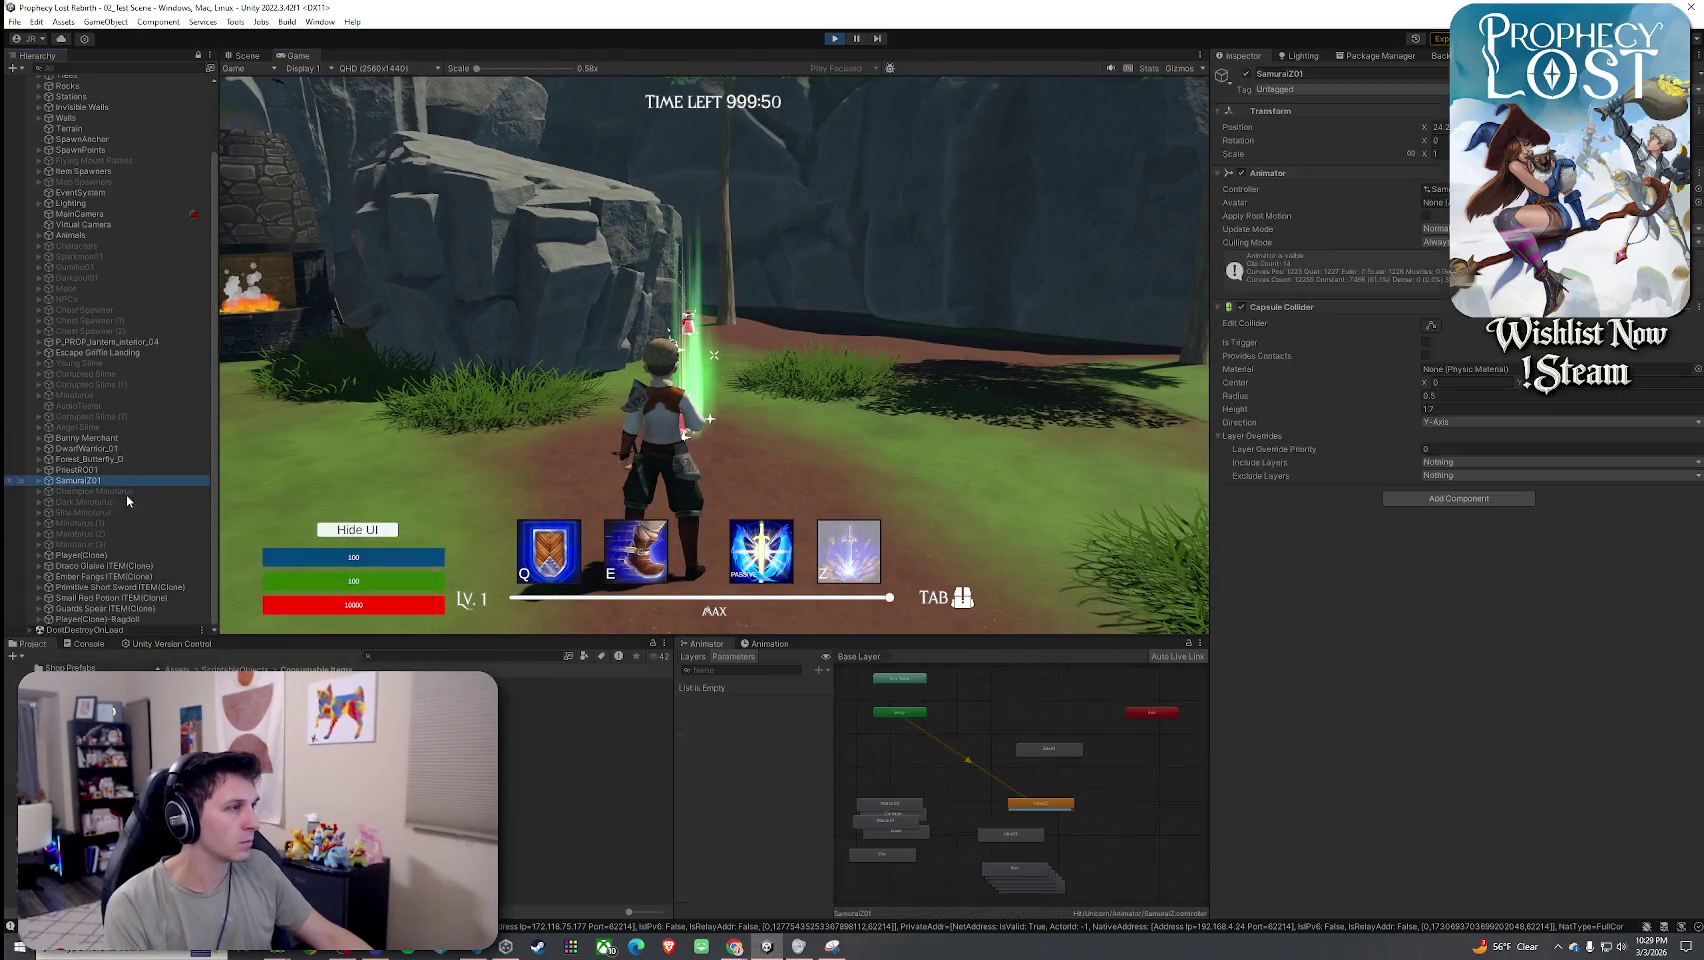
left_click(82, 555)
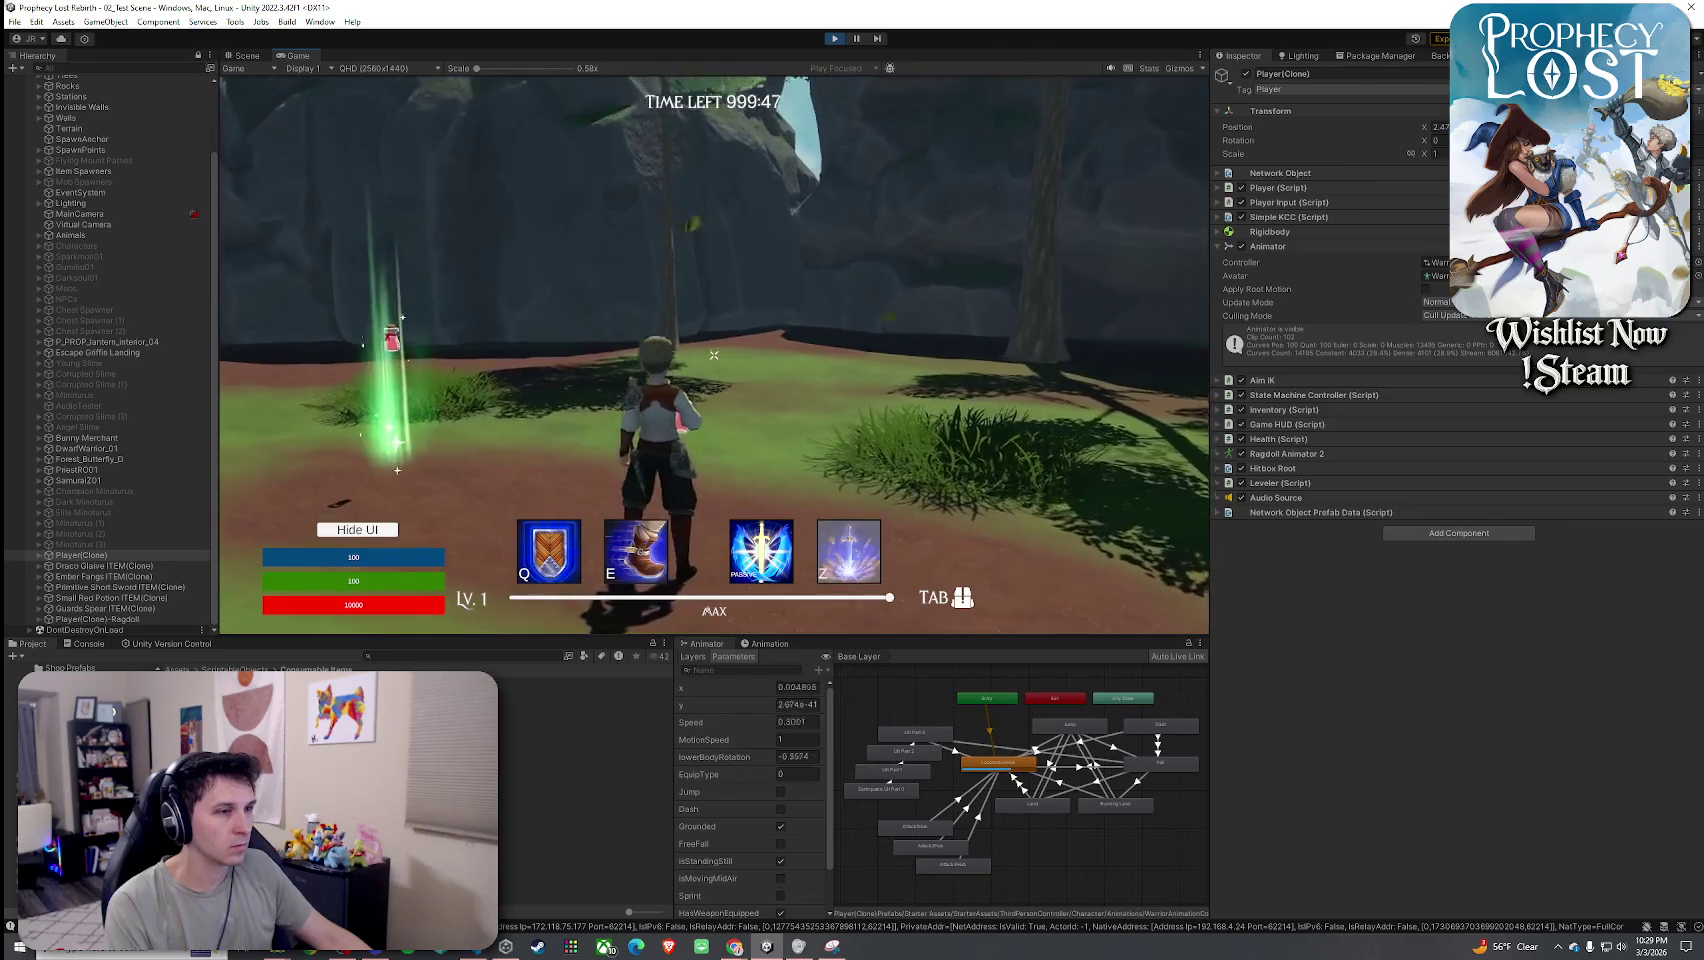
key("super")
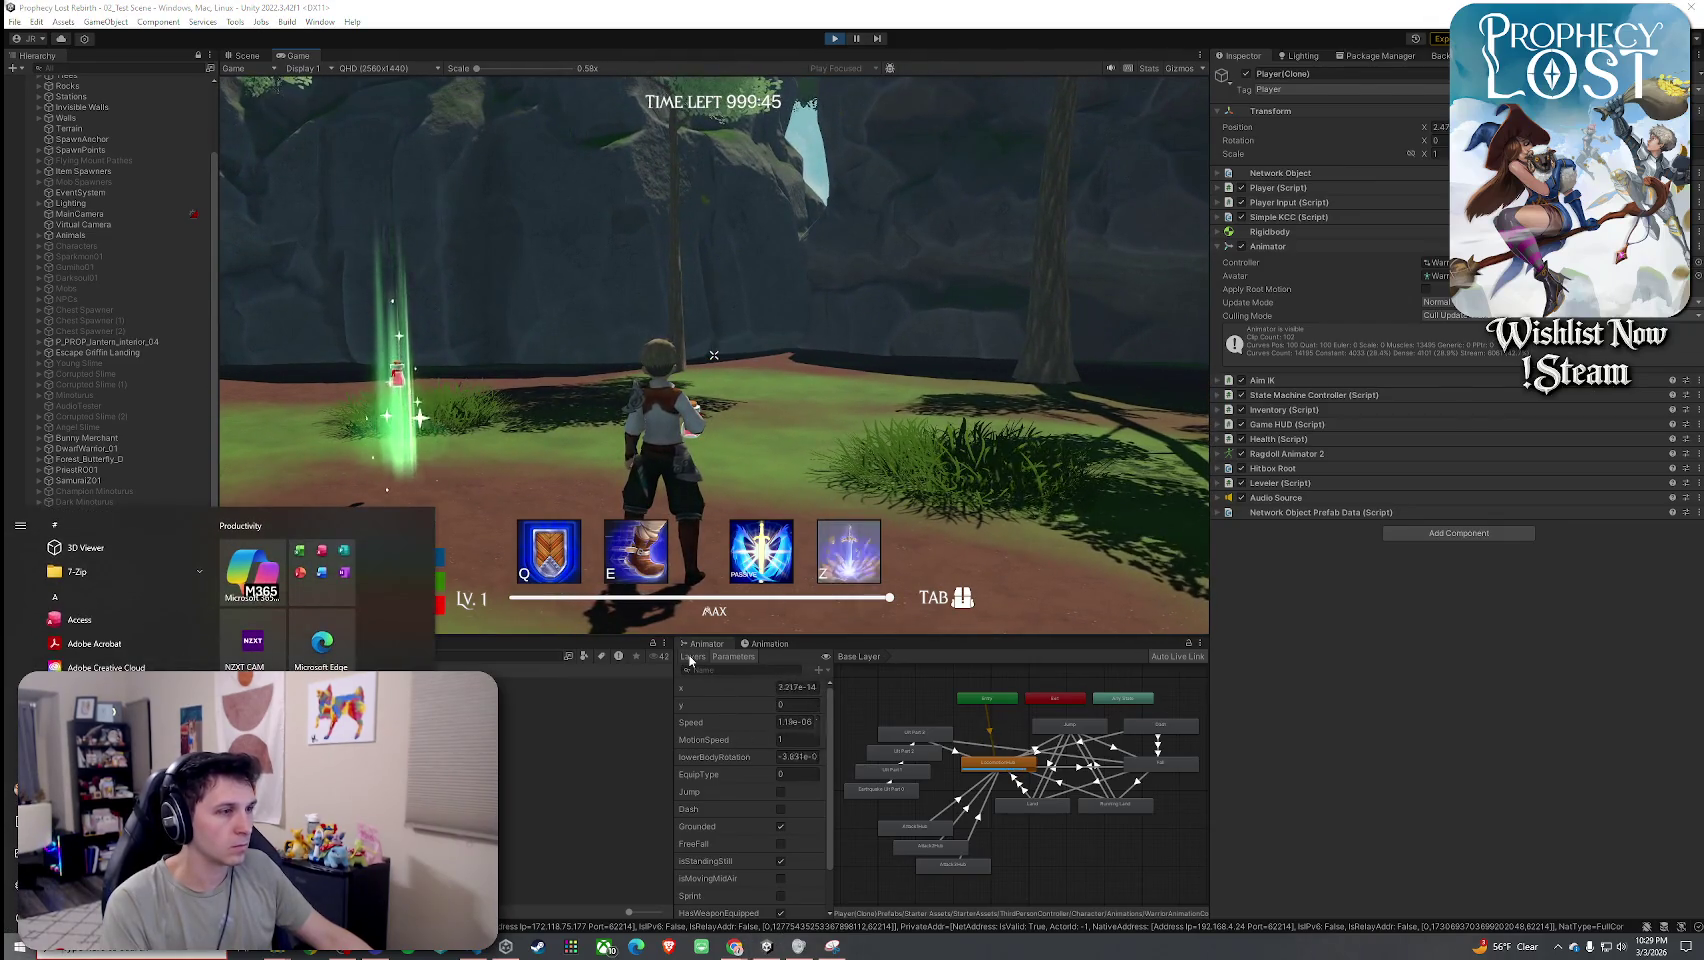
Show the consumableLayer graph and bring up Hold Consumable's Drinking_Stand_Idle_Arm_Raised clip.
left_click(690, 658)
left_click(713, 800)
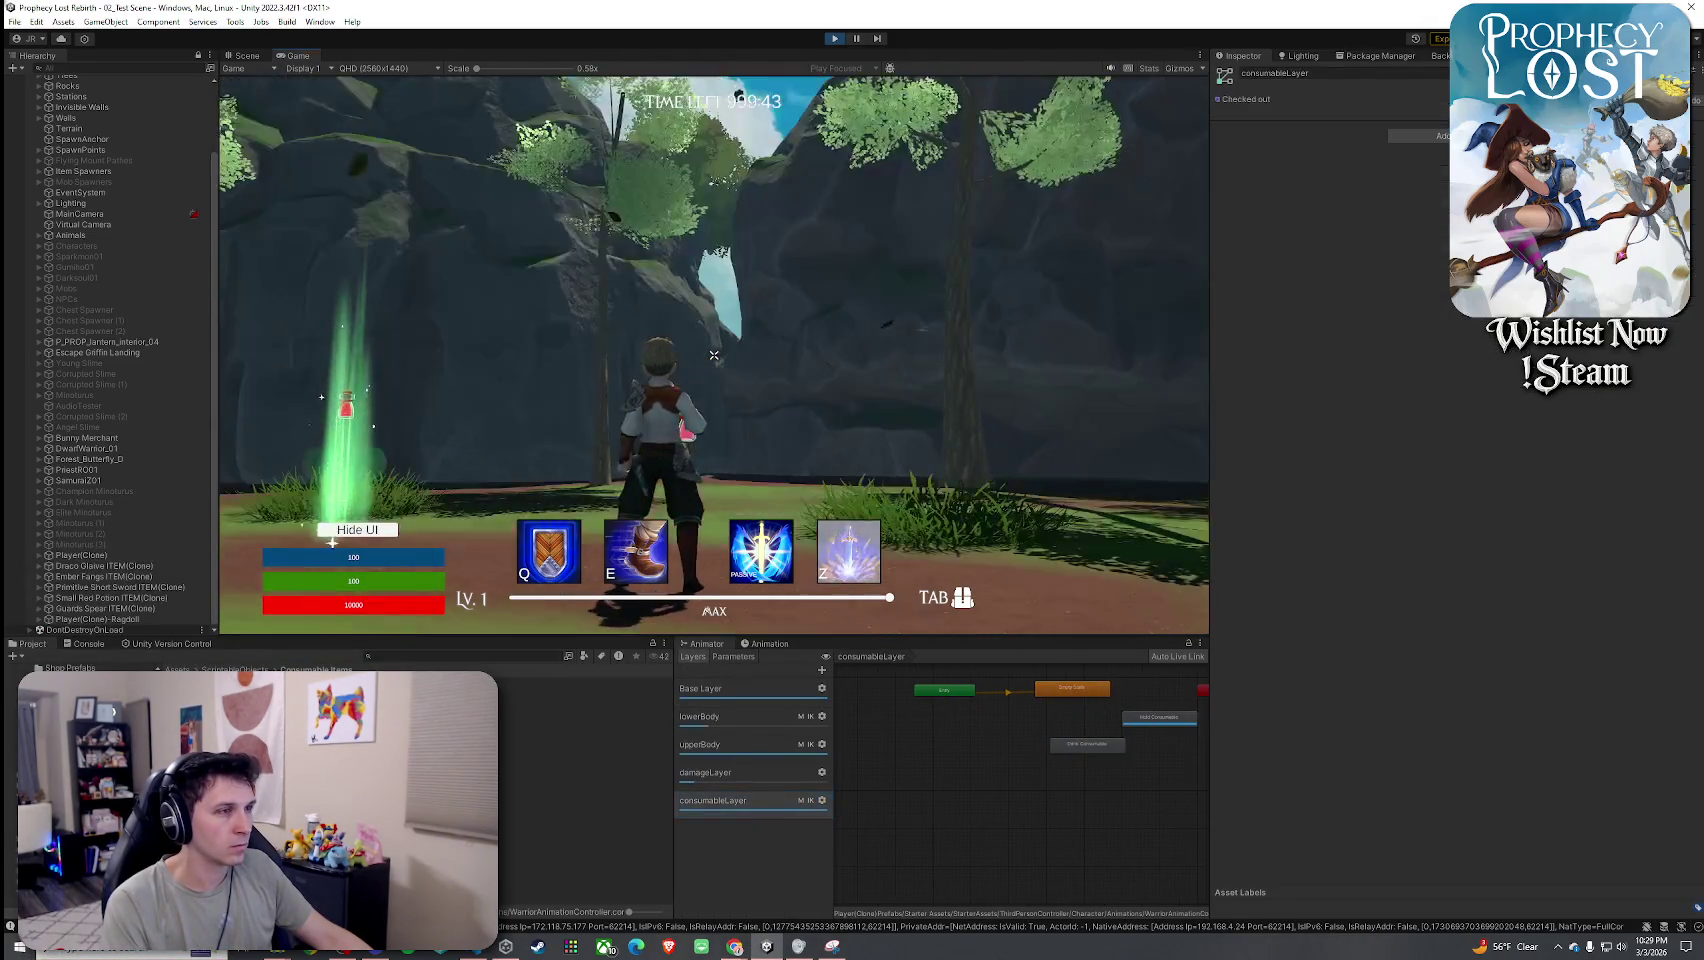
key("w")
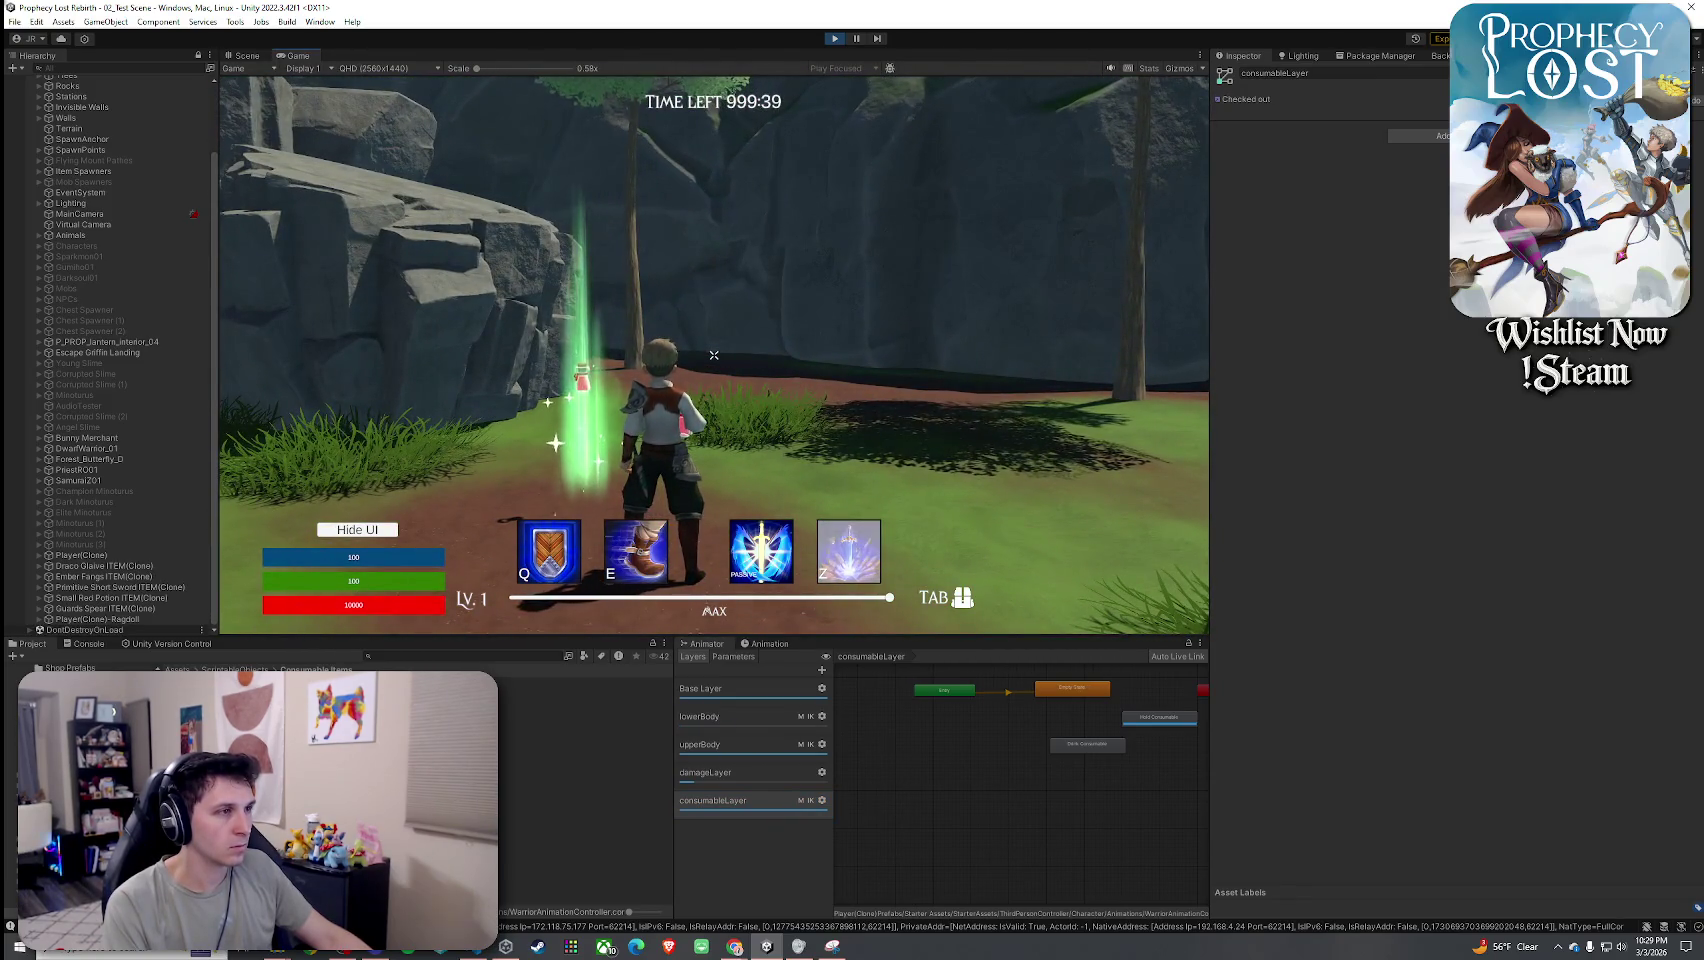
key("super")
left_click(1165, 716)
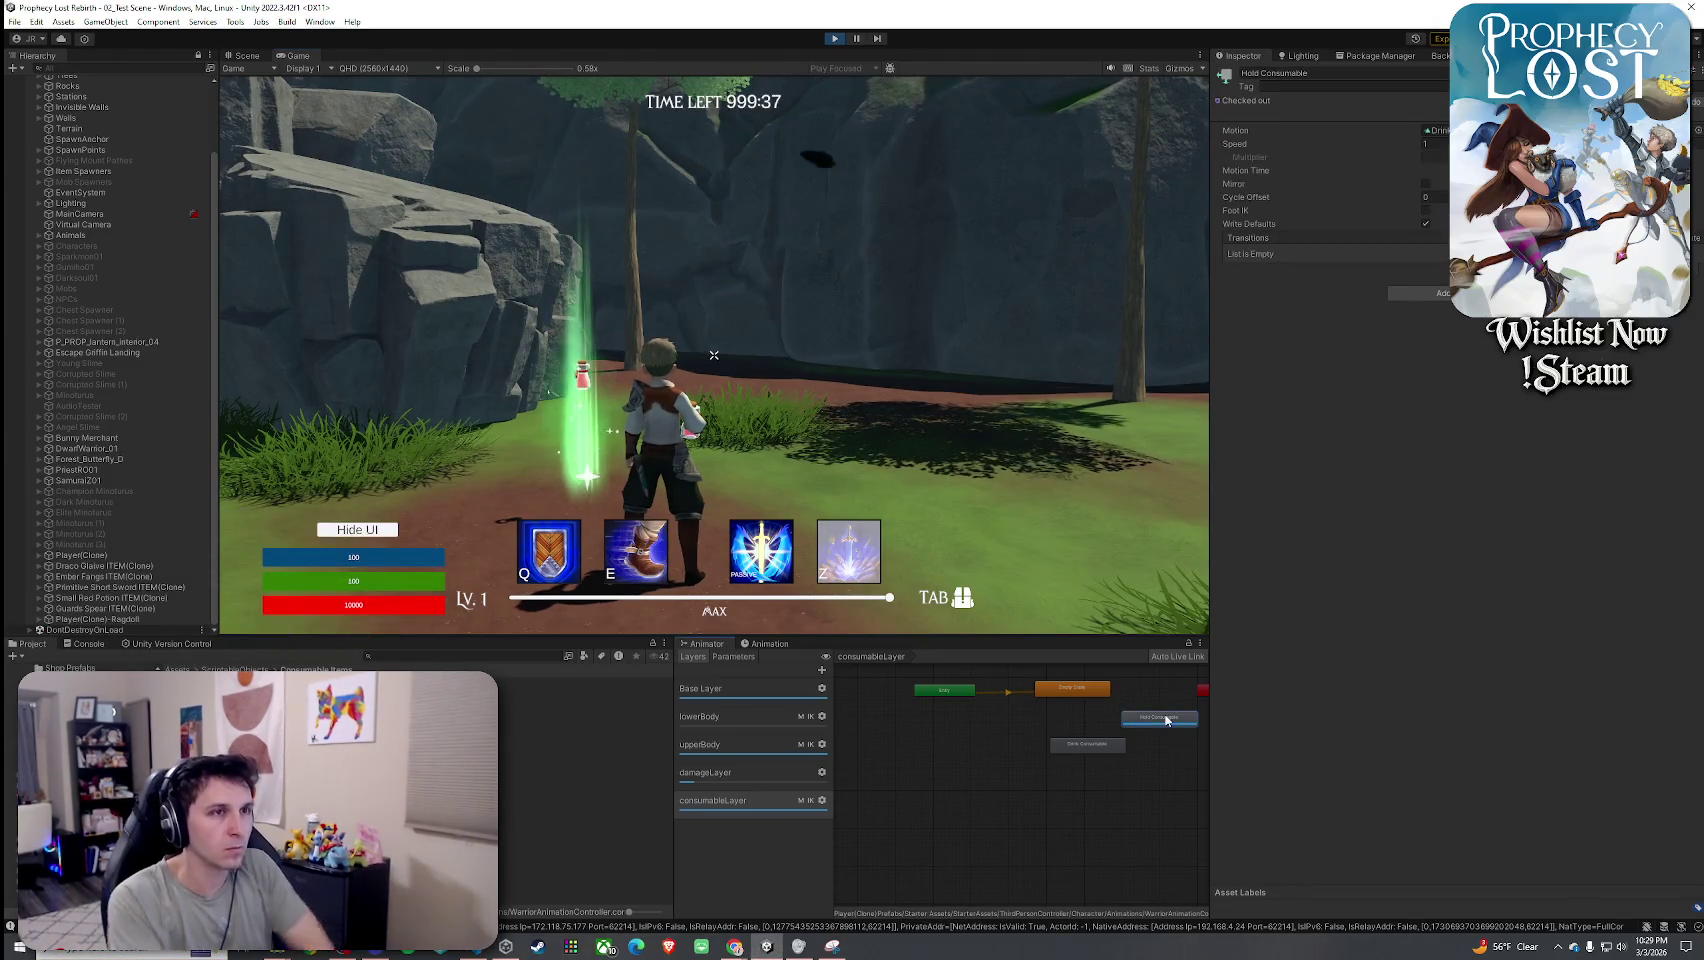
left_click(1438, 130)
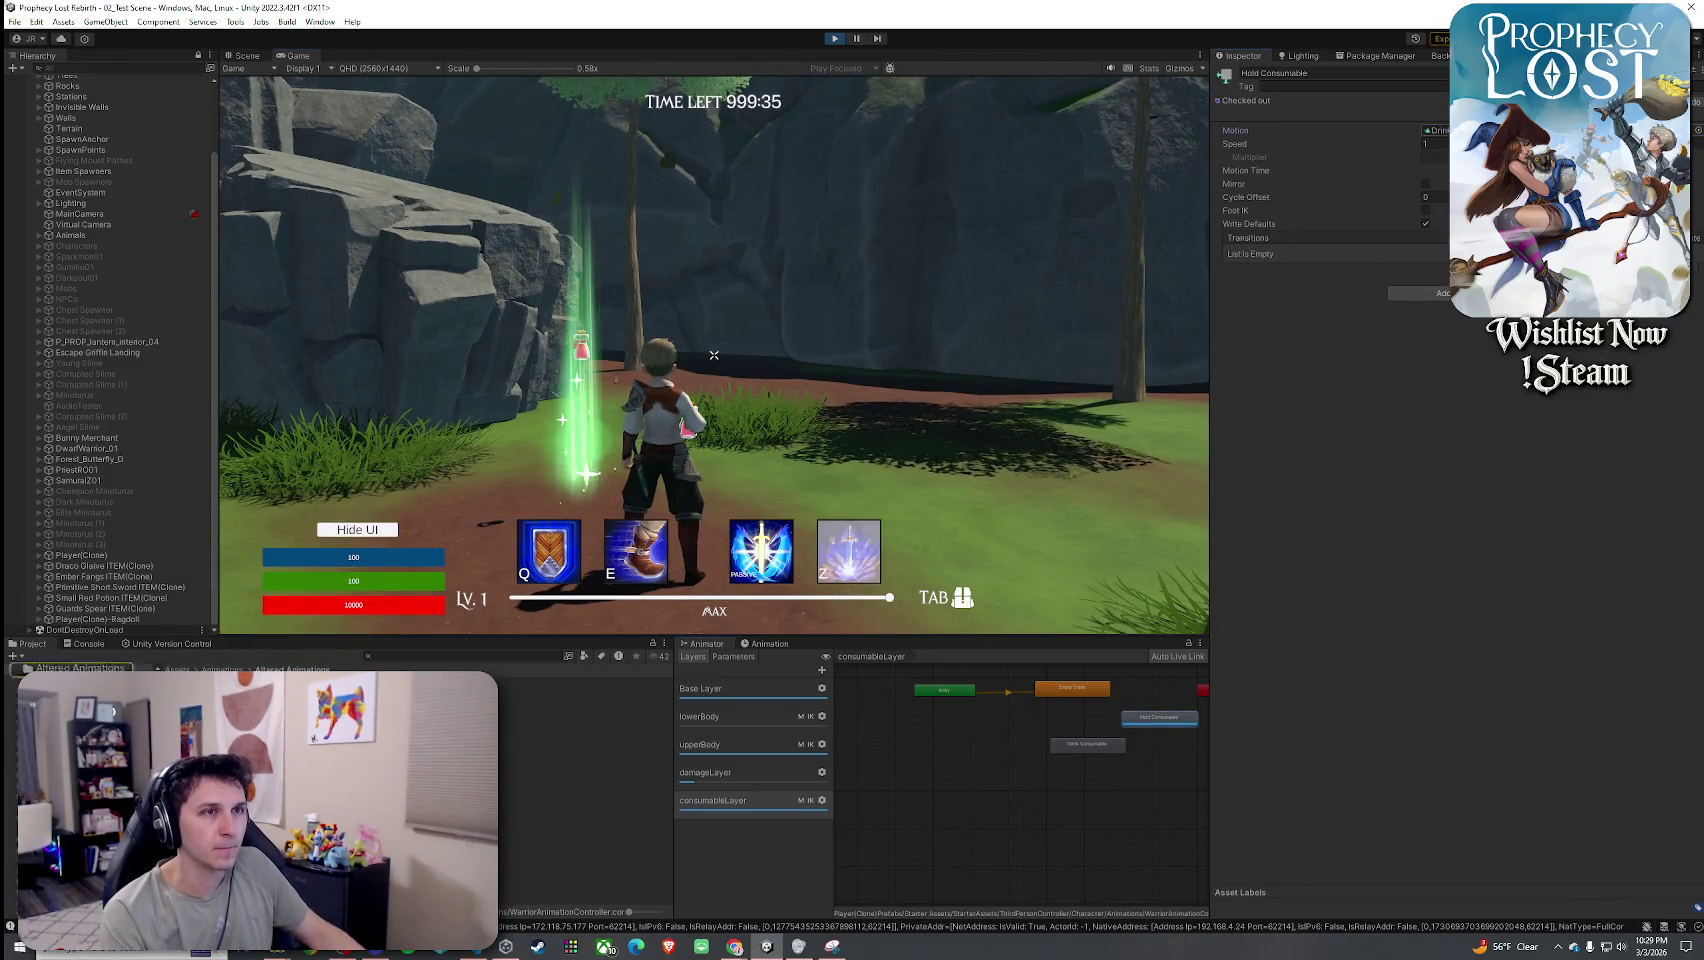
left_click(1438, 130)
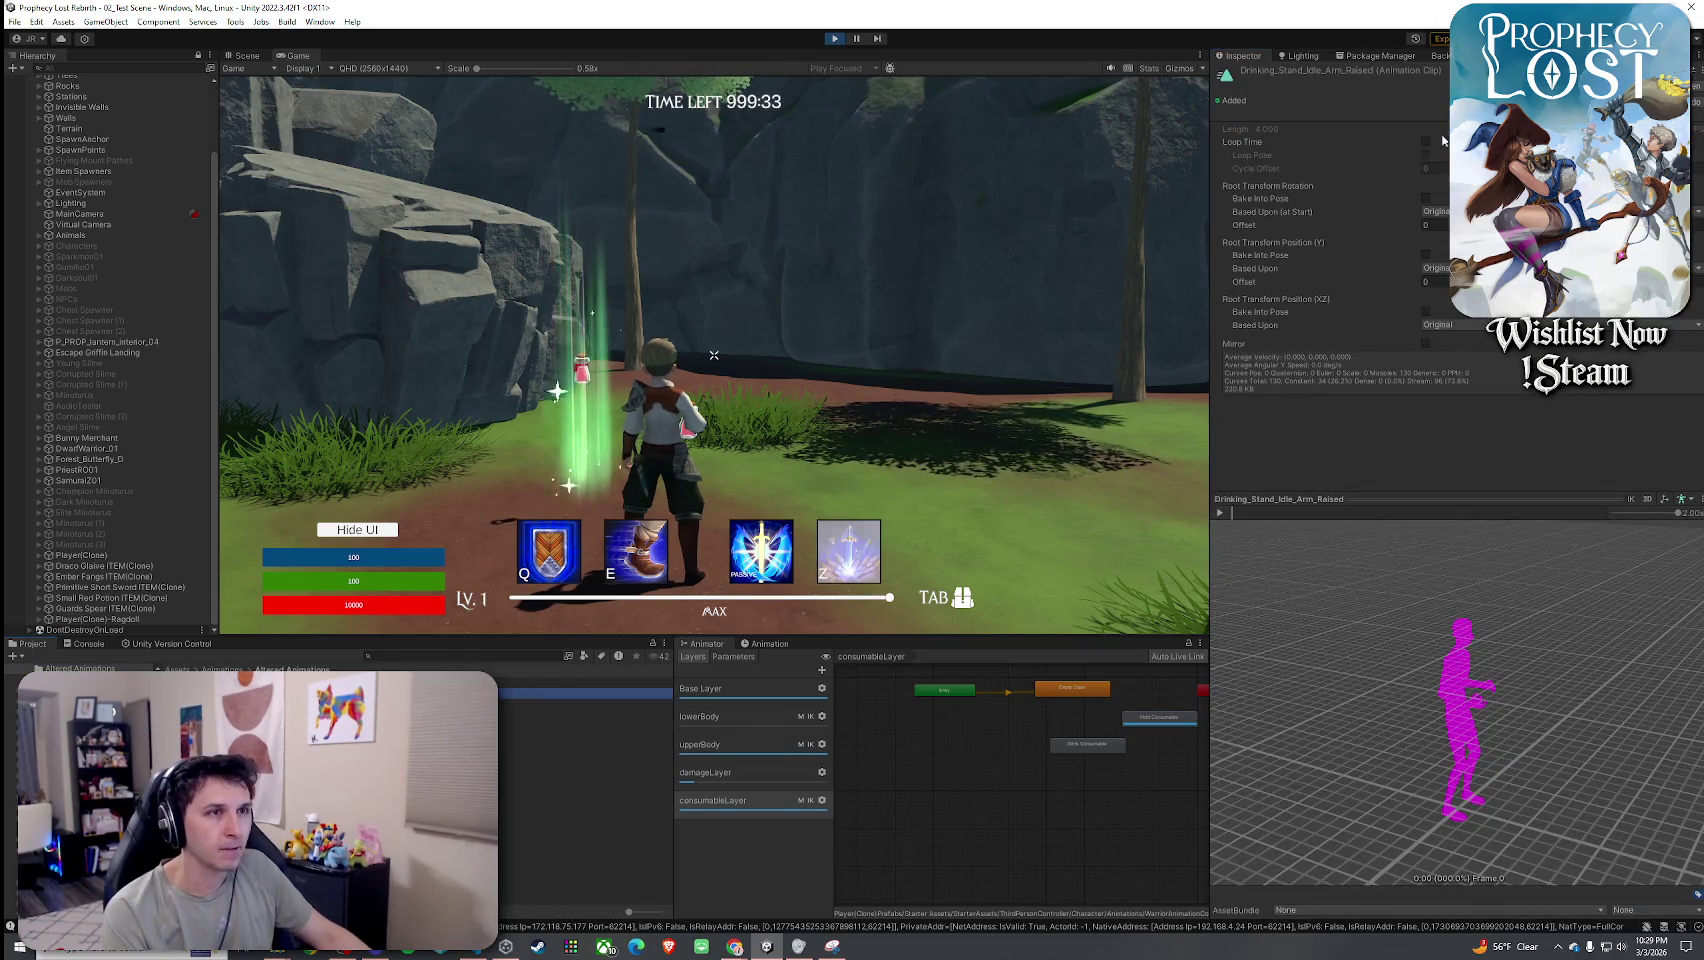
Set the Hold Consumable state's speed to 0.9 and equip the potion in-game to test.
key("Tab")
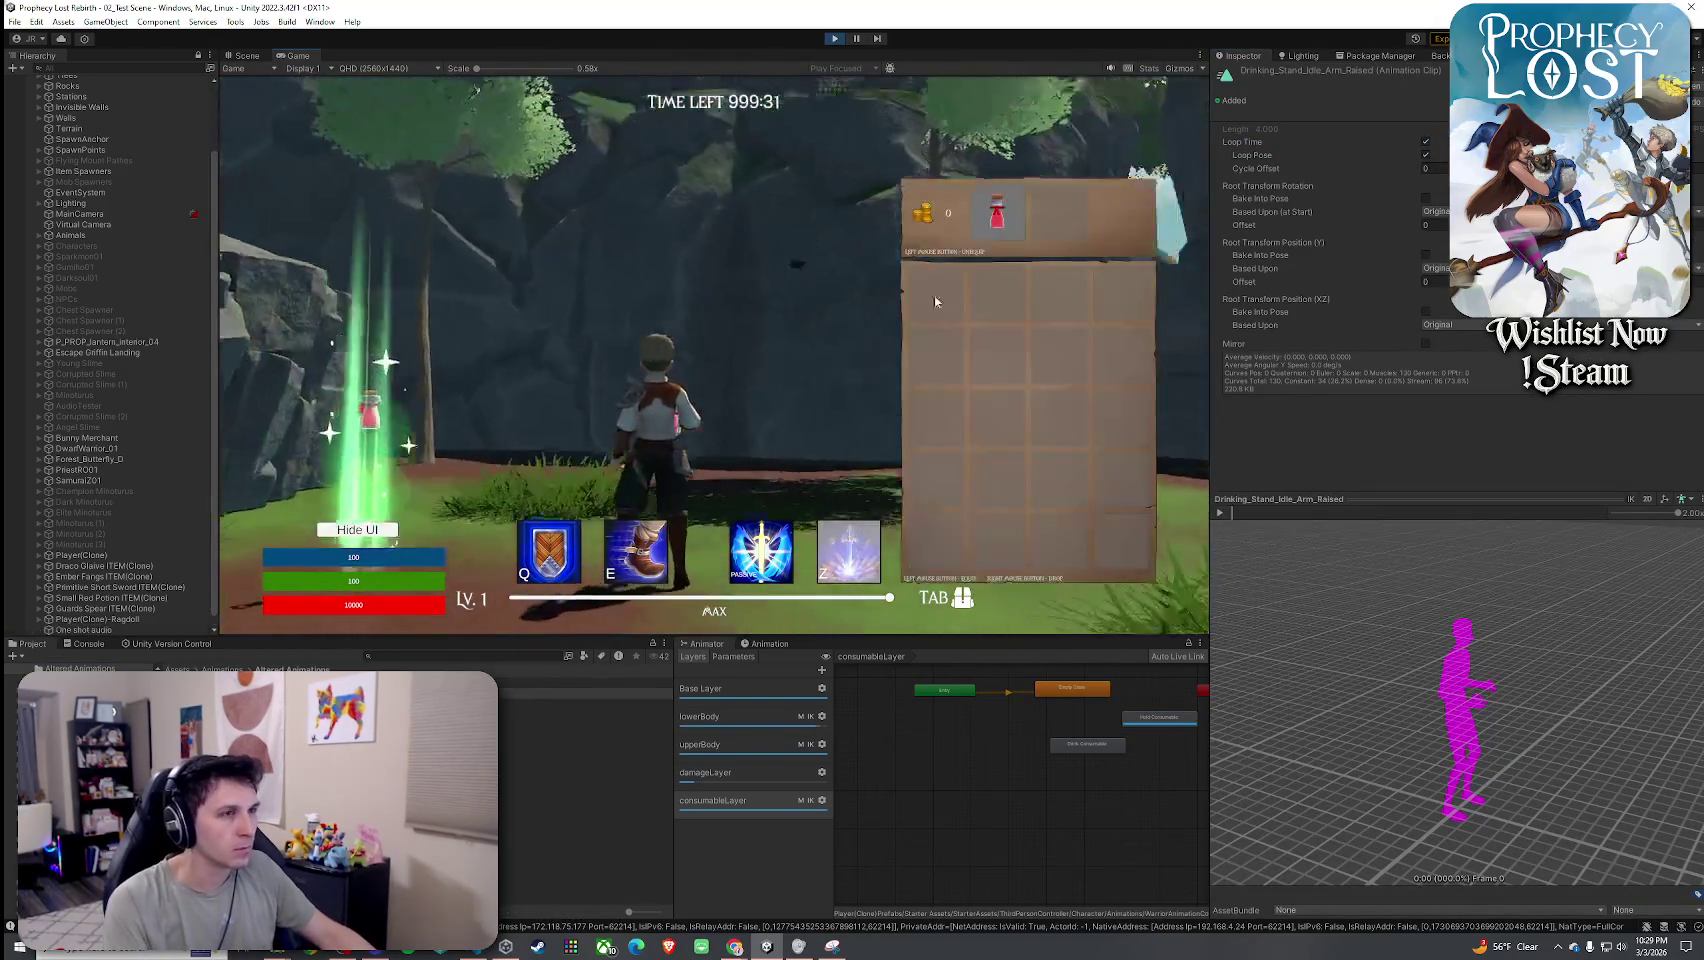
key("Tab")
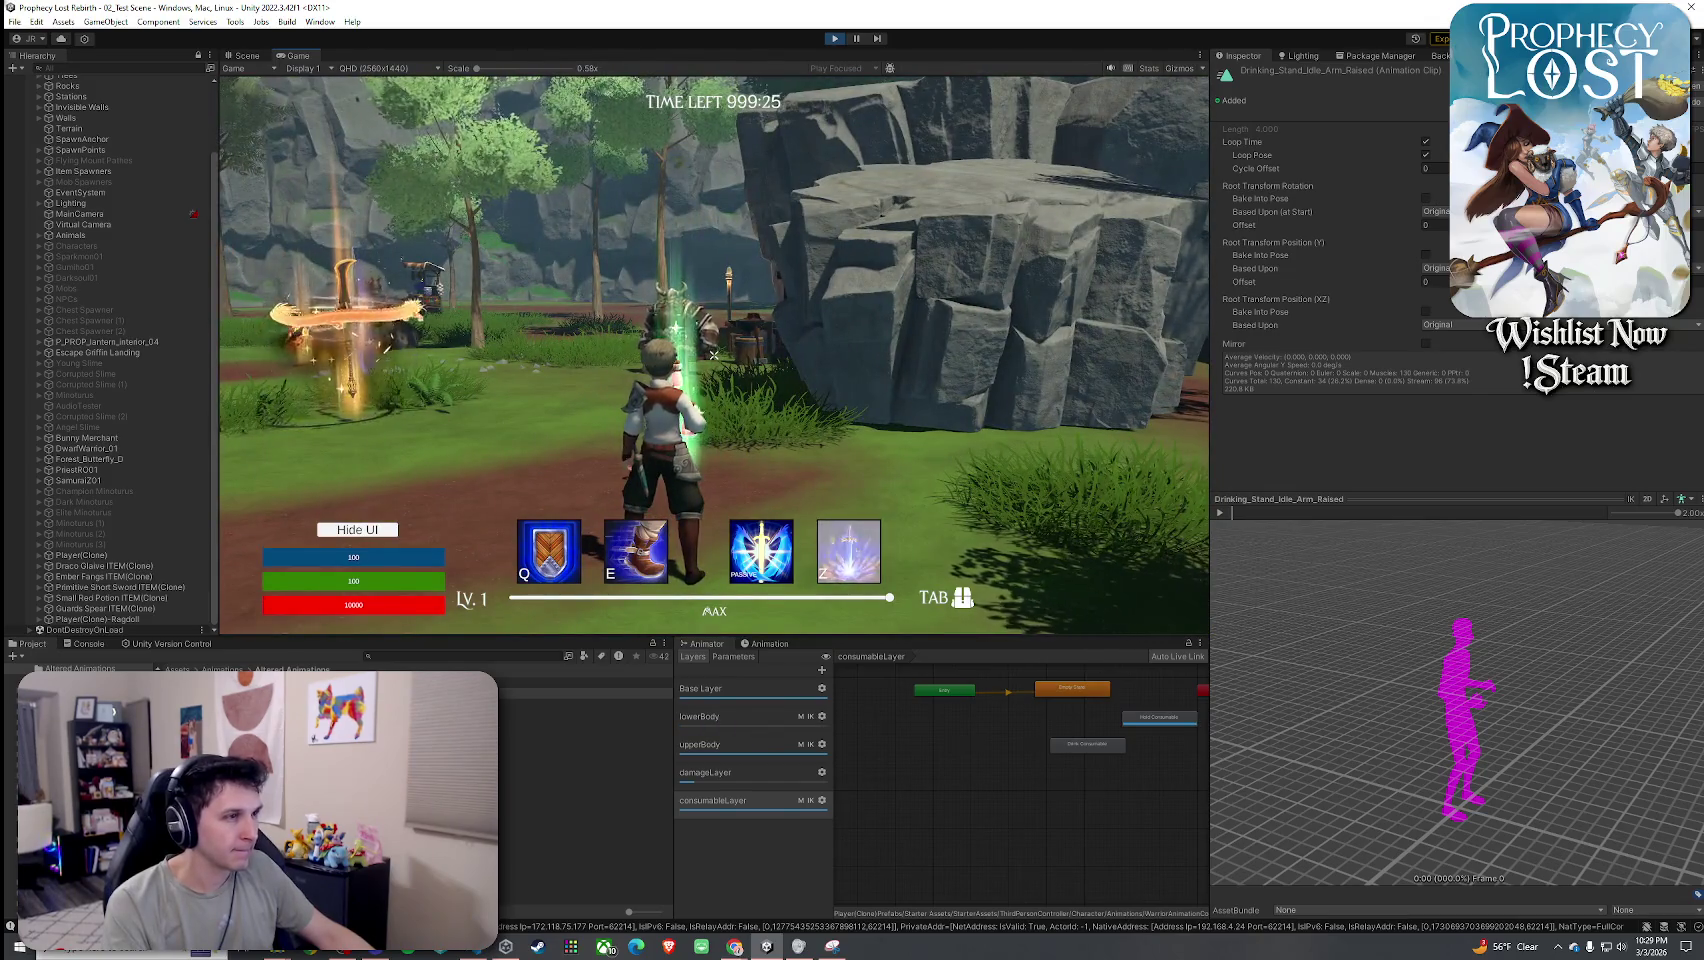
key("super")
key("super")
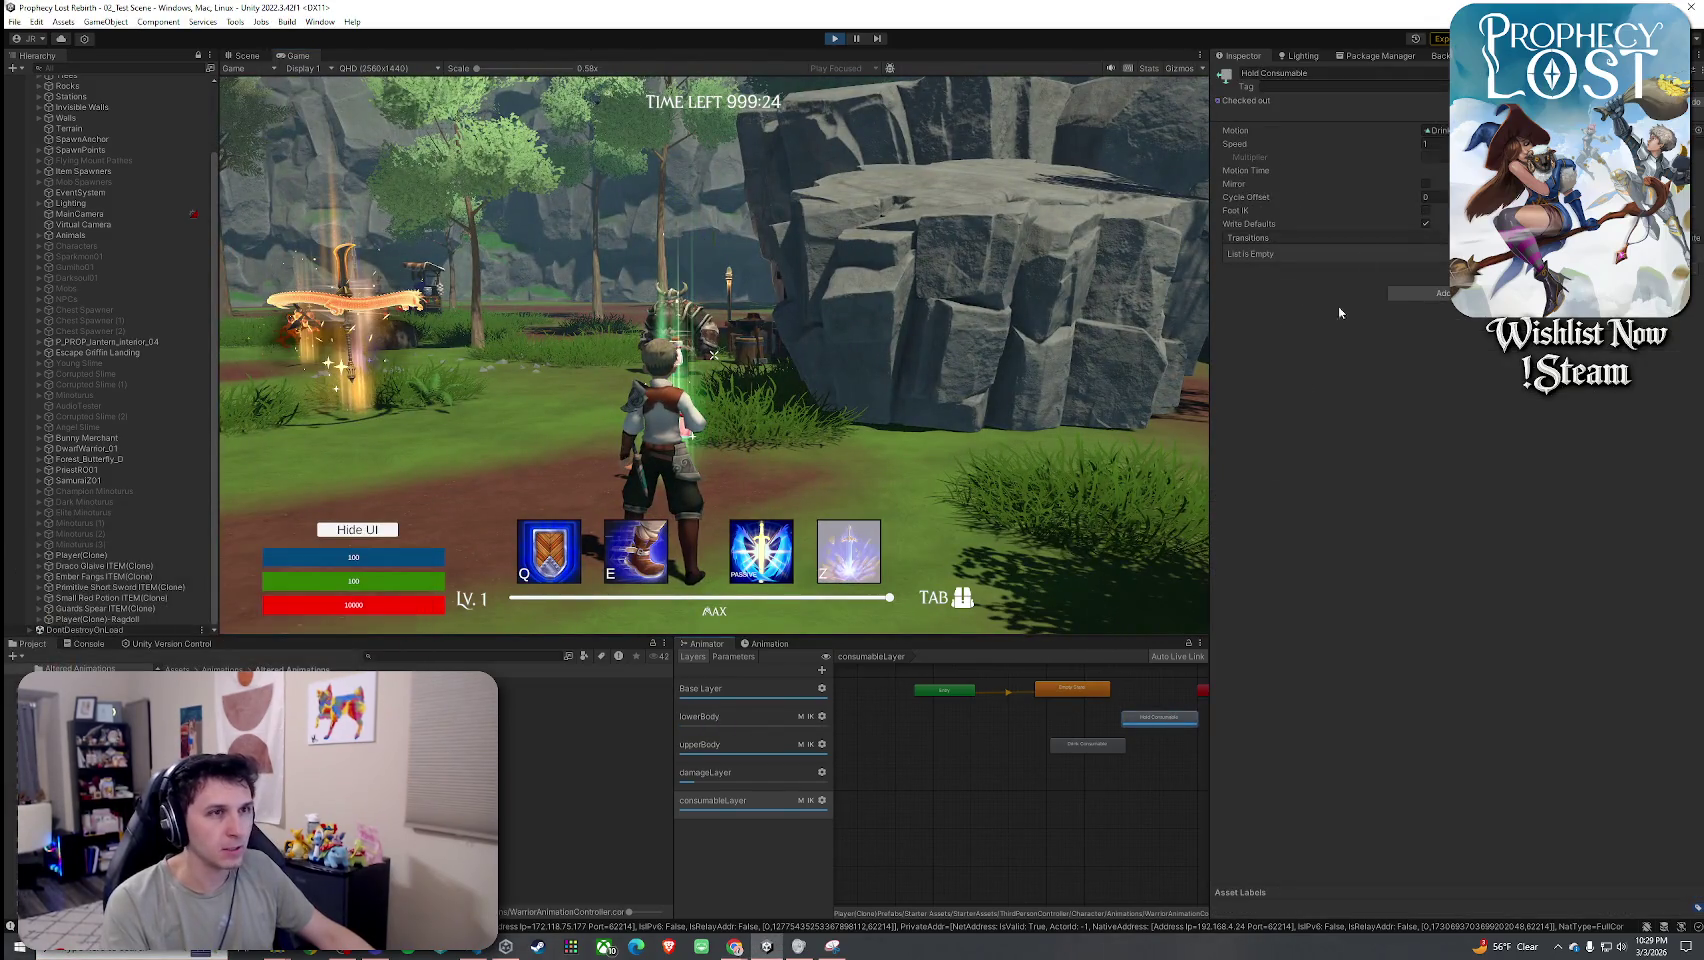
left_click(1432, 143)
type("0.9")
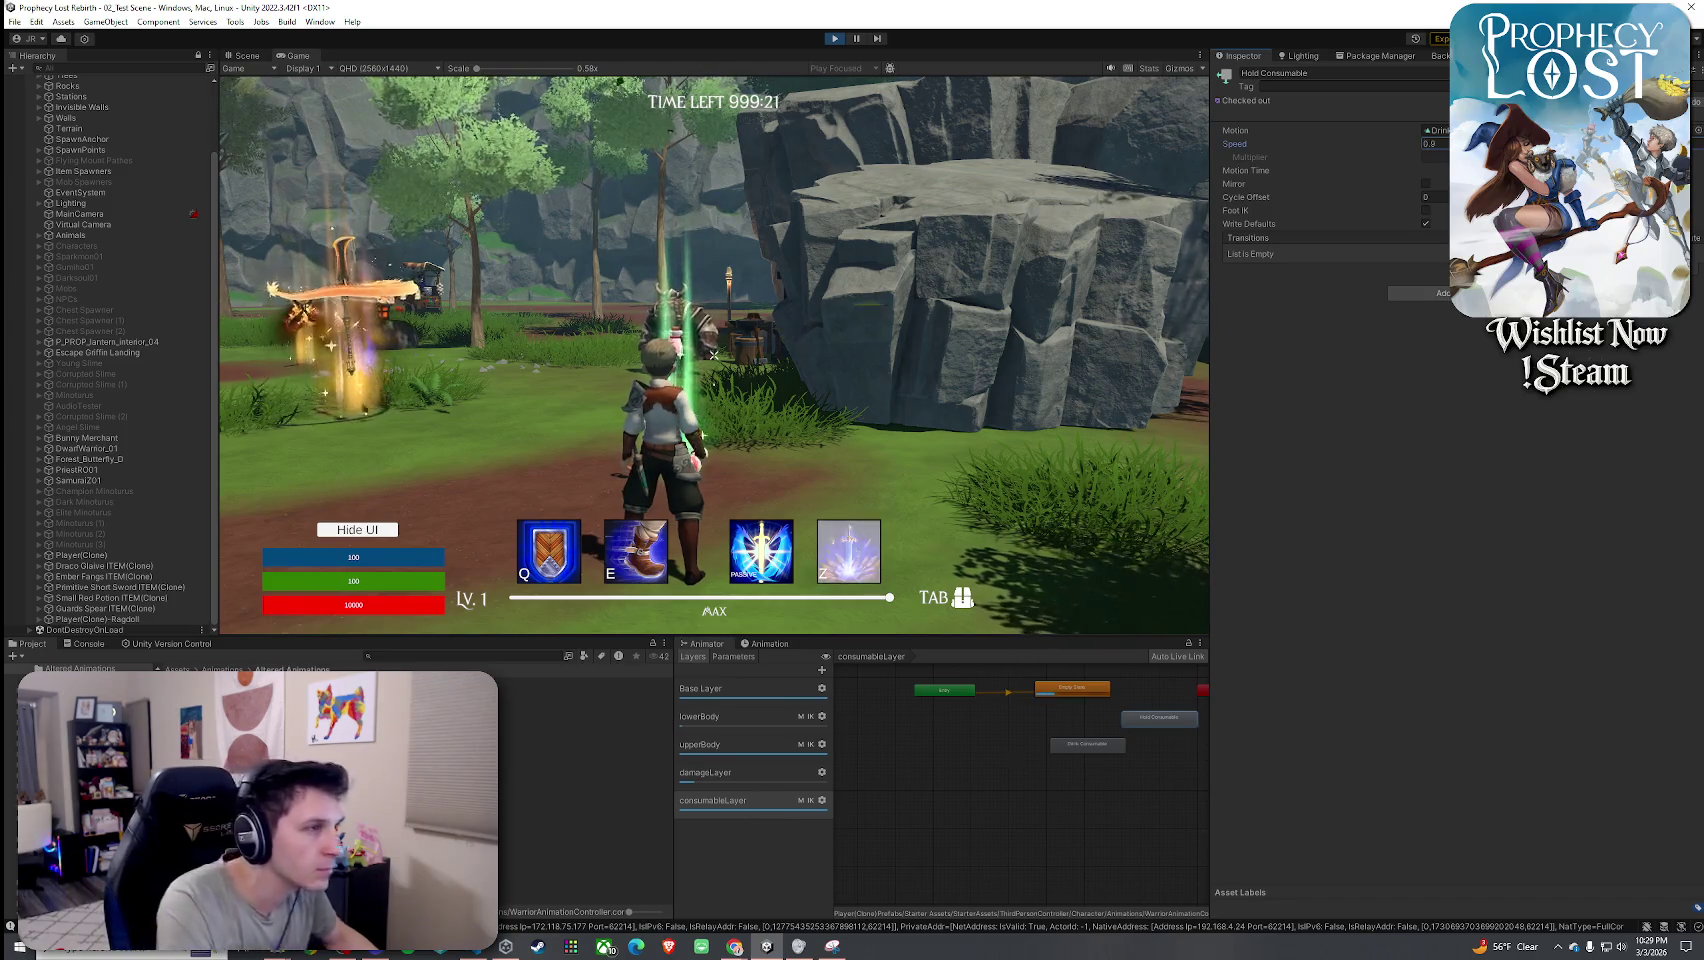
left_click(713, 354)
key("Tab")
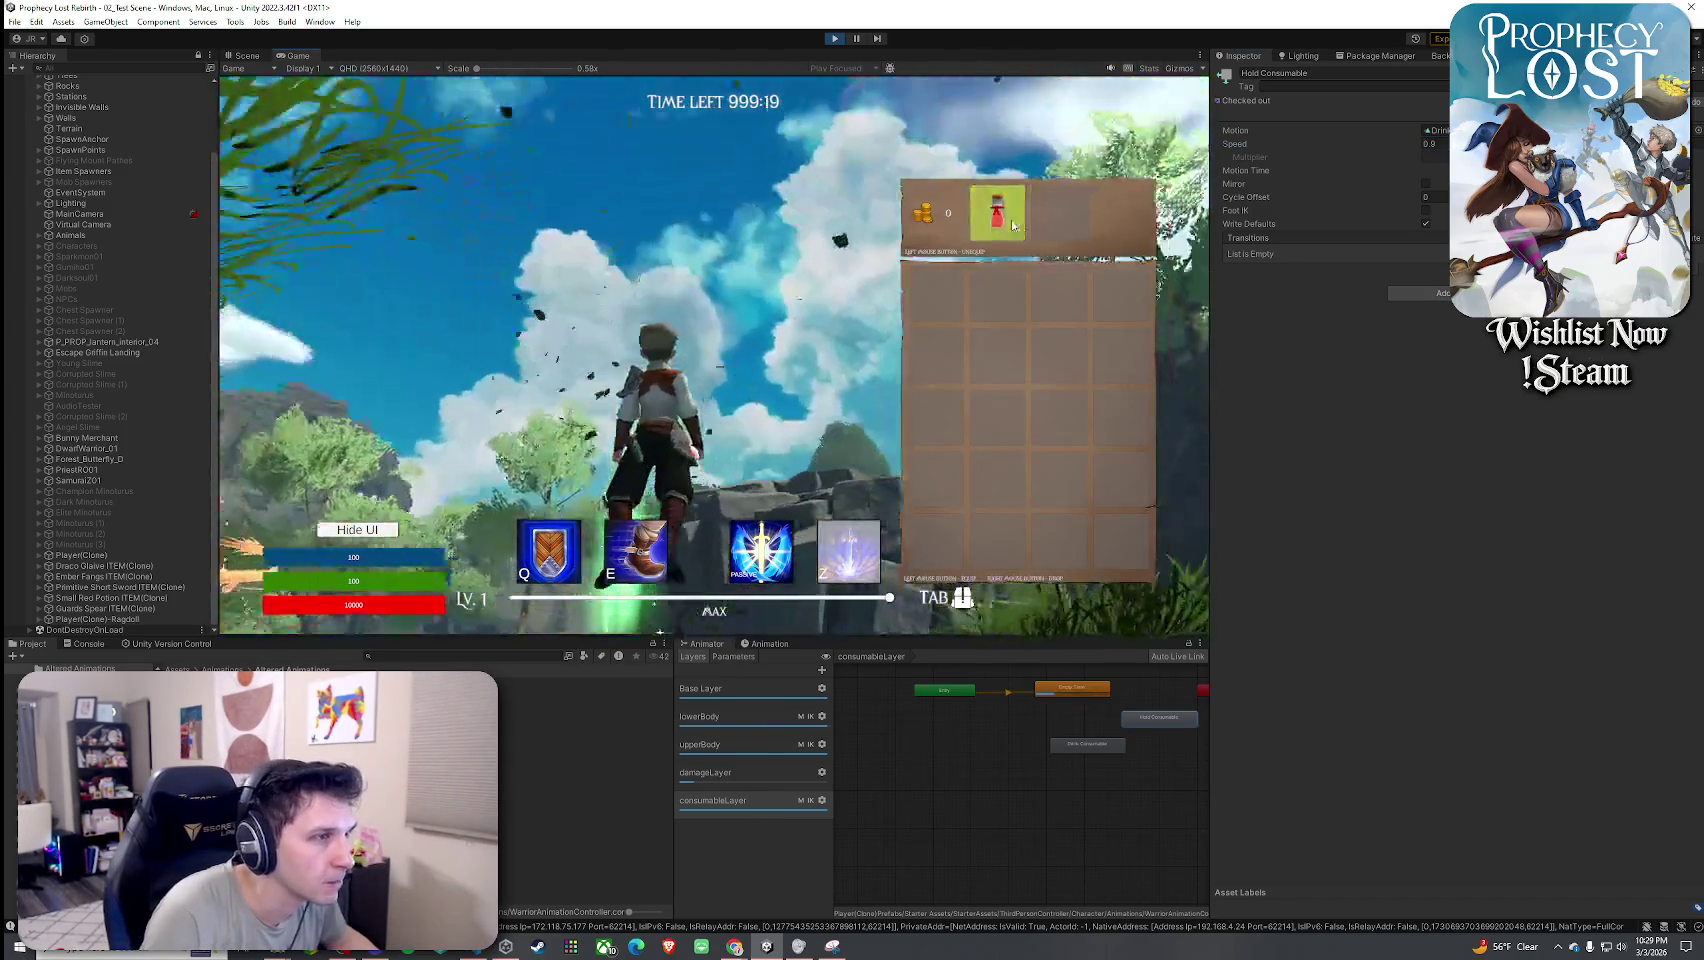
left_click(938, 303)
key("Tab")
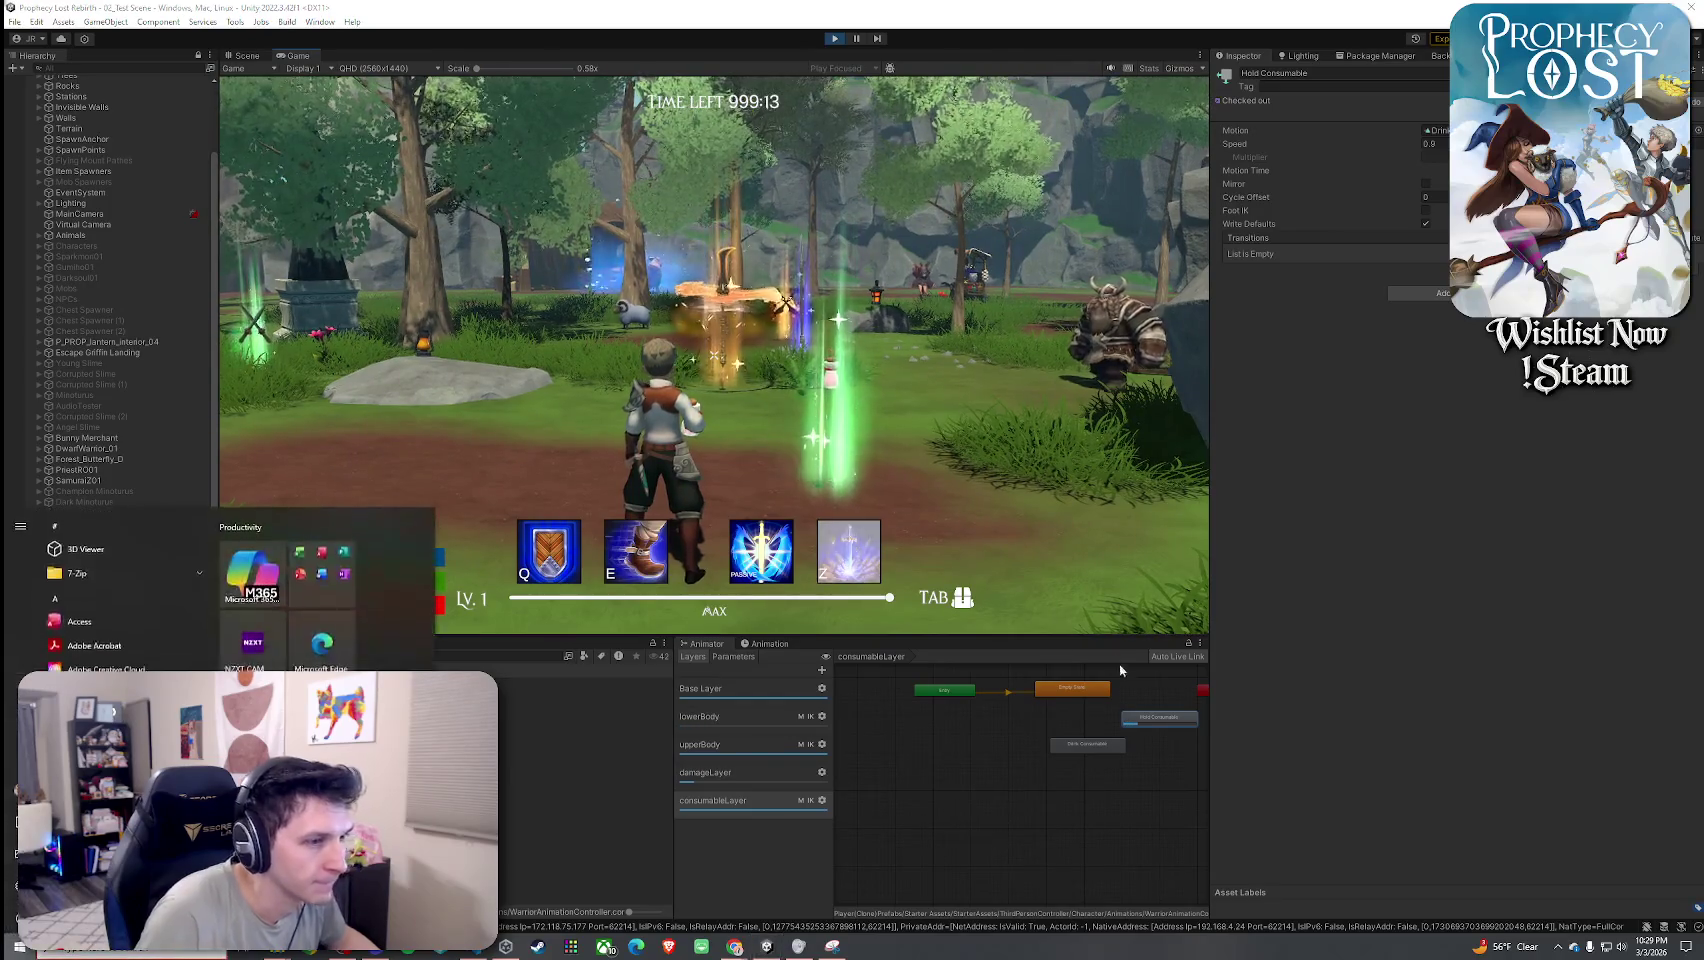
Lower the Hold Consumable speed to 0.5 and resume the running game.
left_click(1432, 144)
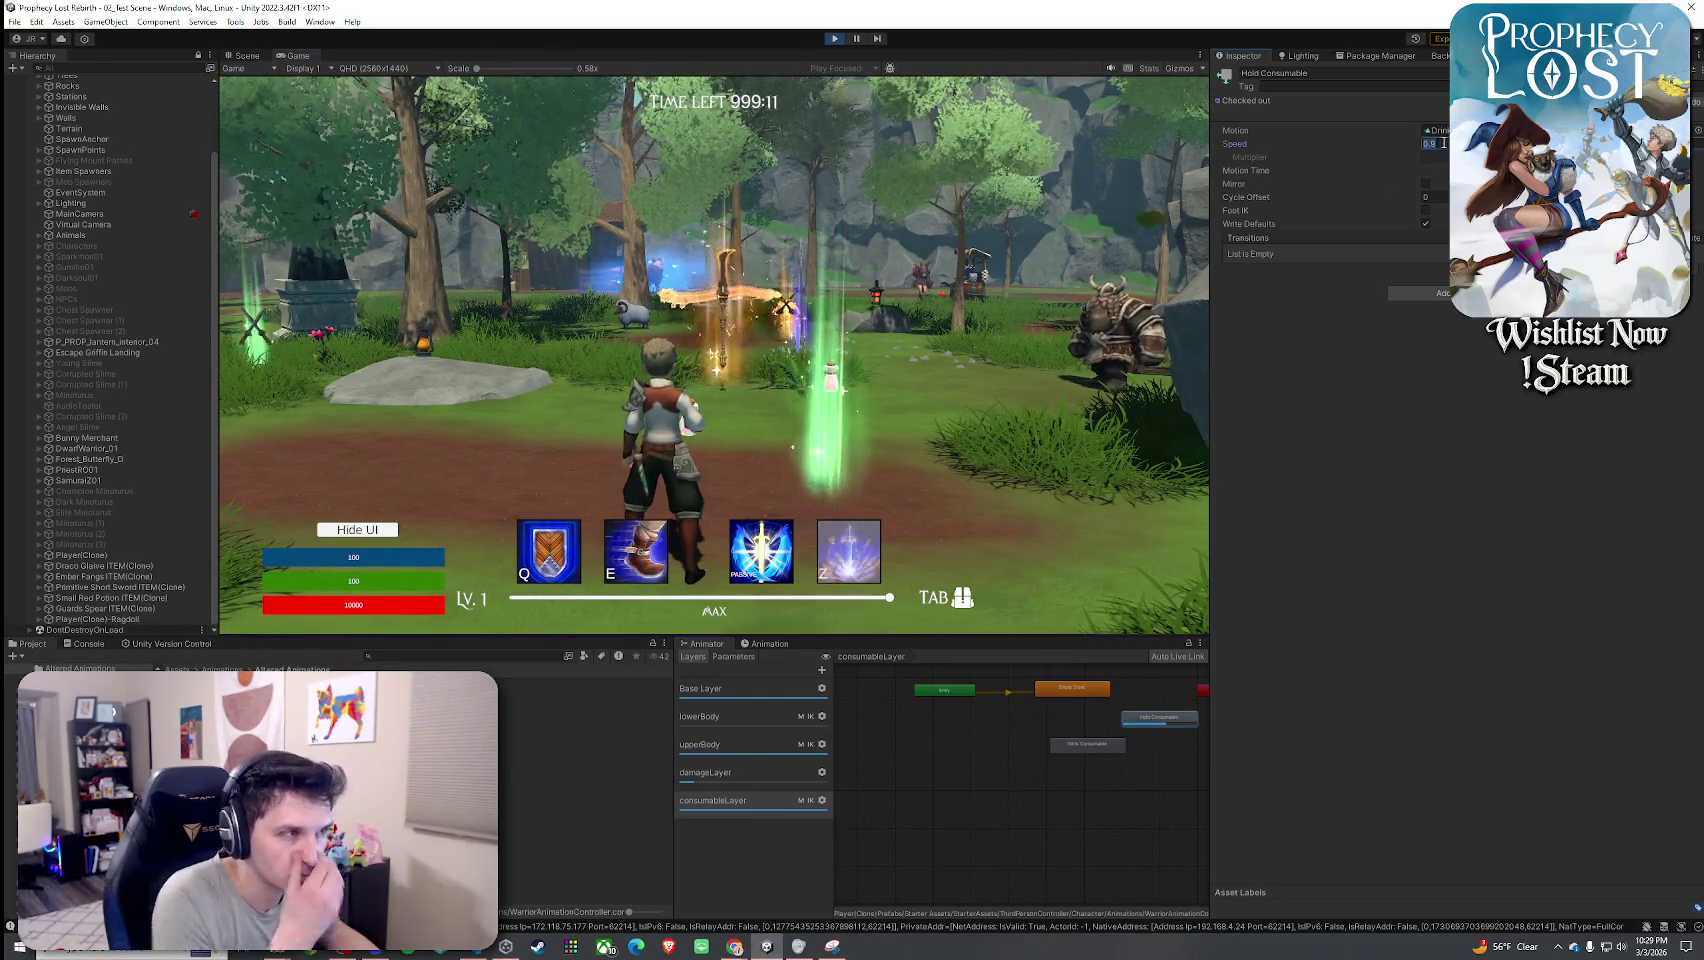
type("0.5")
key("Return")
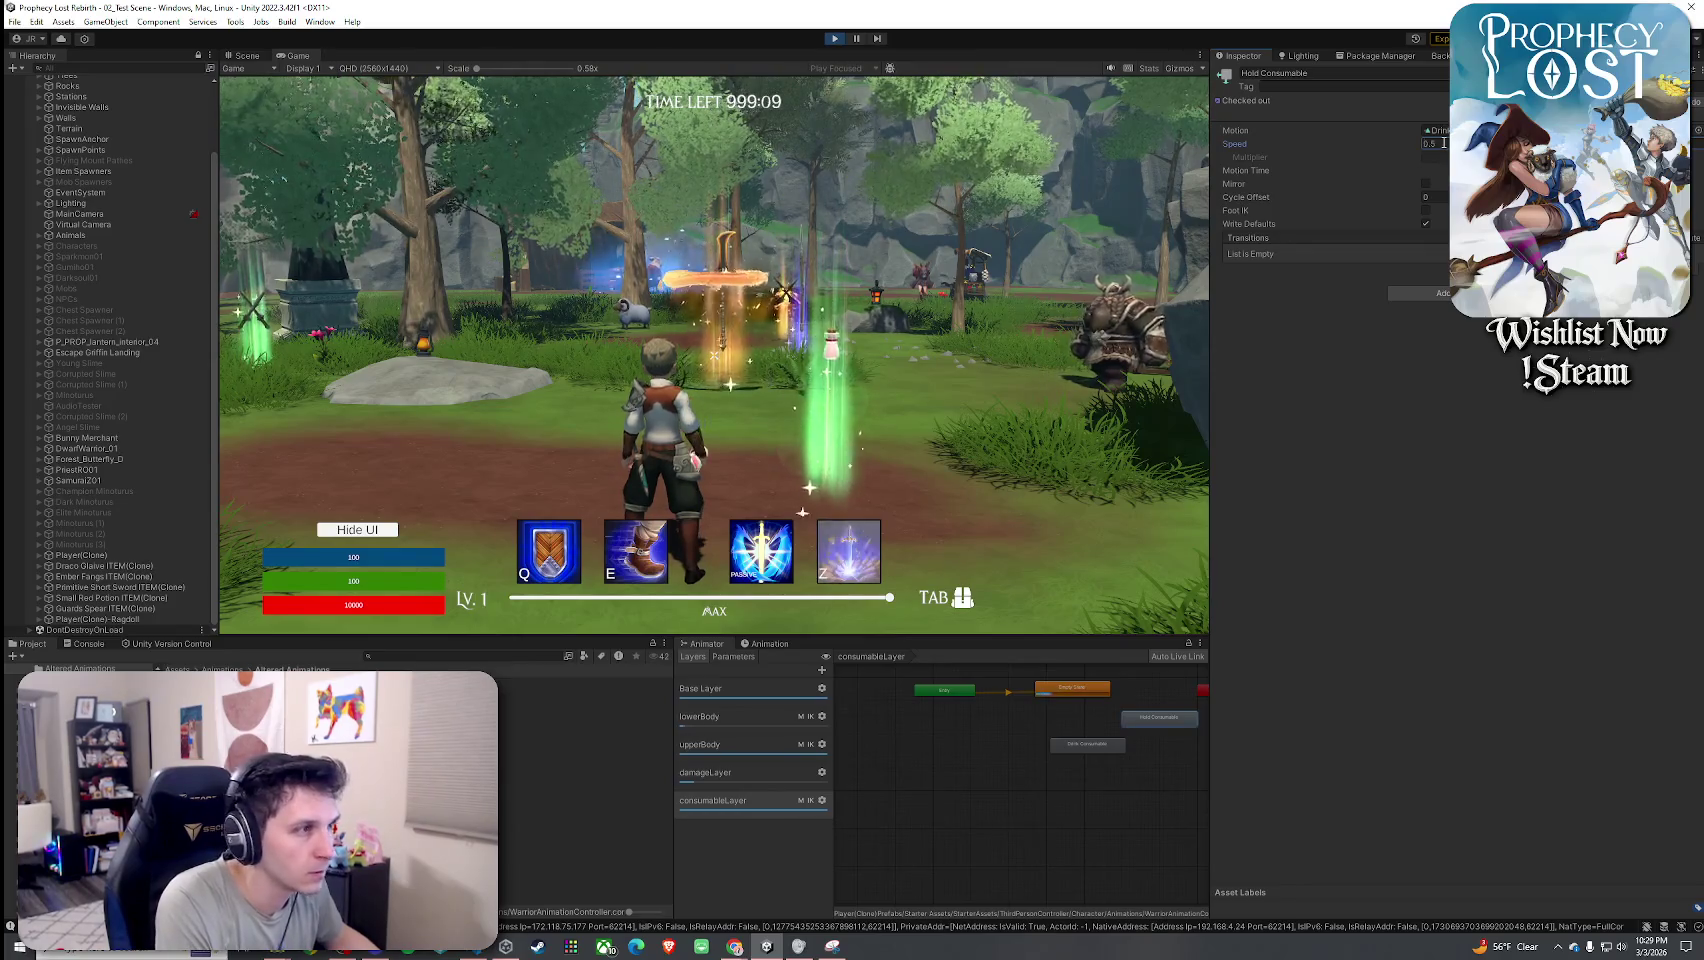
left_click(718, 362)
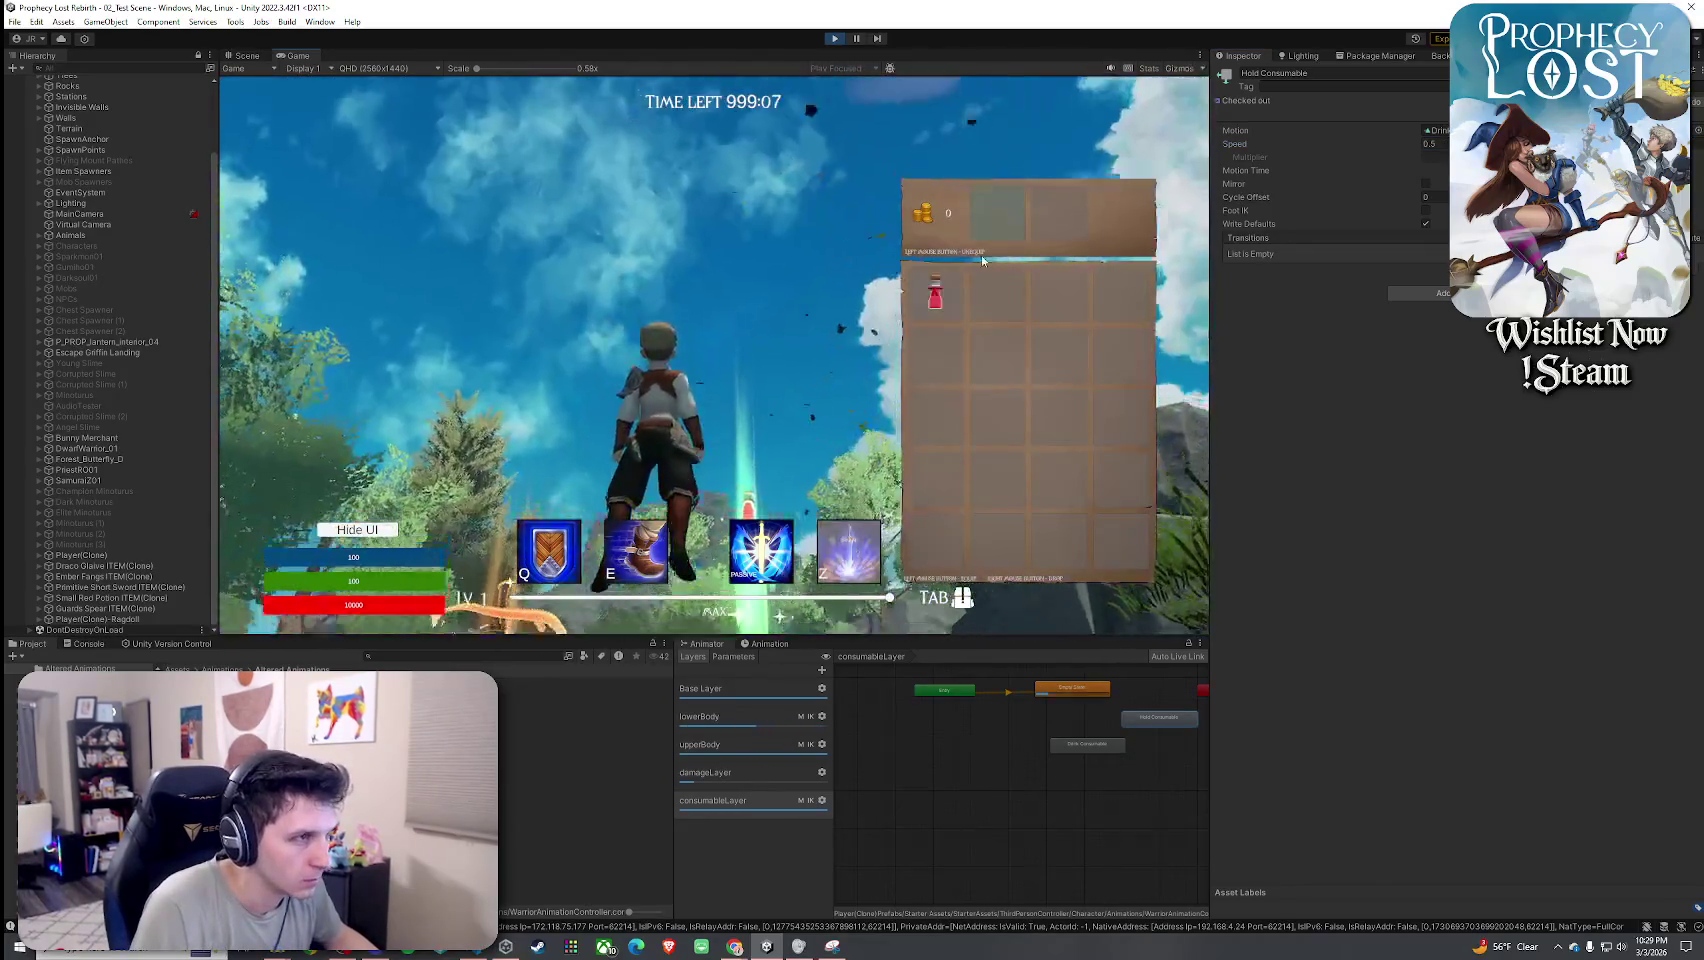
key("Tab")
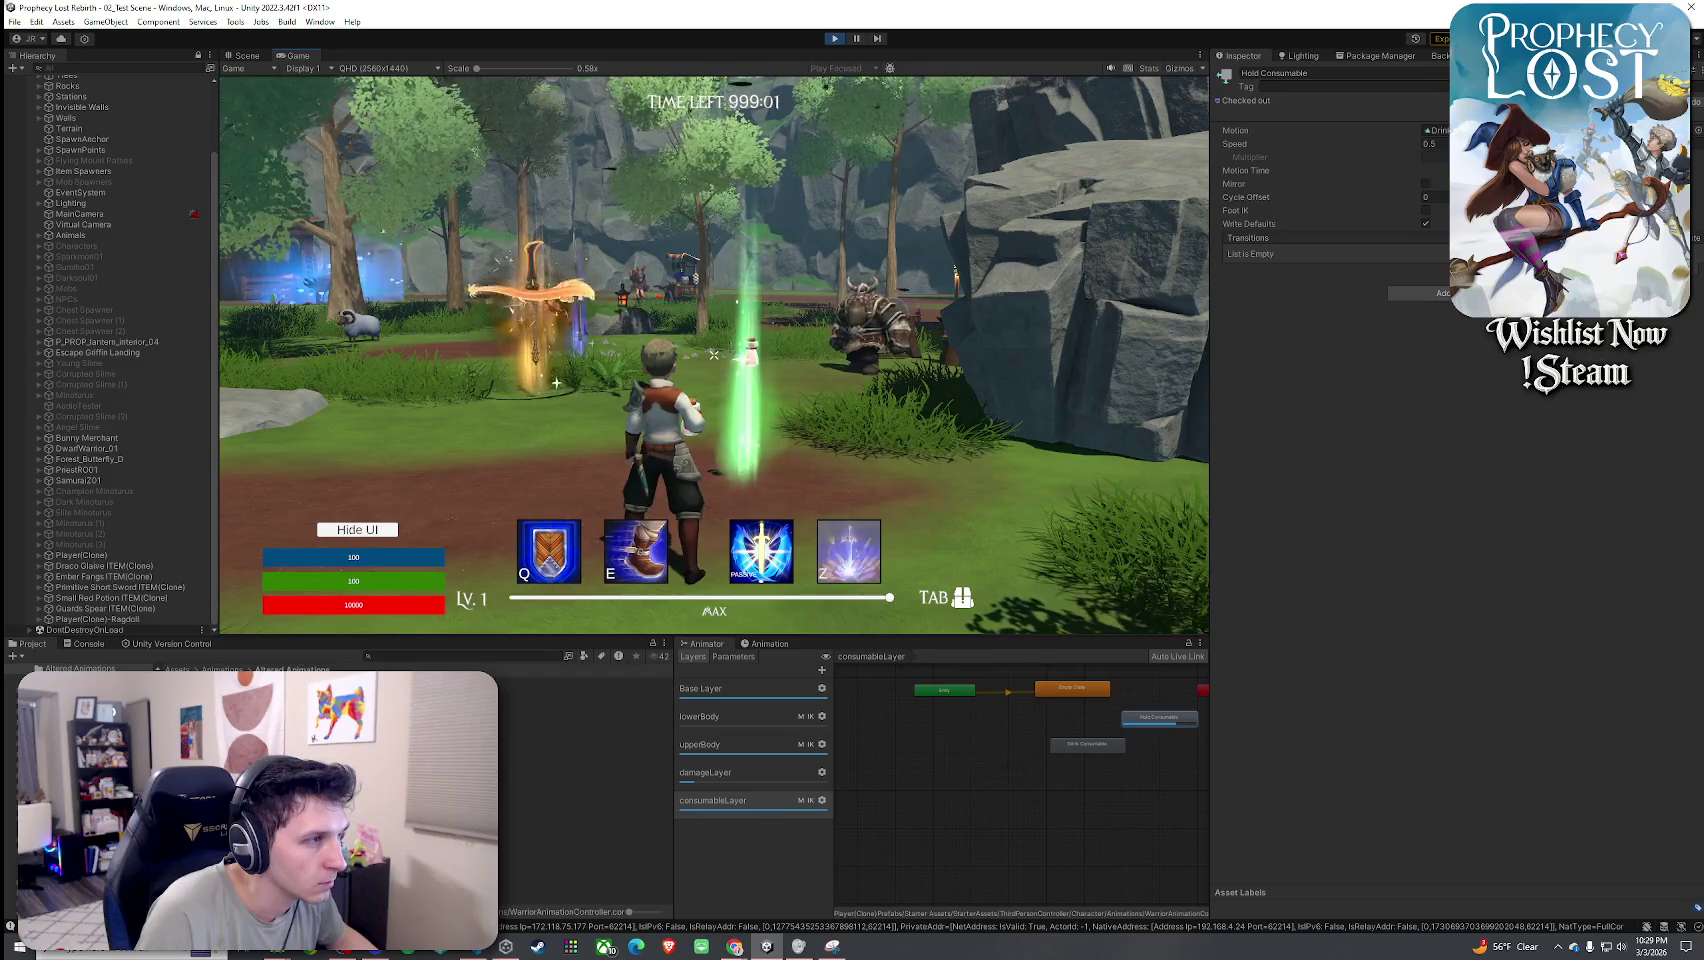
Run into the green potion beam, inspect the Drink Consumable state, and stop the playtest.
key("w")
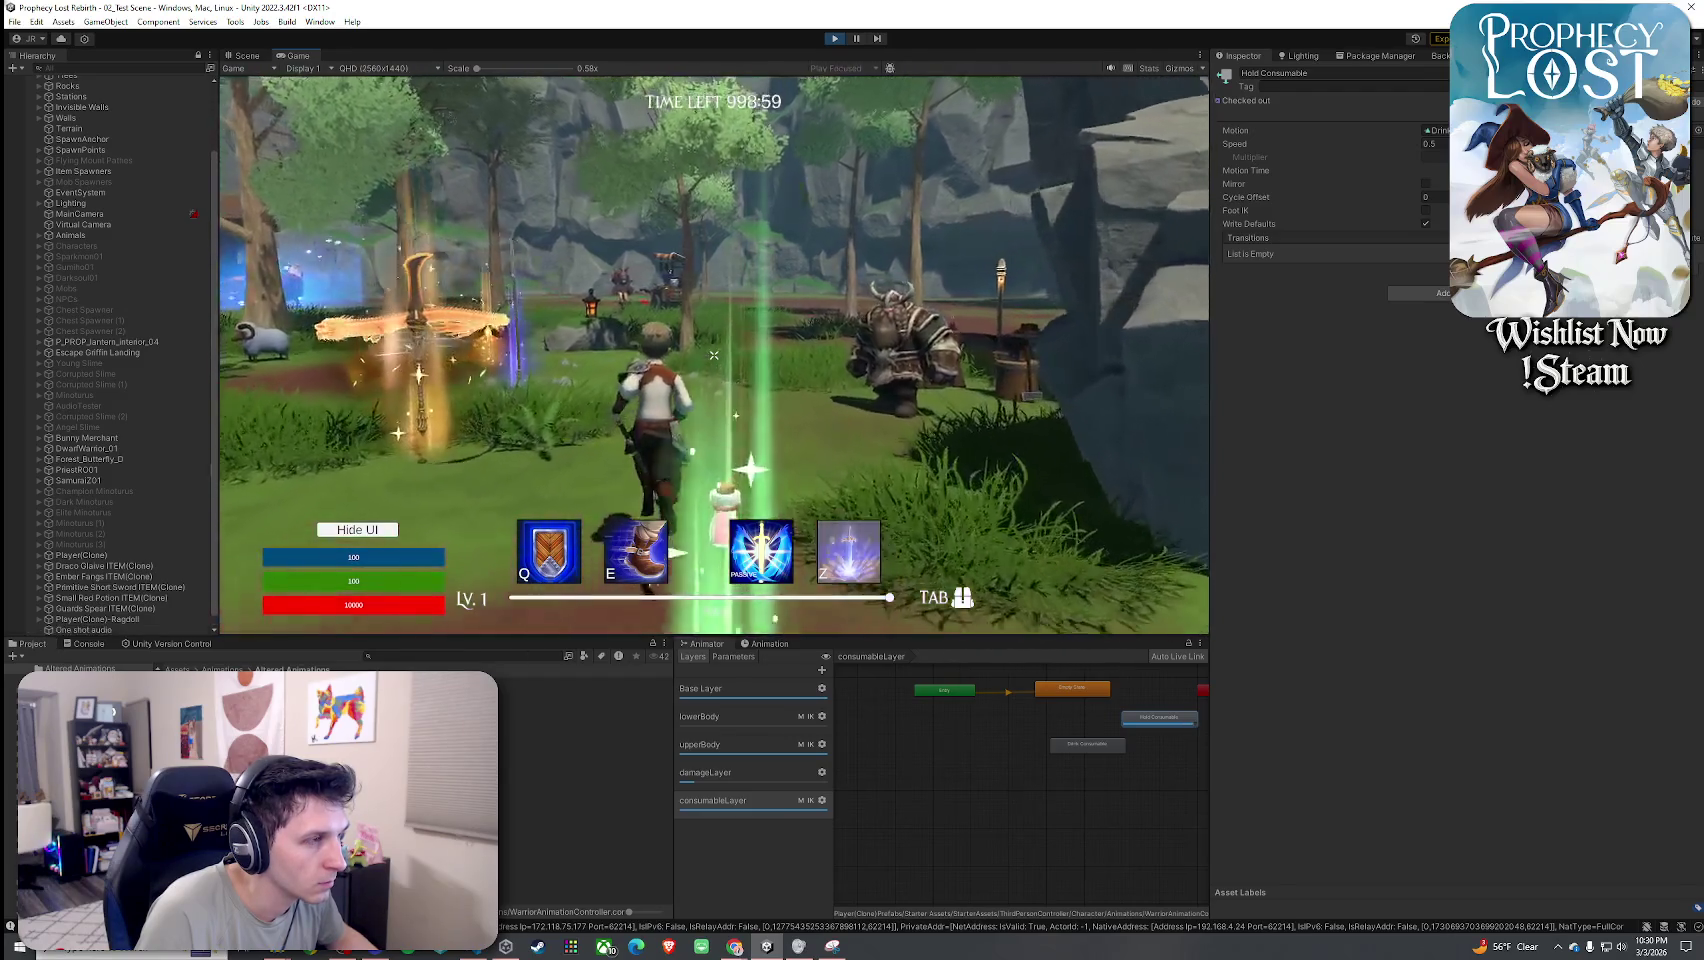
key("w")
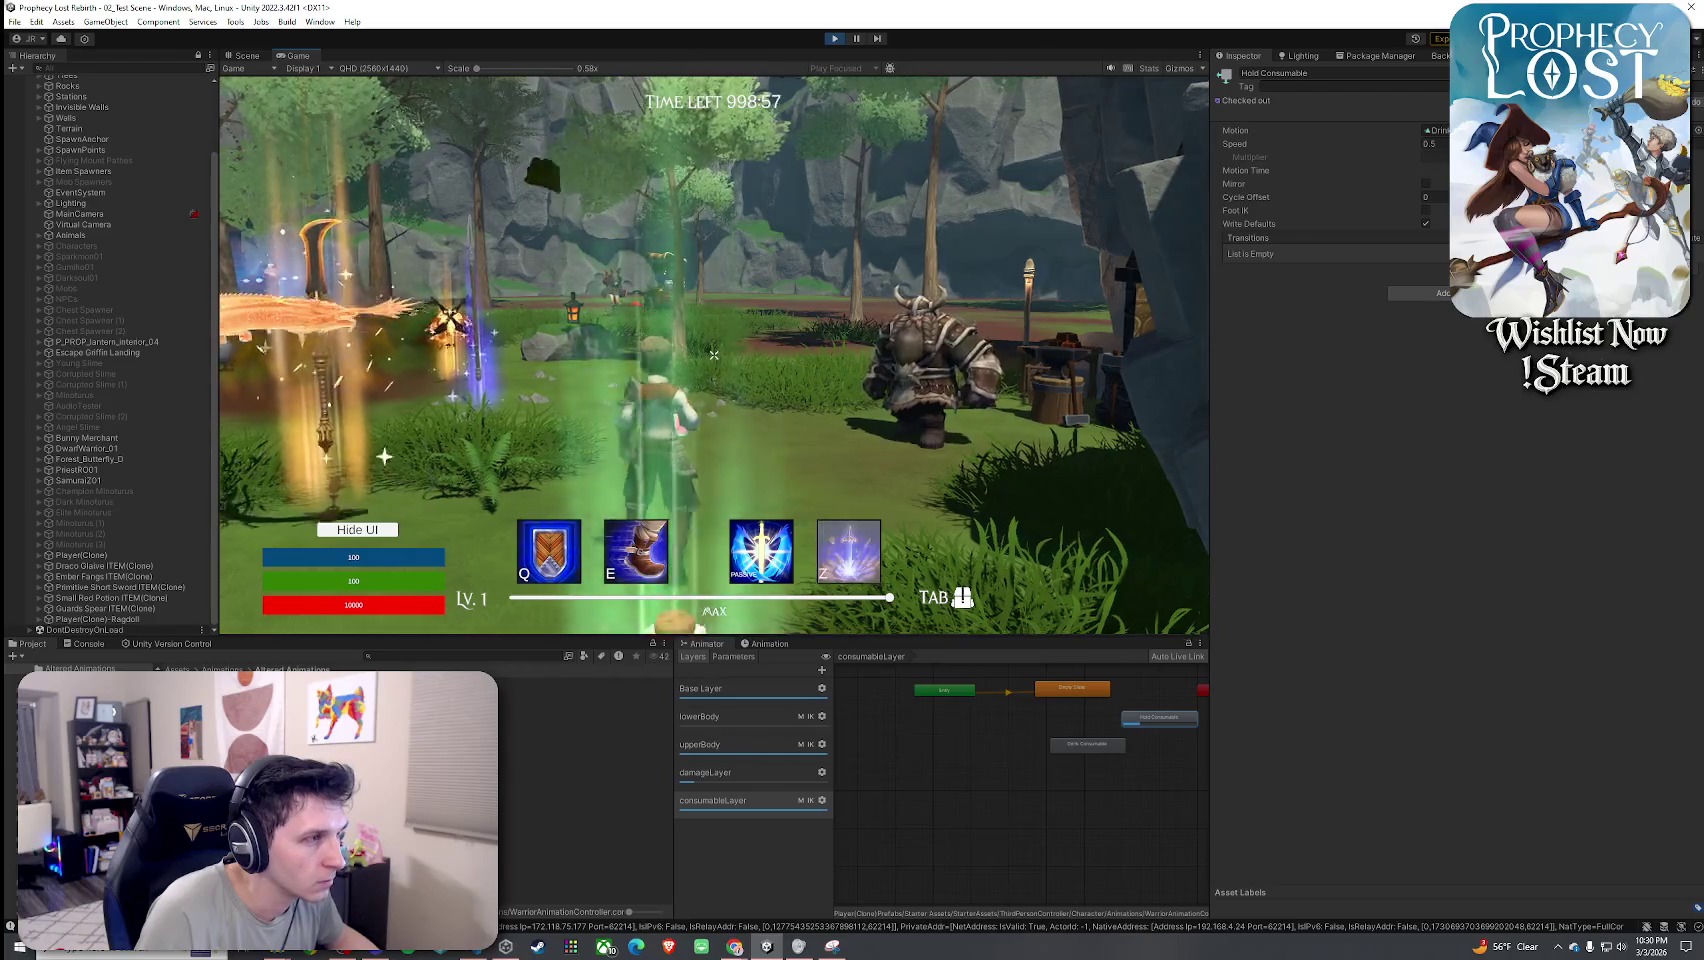
key("a")
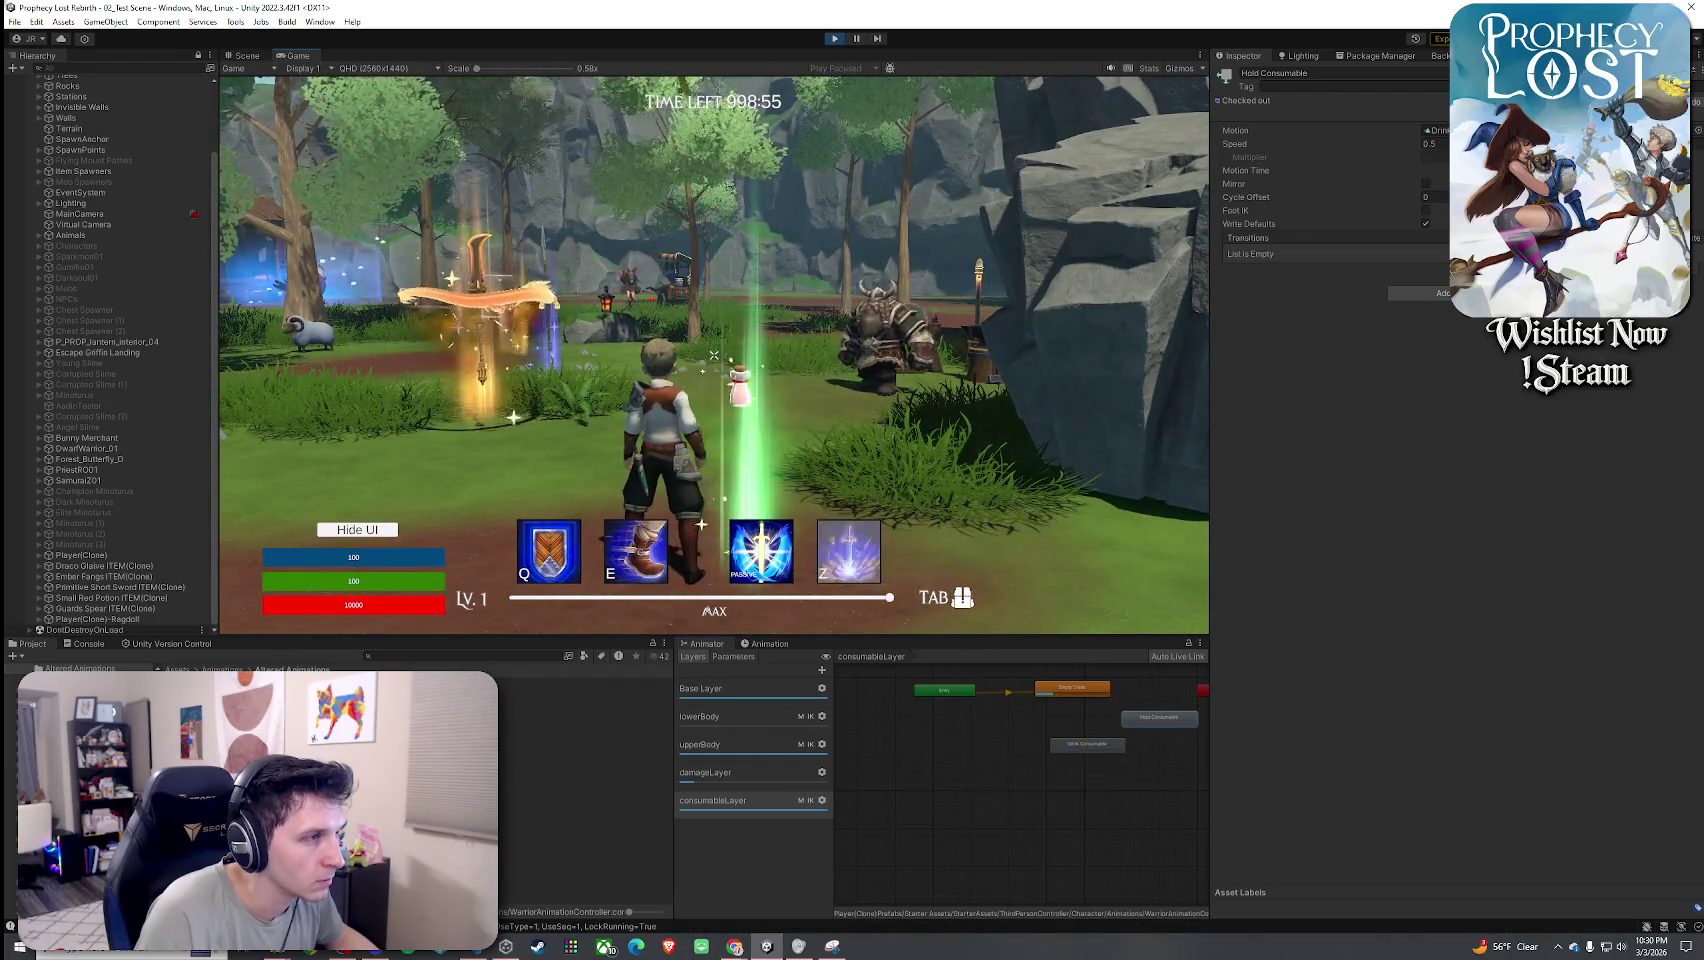
mouse_move(714, 355)
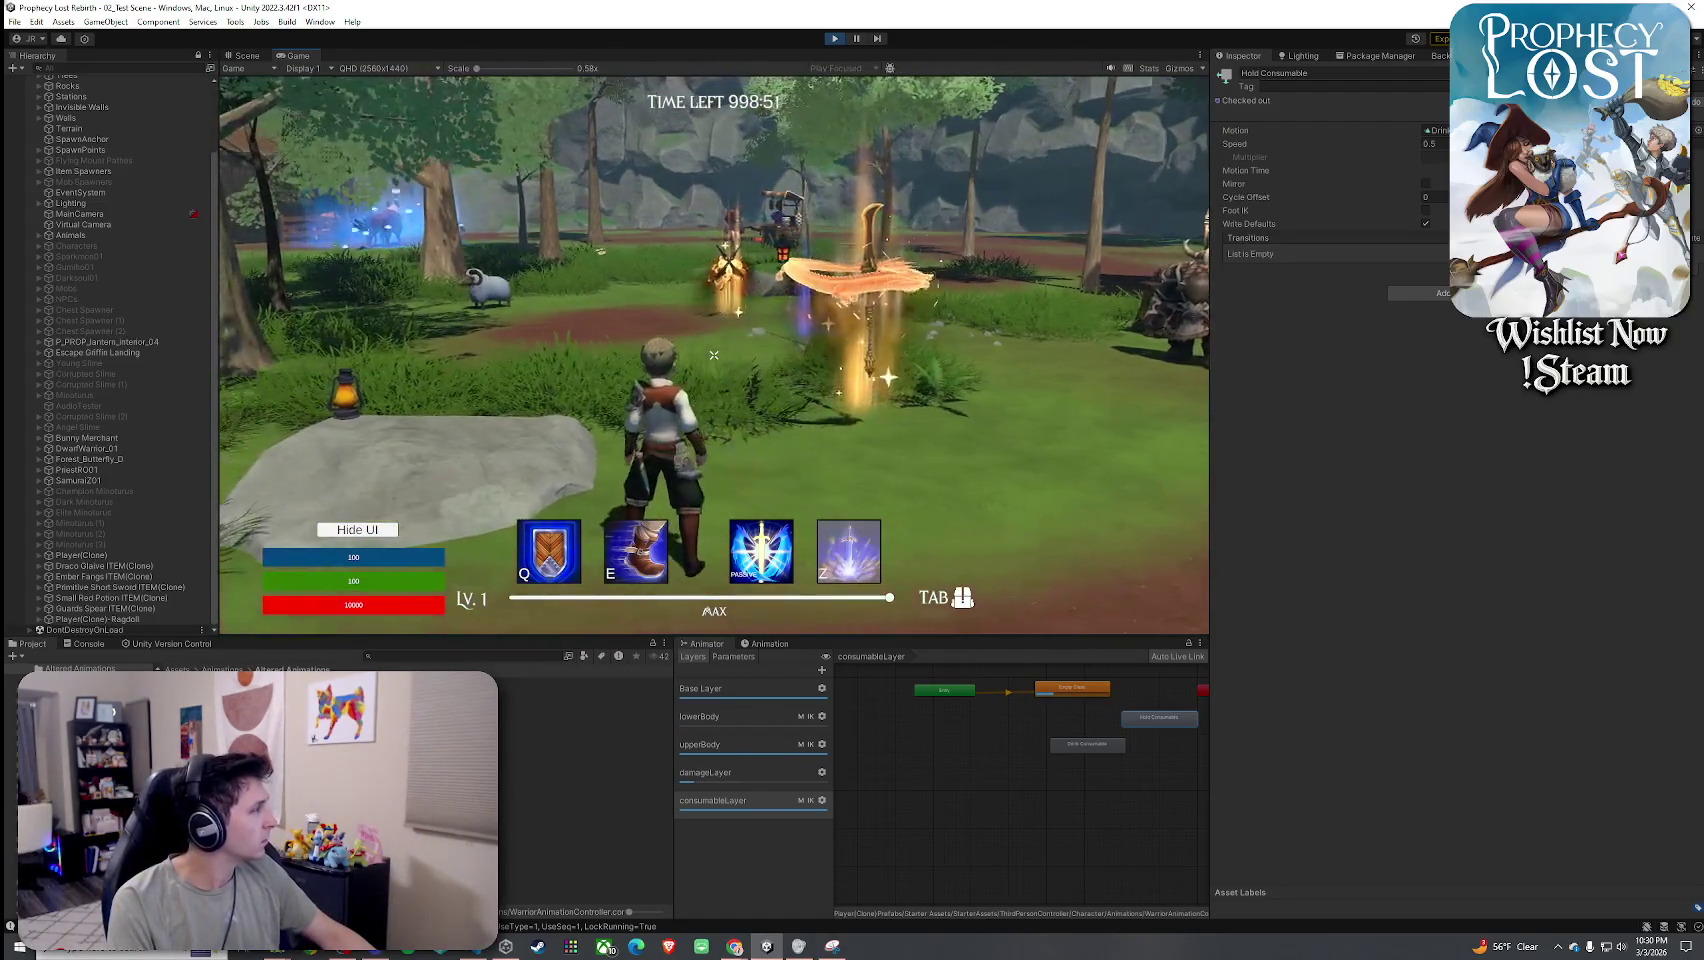
mouse_move(749, 393)
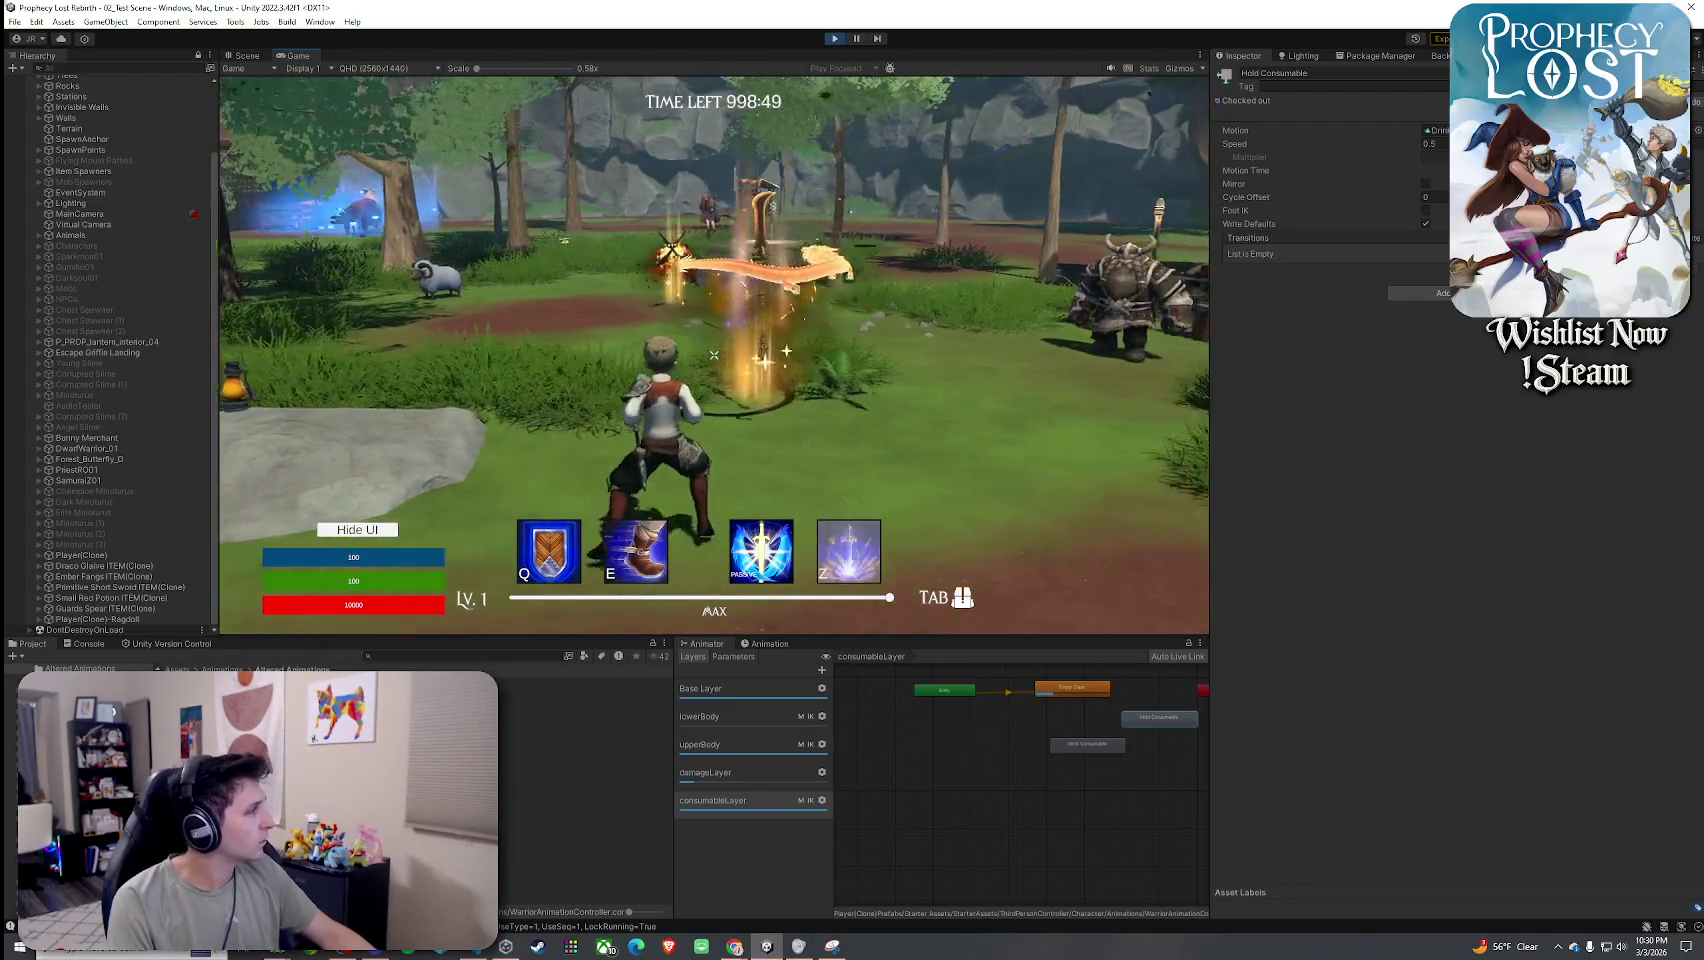
left_click(1087, 744)
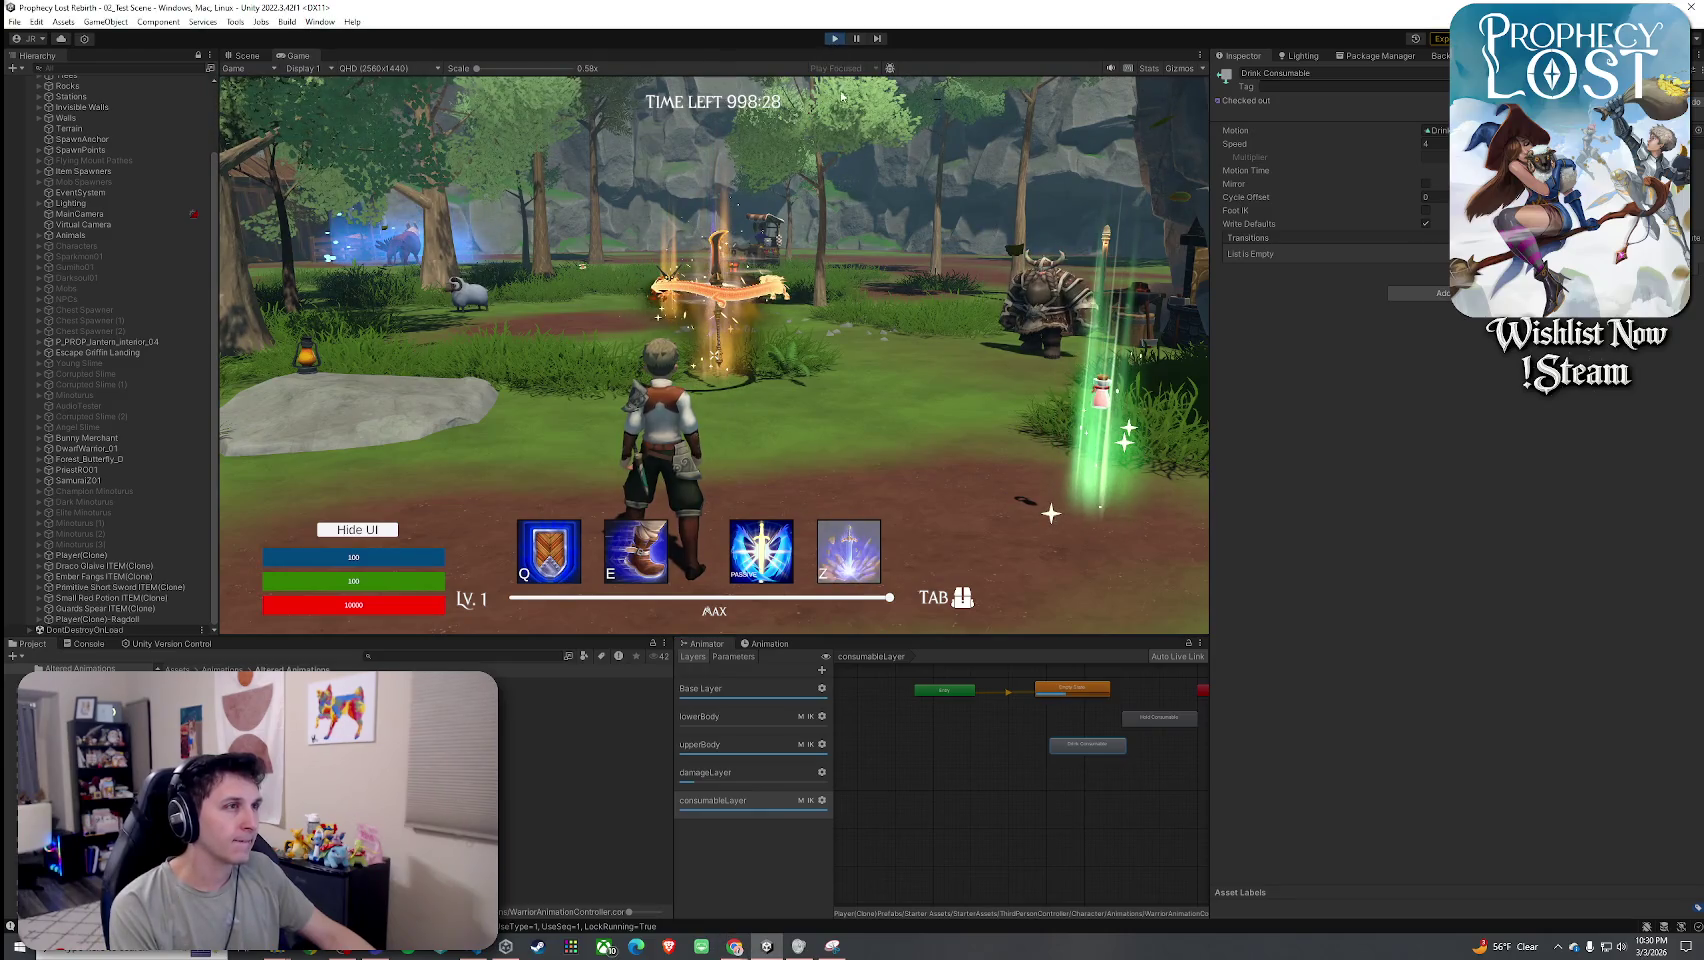
left_click(834, 38)
Save the scene and open the Player prefab found by searching 'Player Prefab'.
left_click(14, 21)
left_click(40, 88)
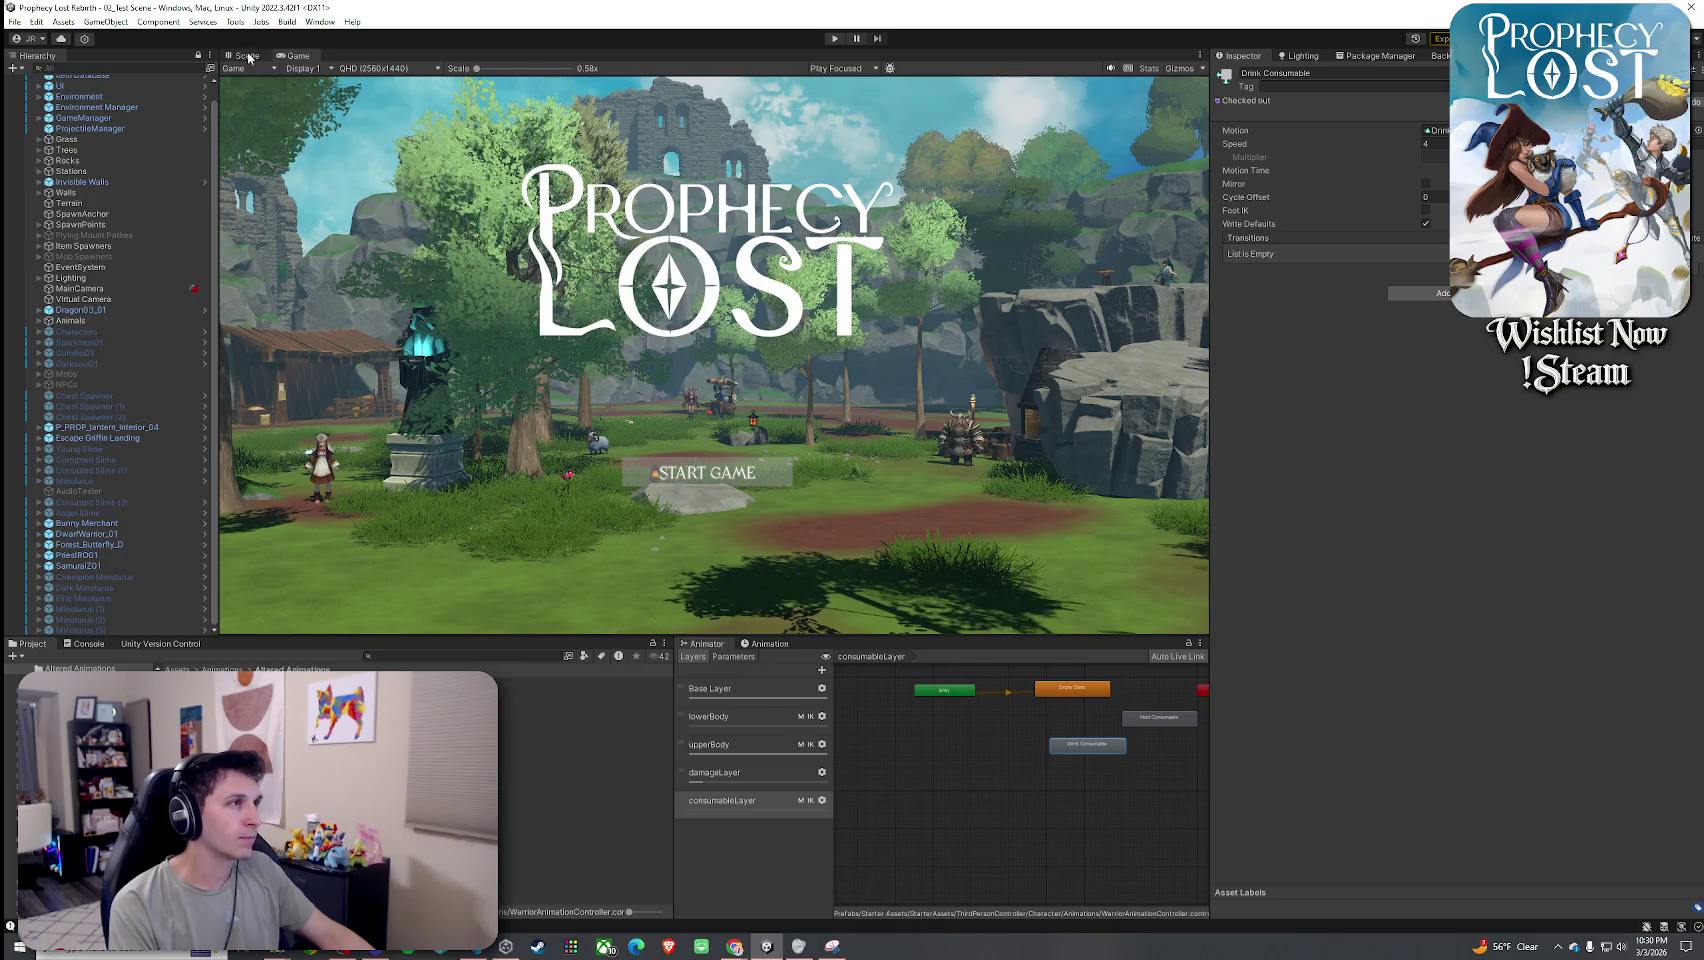
left_click(248, 56)
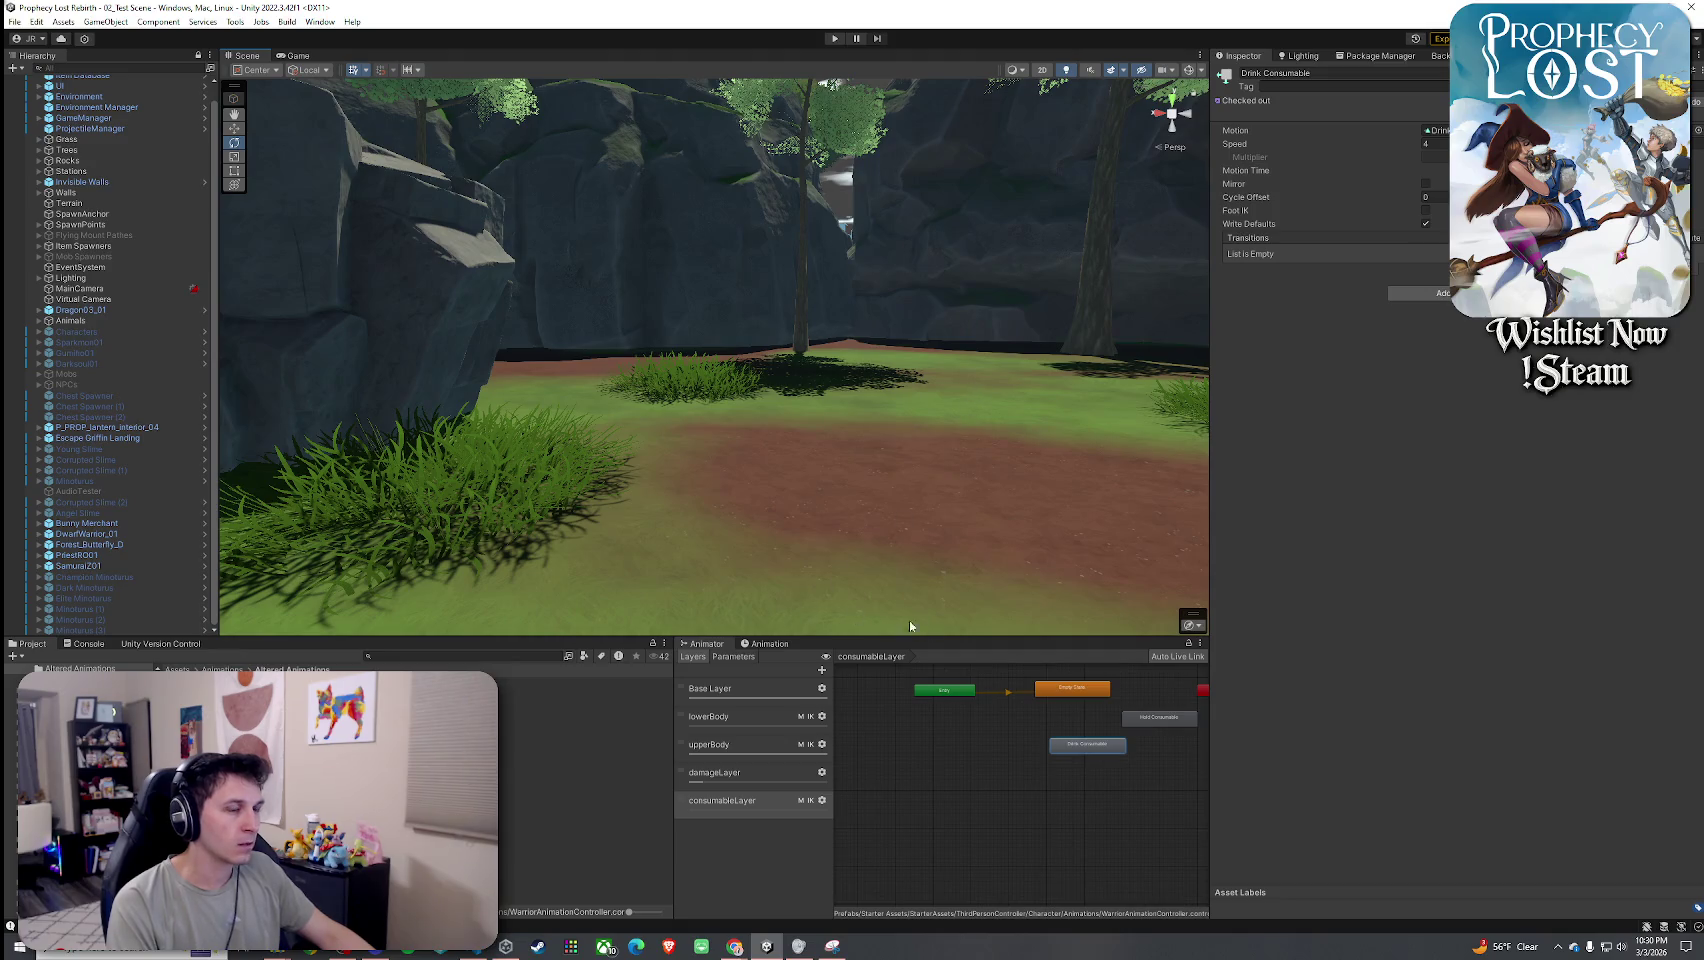
left_click(404, 653)
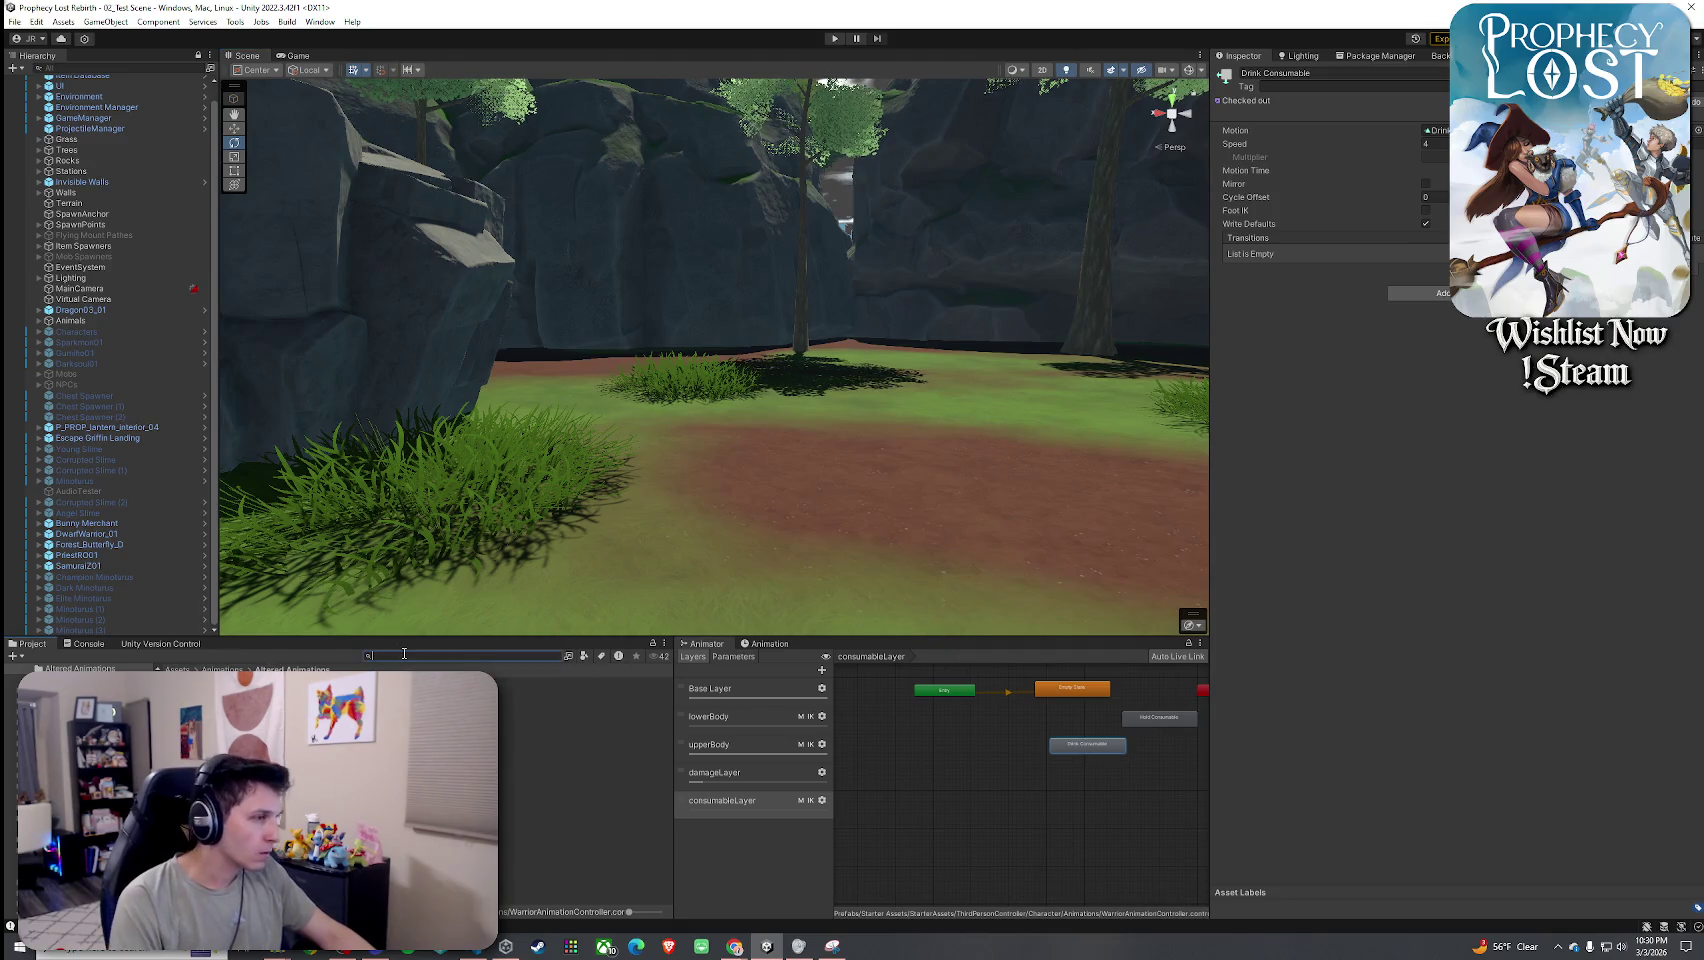
type("Player Prefab")
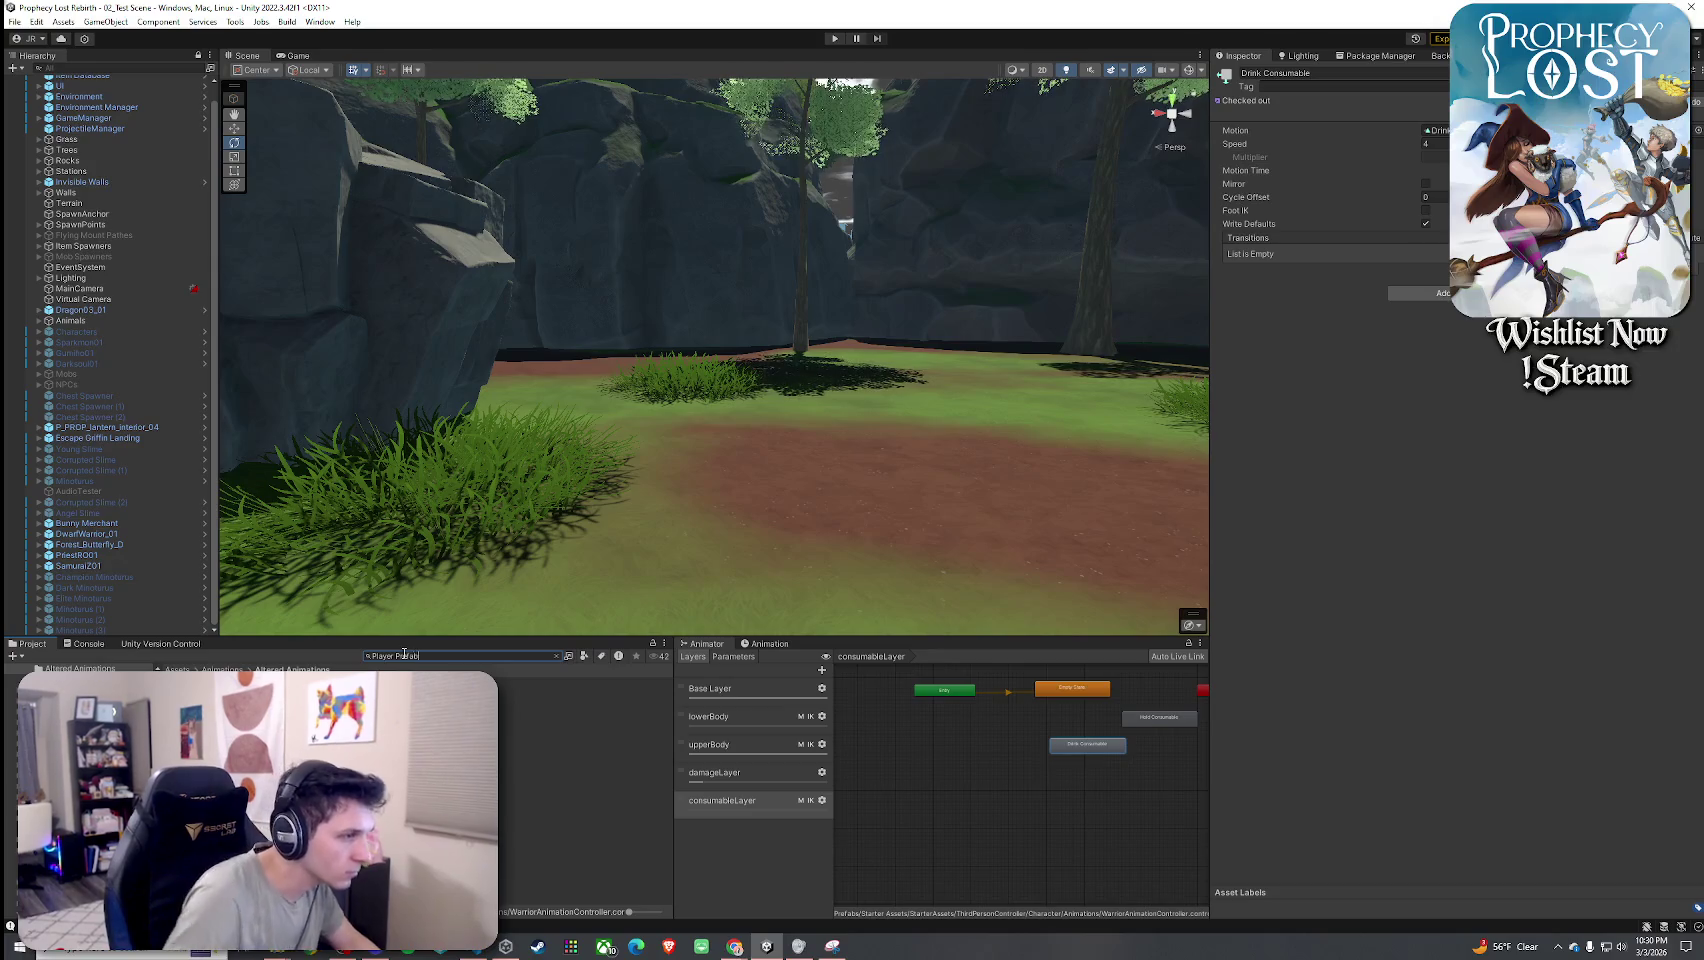
double_click(160, 690)
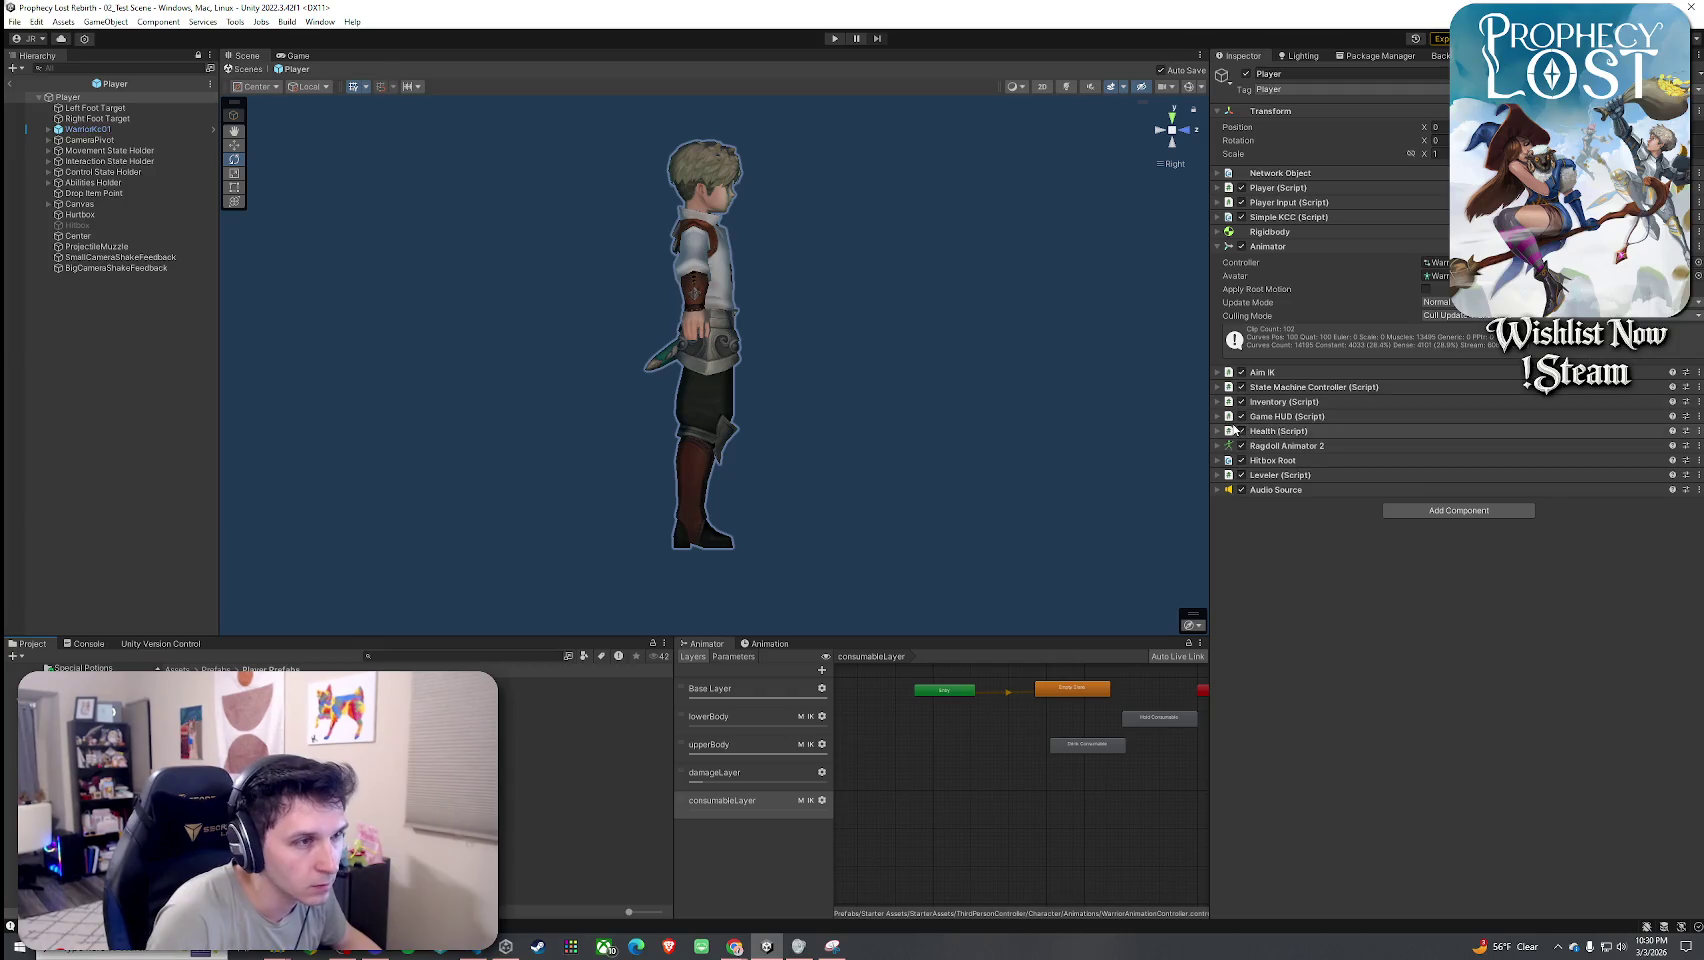
Expand the Player's Health (Script), save the prefab, and return to the main scene.
left_click(1219, 431)
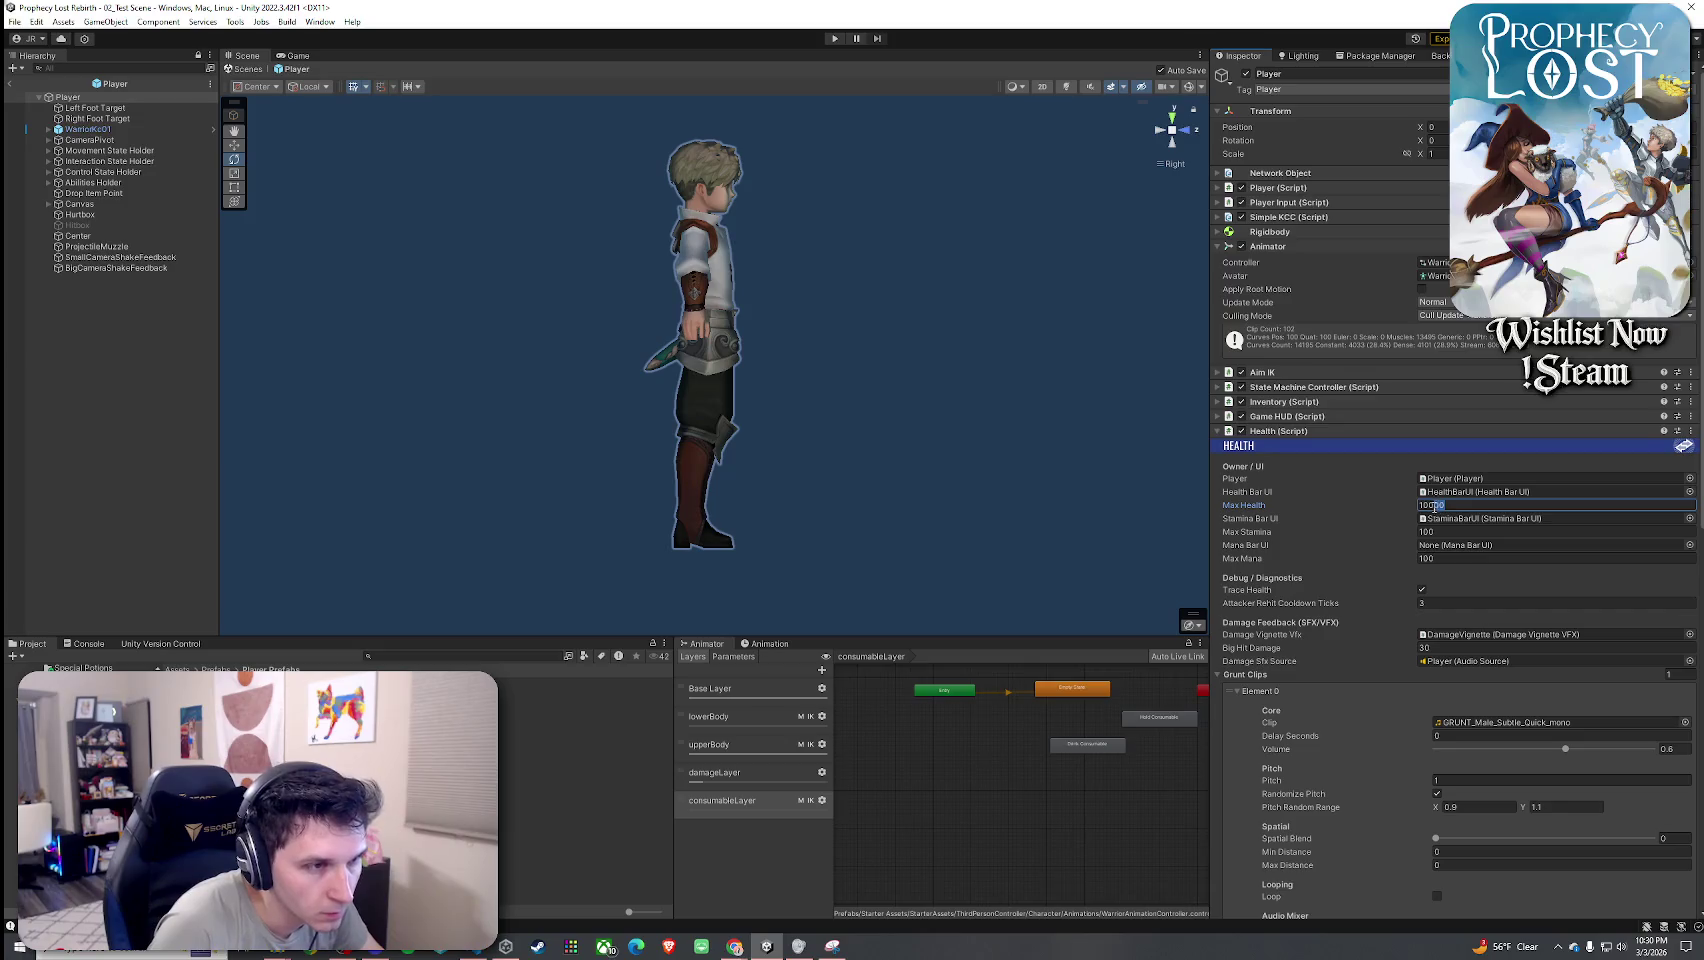
left_click(14, 21)
left_click(37, 85)
left_click(12, 85)
left_click(14, 21)
left_click(40, 64)
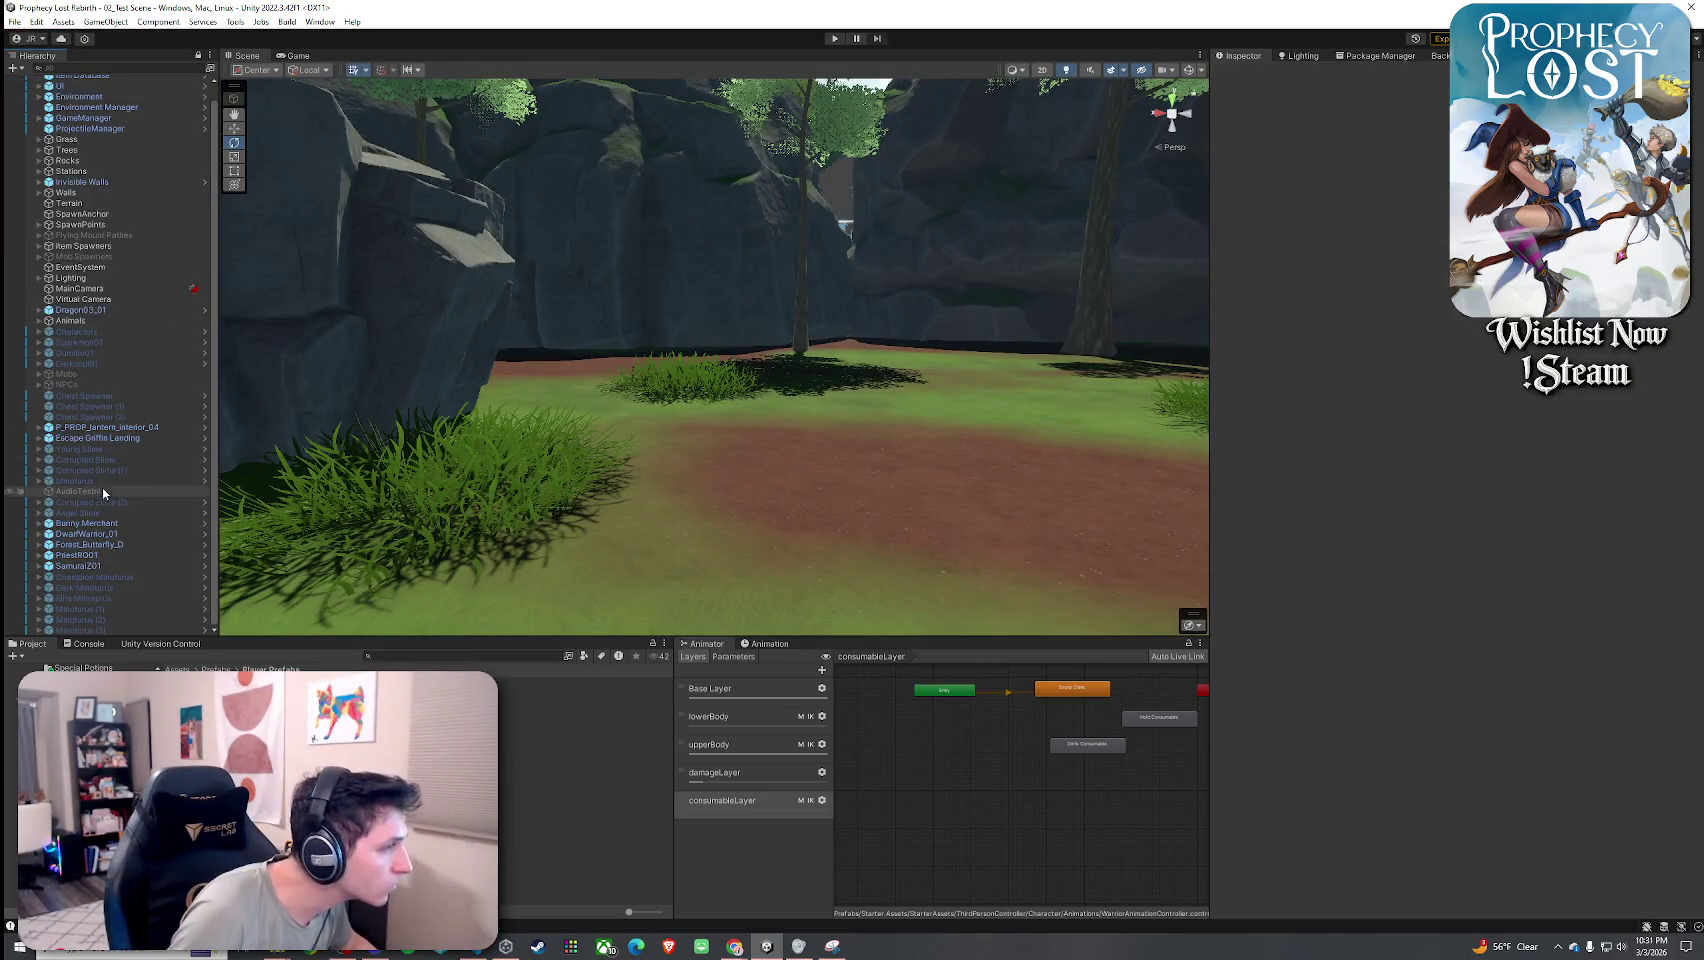
Set the Corrupted Slime's Mob AI aggressiveness to Aggressive and save the scene.
left_click(101, 461)
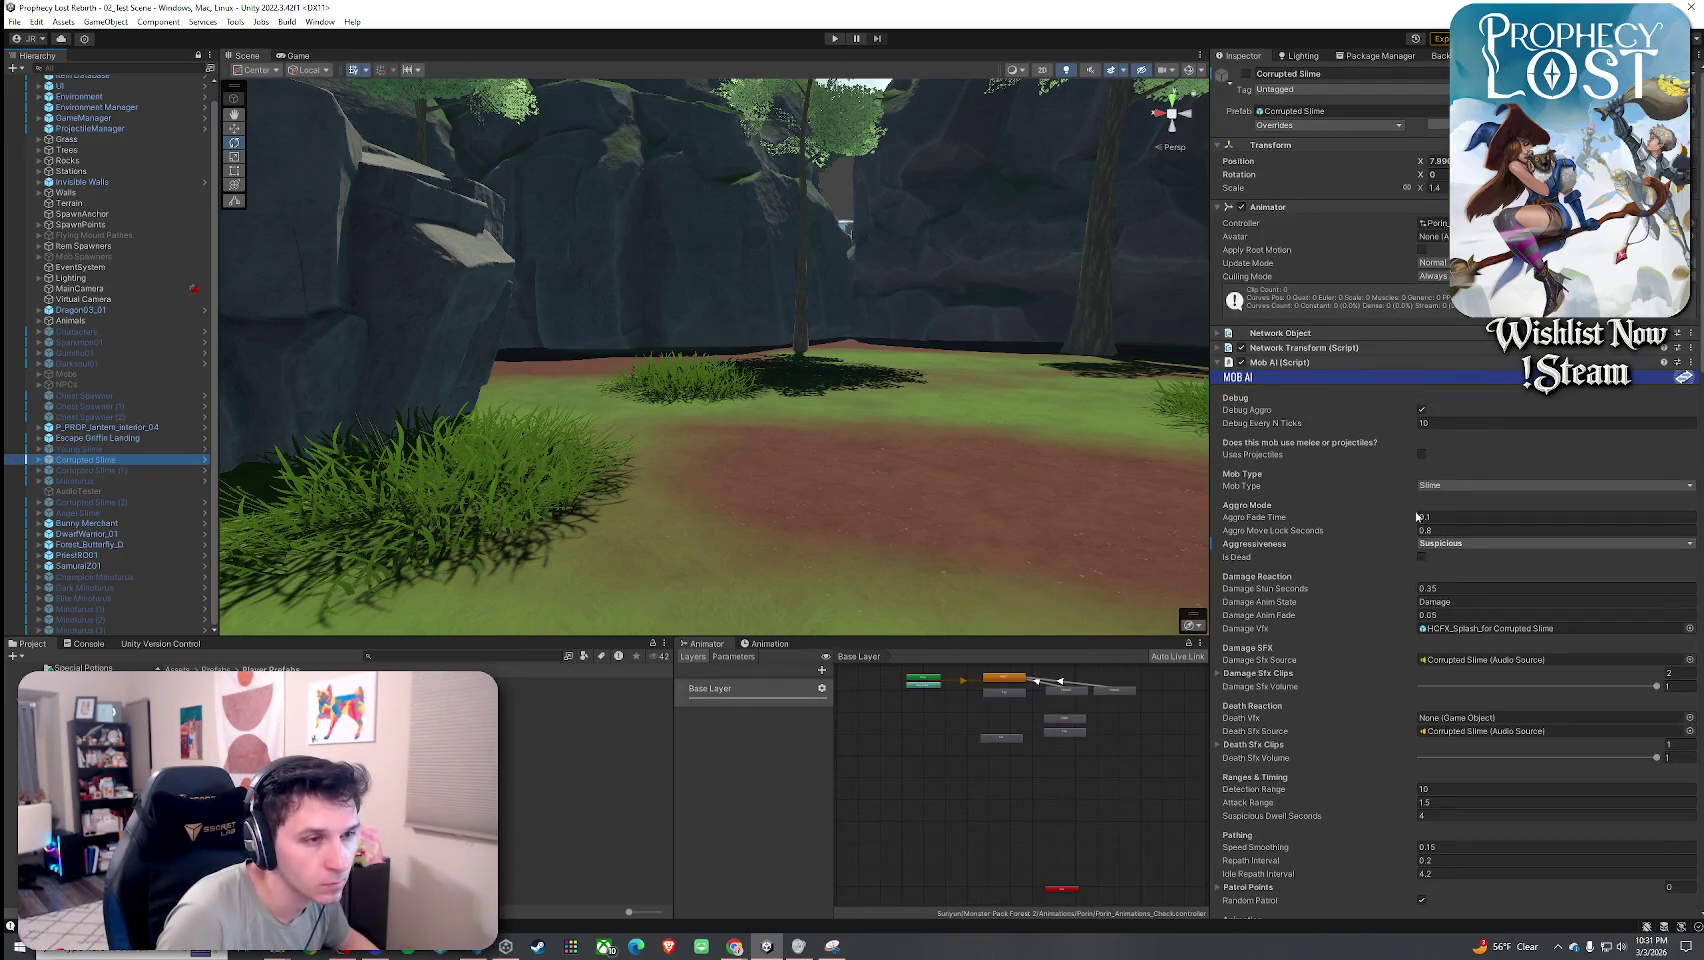
left_click(1448, 545)
left_click(1450, 590)
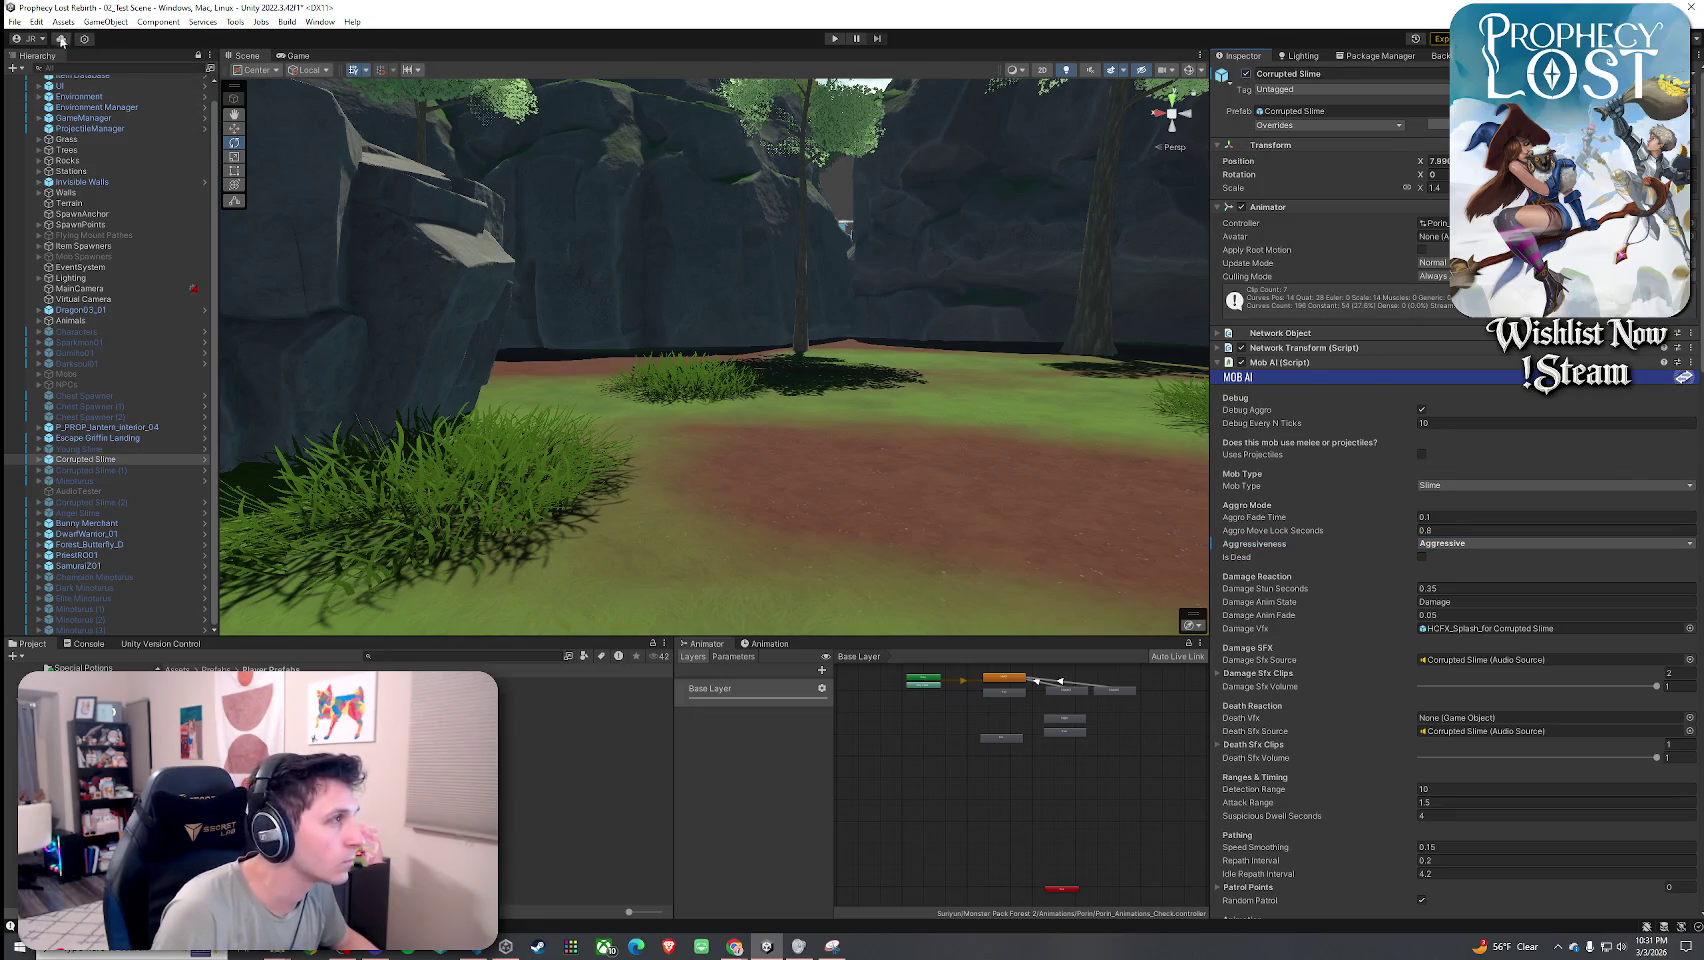
left_click(14, 21)
left_click(41, 89)
Revert the slime's aggressiveness to Suspicious, save, and enter Play mode.
left_click(1448, 543)
left_click(1440, 570)
left_click(14, 21)
left_click(41, 88)
left_click(834, 38)
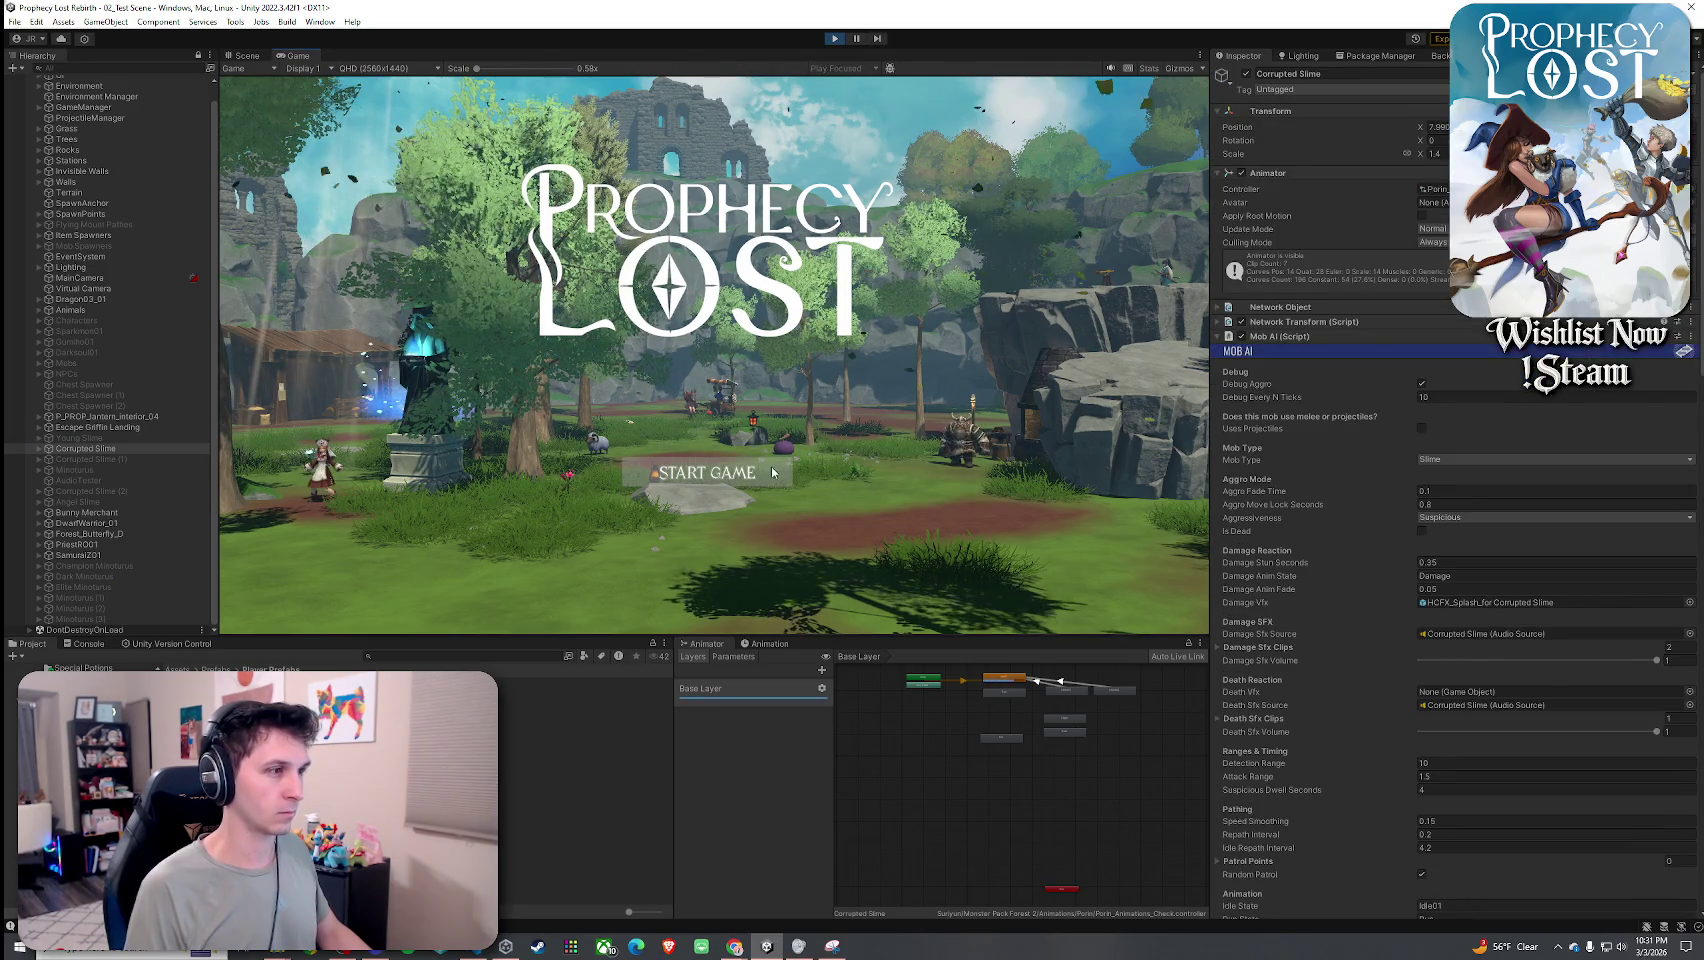
Start a new game and run the character up to the purple slime.
left_click(730, 473)
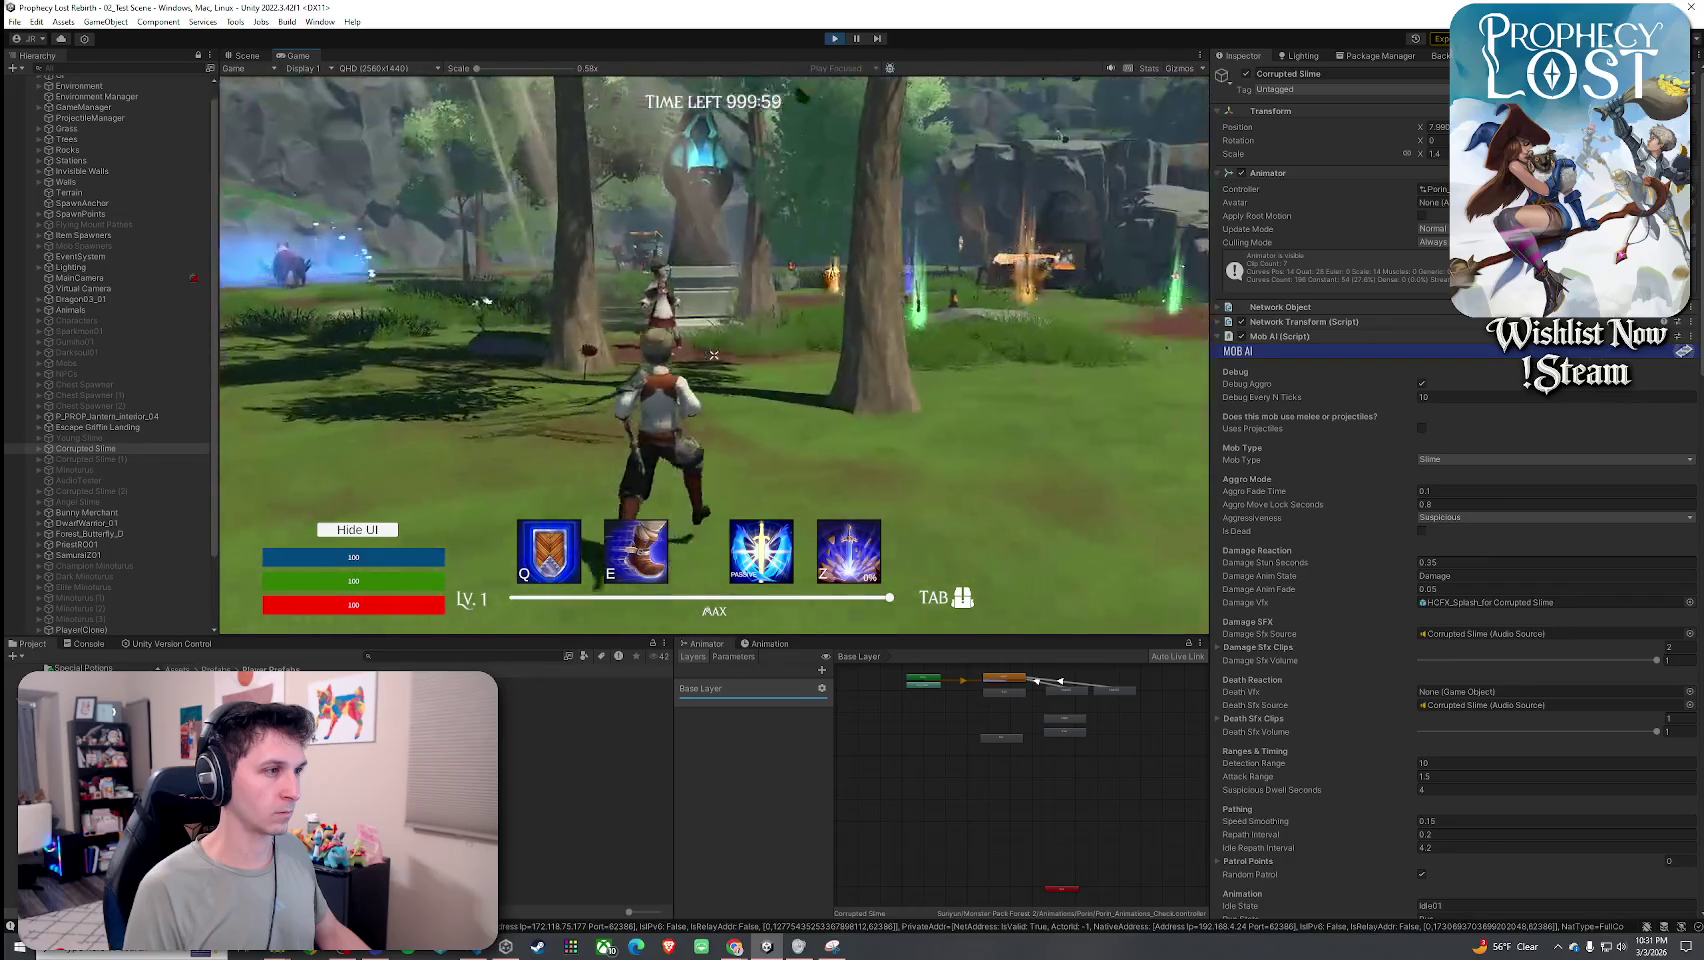
key("w")
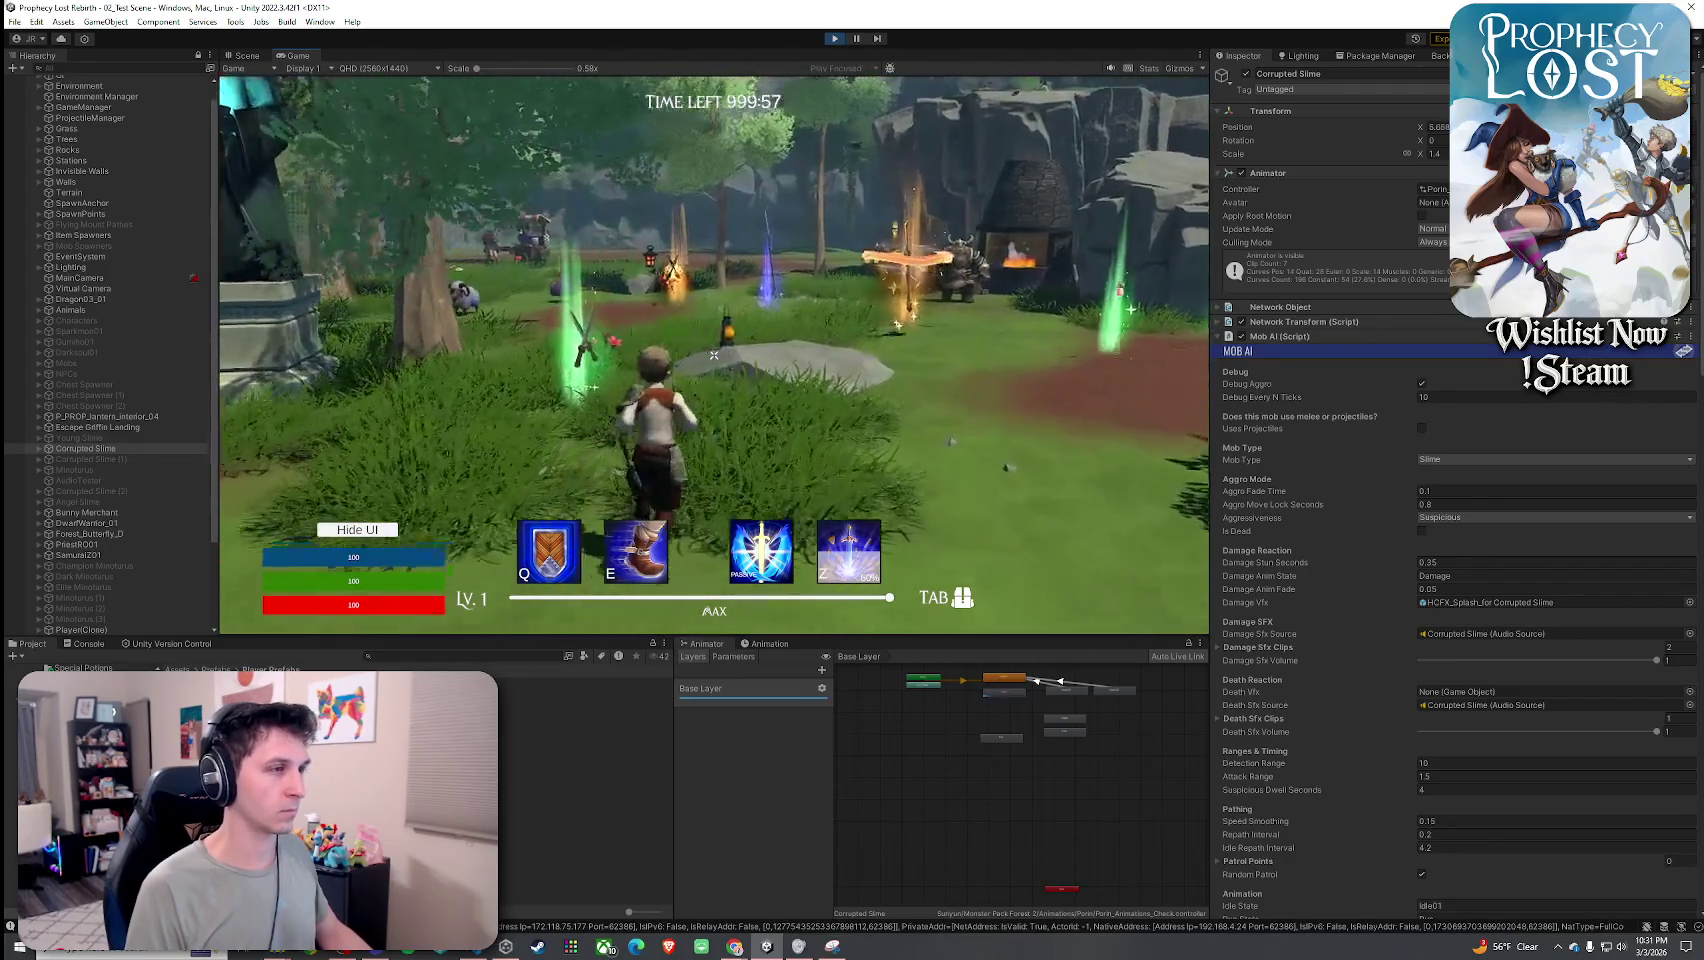
key("w")
key("Tab")
key("Tab")
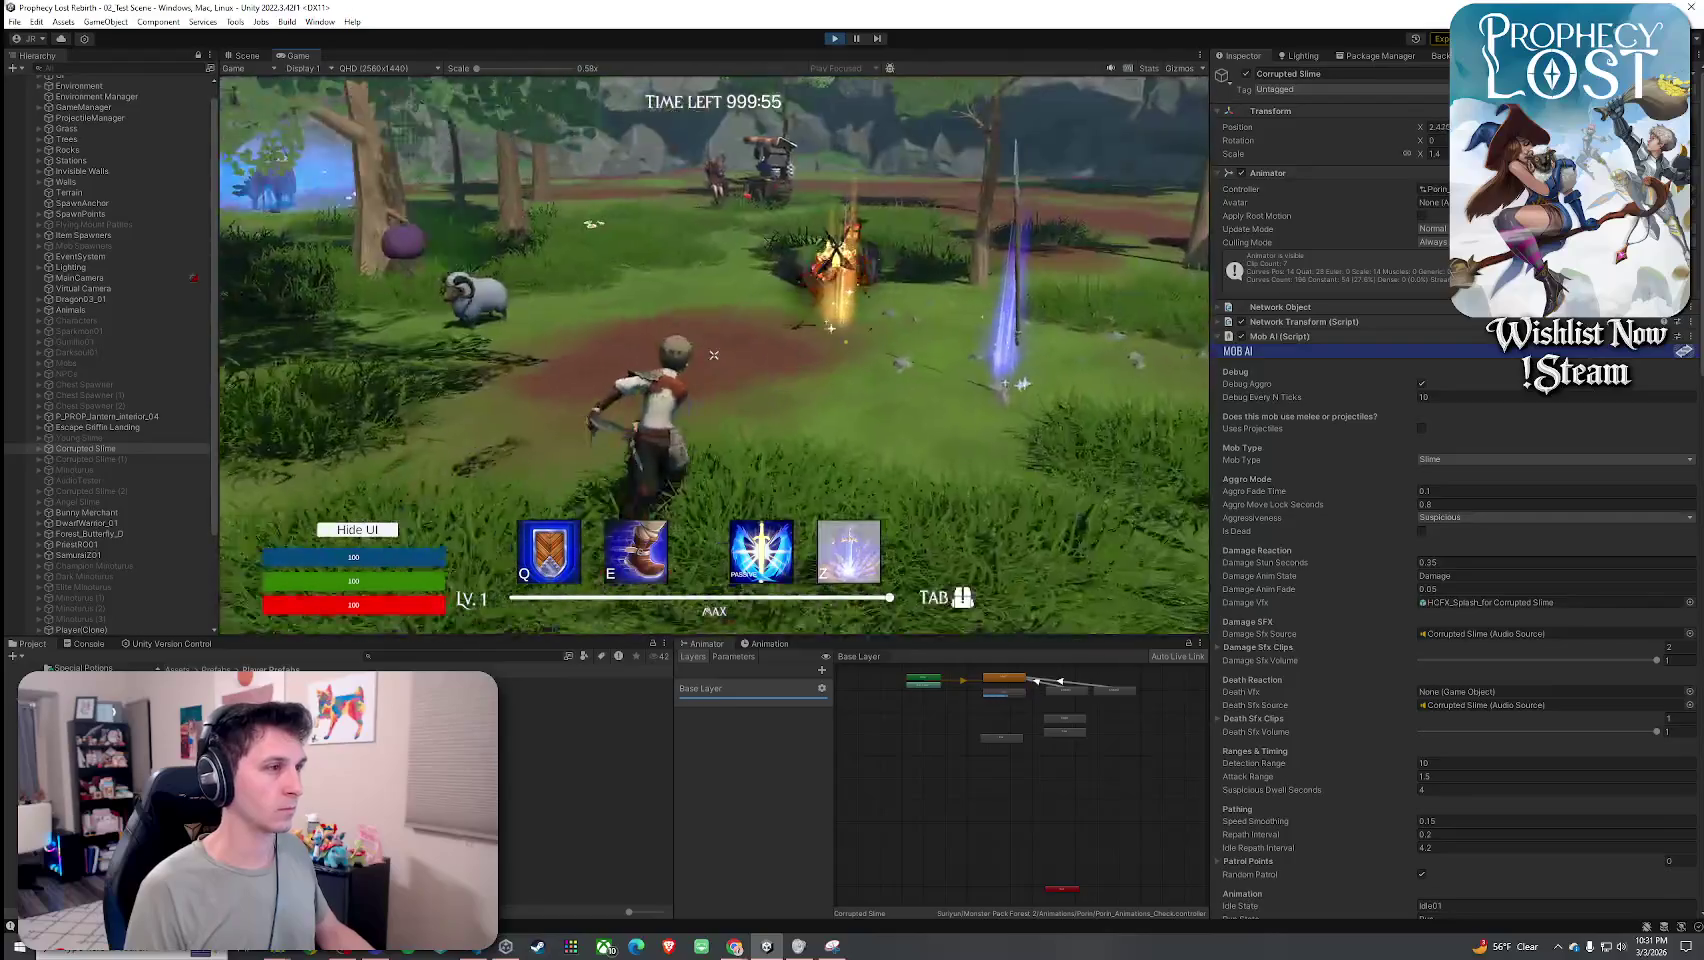
key("w")
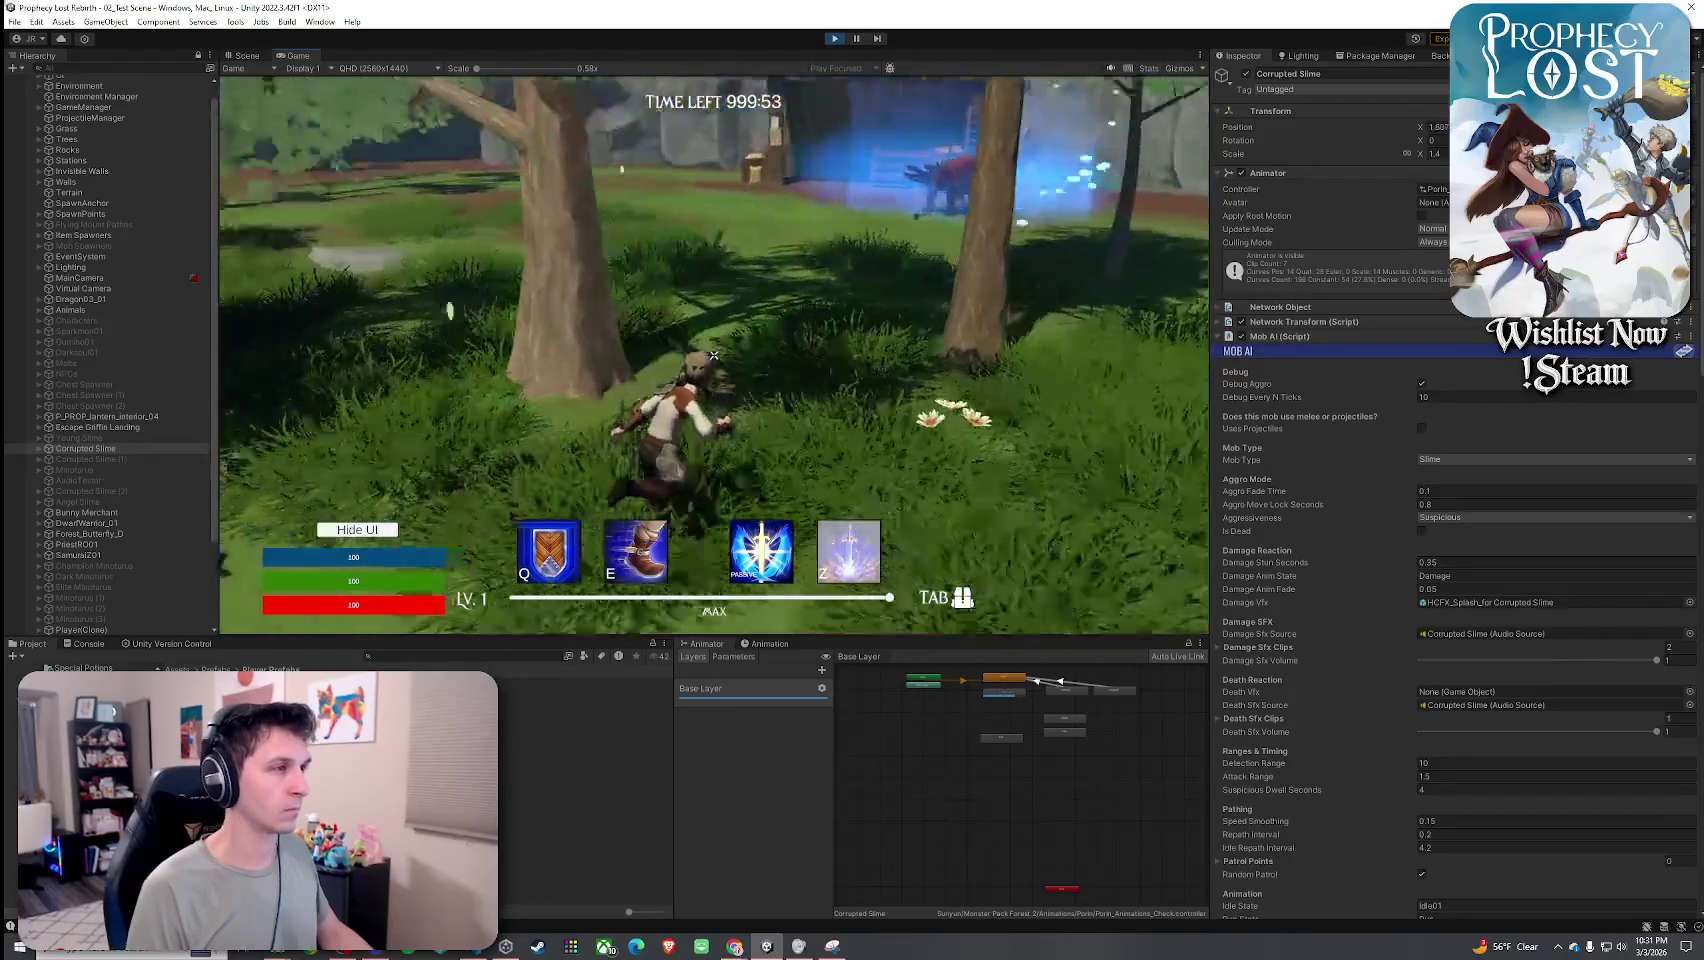
key("w")
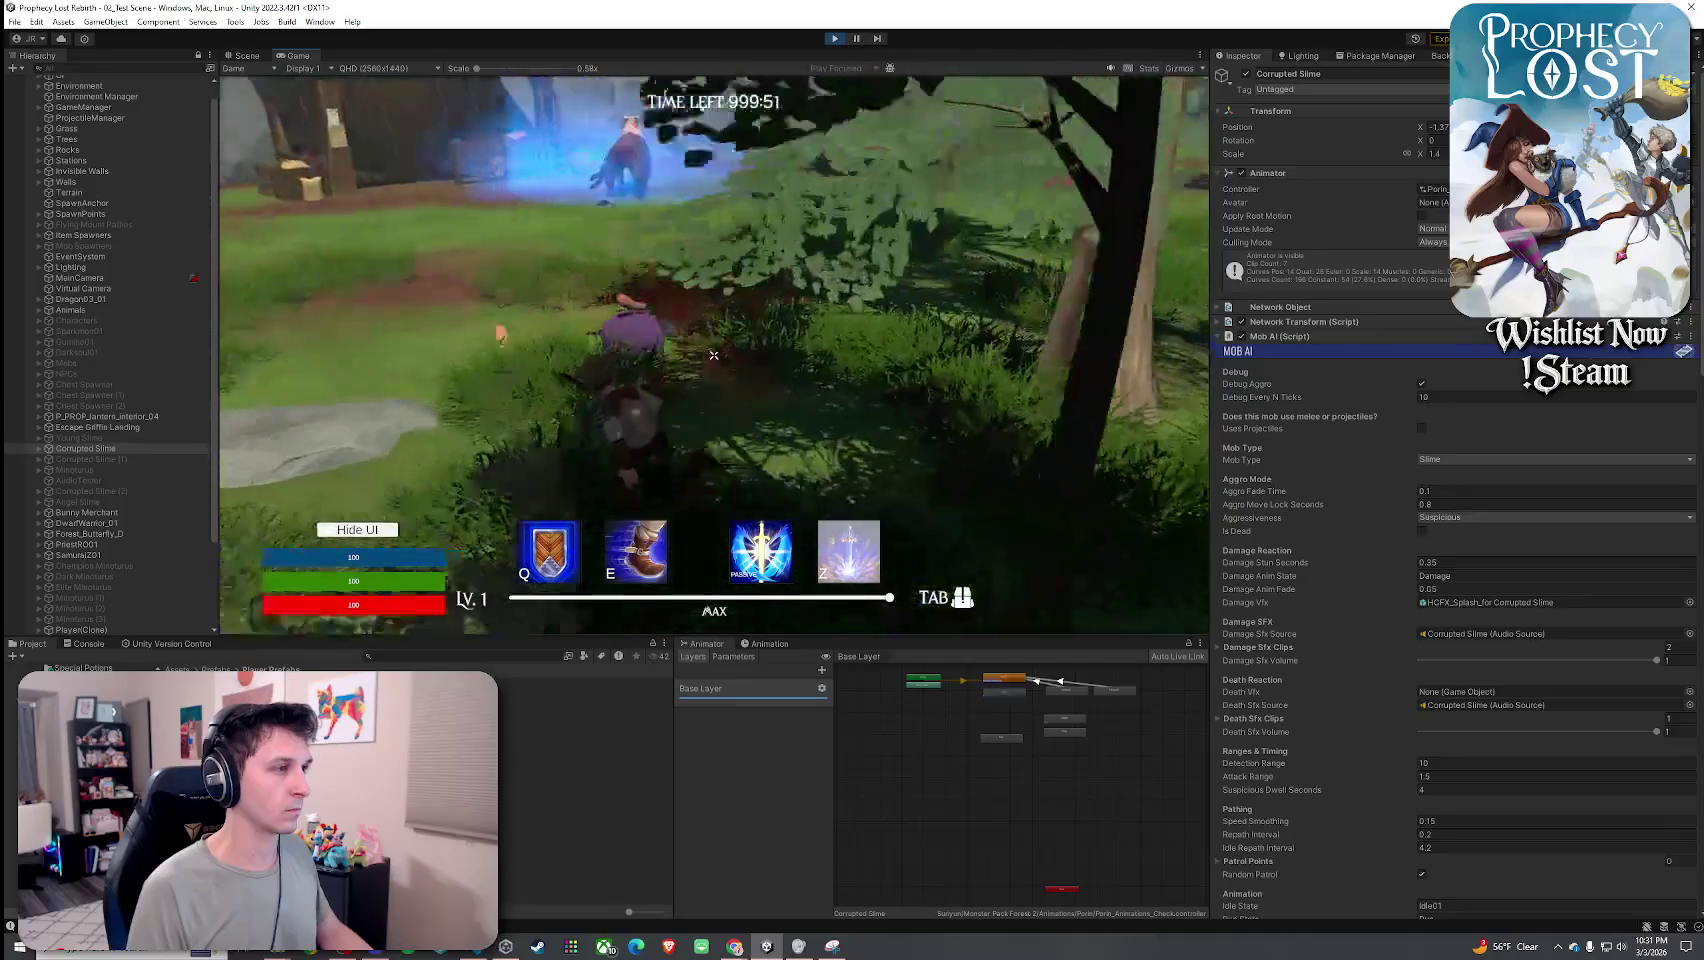
Attack the Corrupted Slime with five sword swings, then stop the playtest.
left_click(714, 355)
left_click(714, 355)
left_click(714, 355)
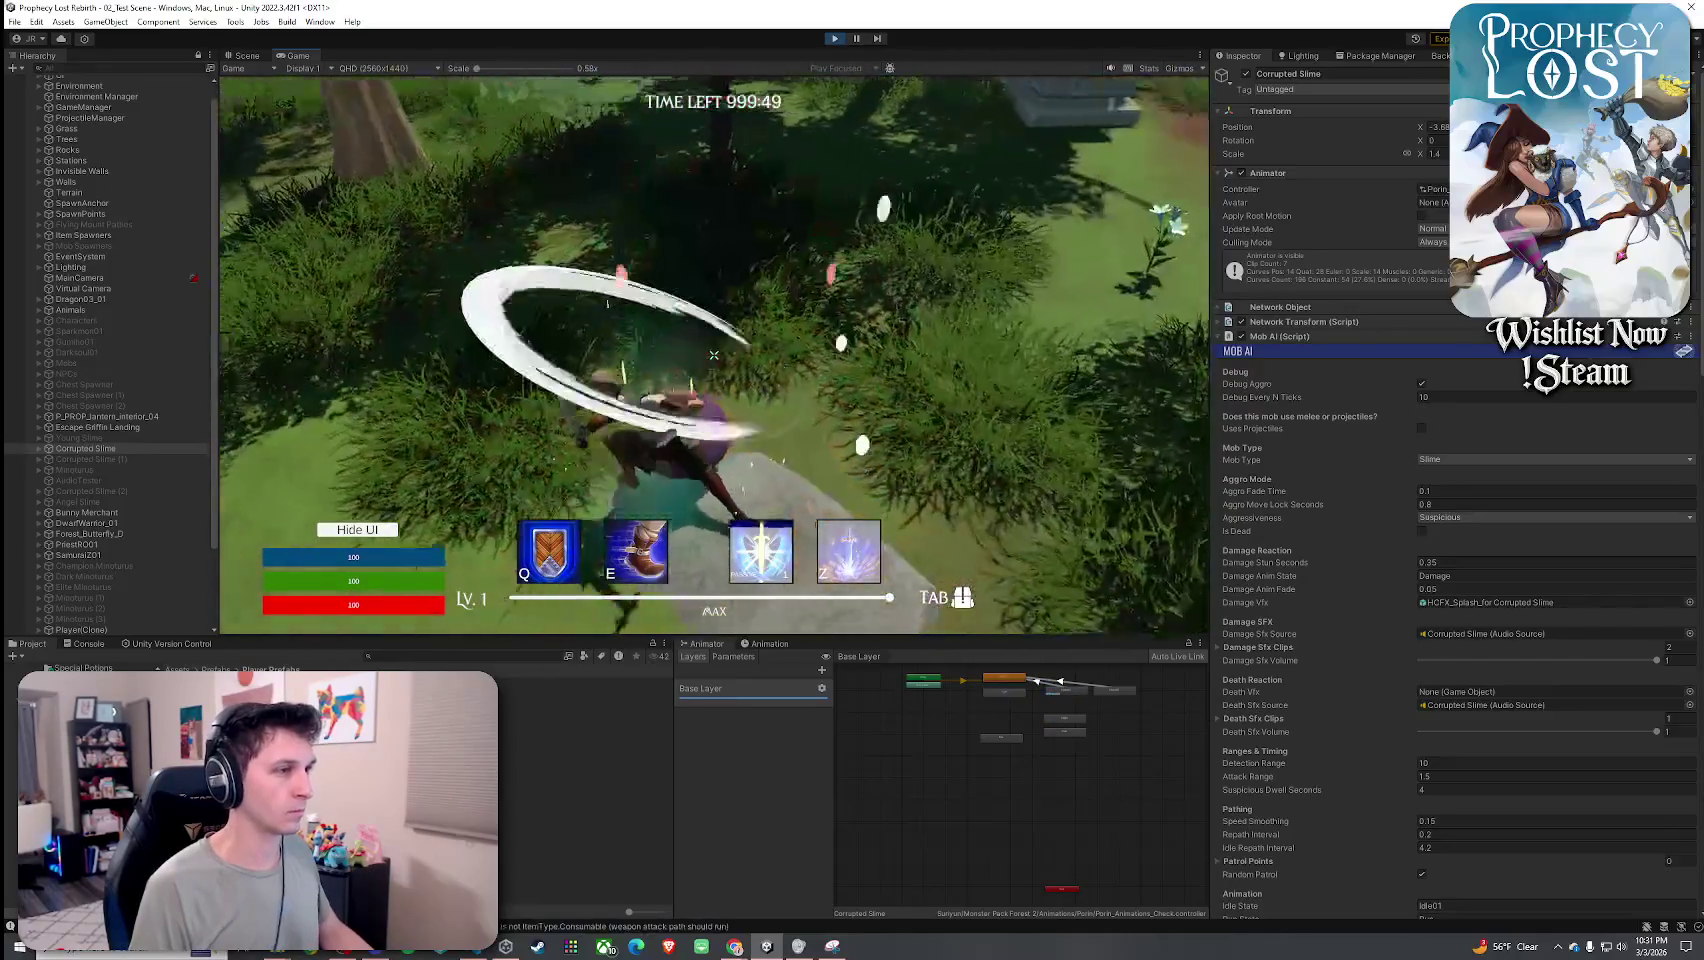
left_click(714, 355)
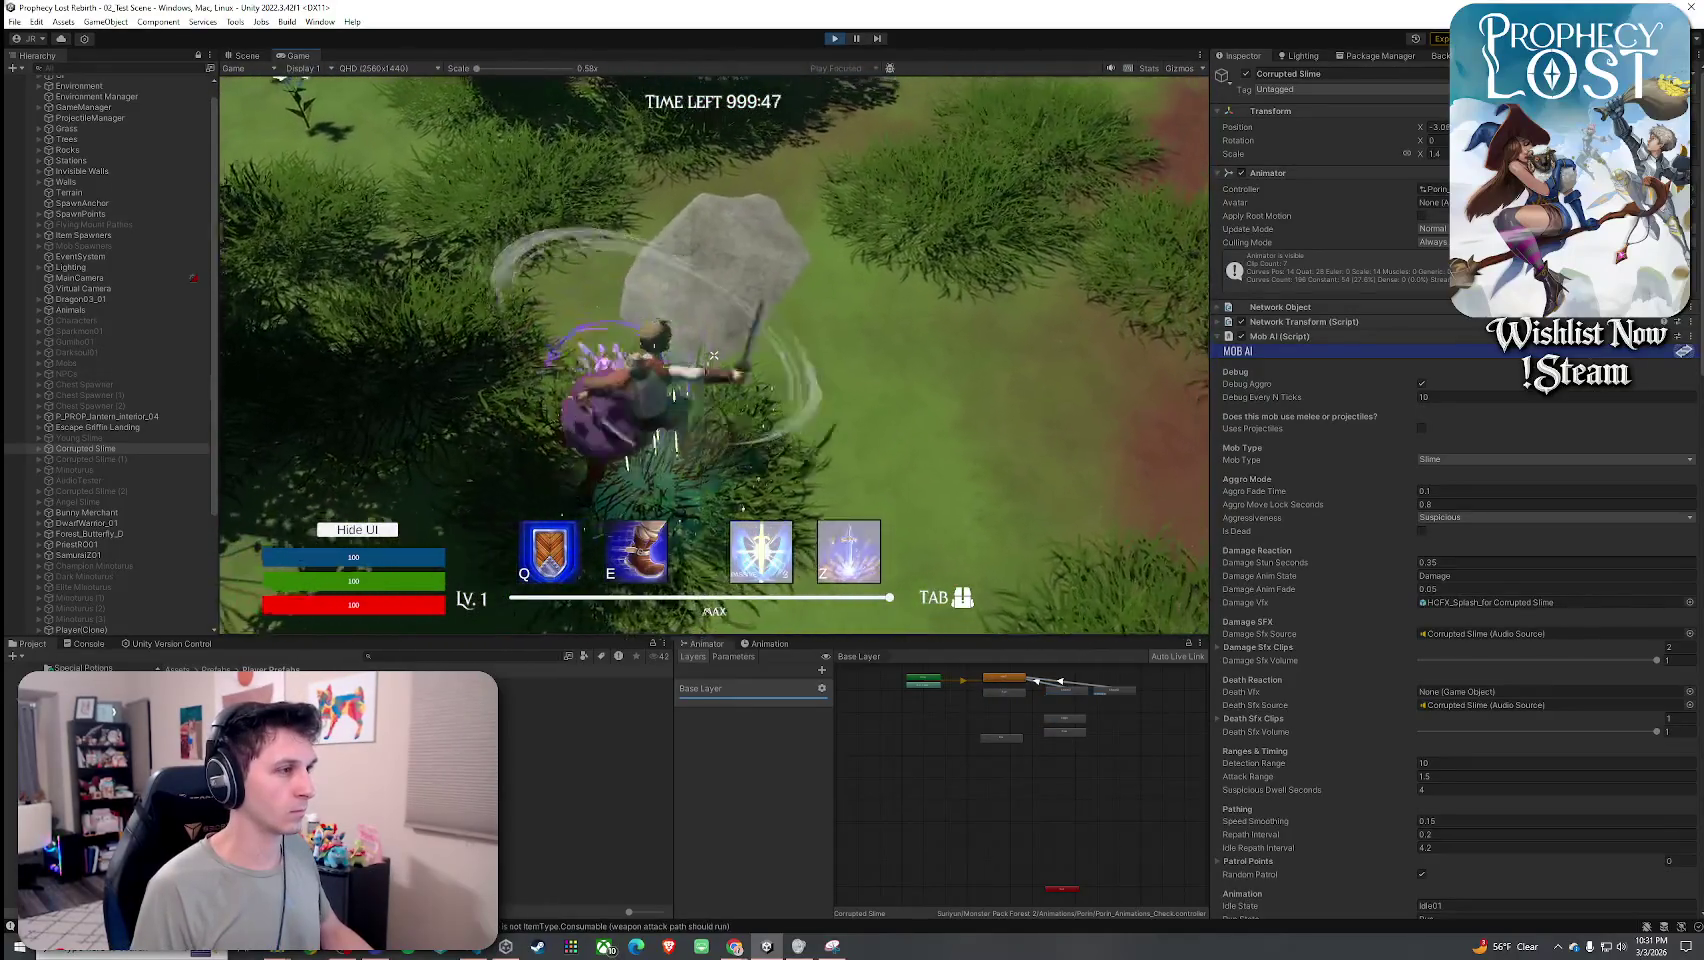
left_click(714, 355)
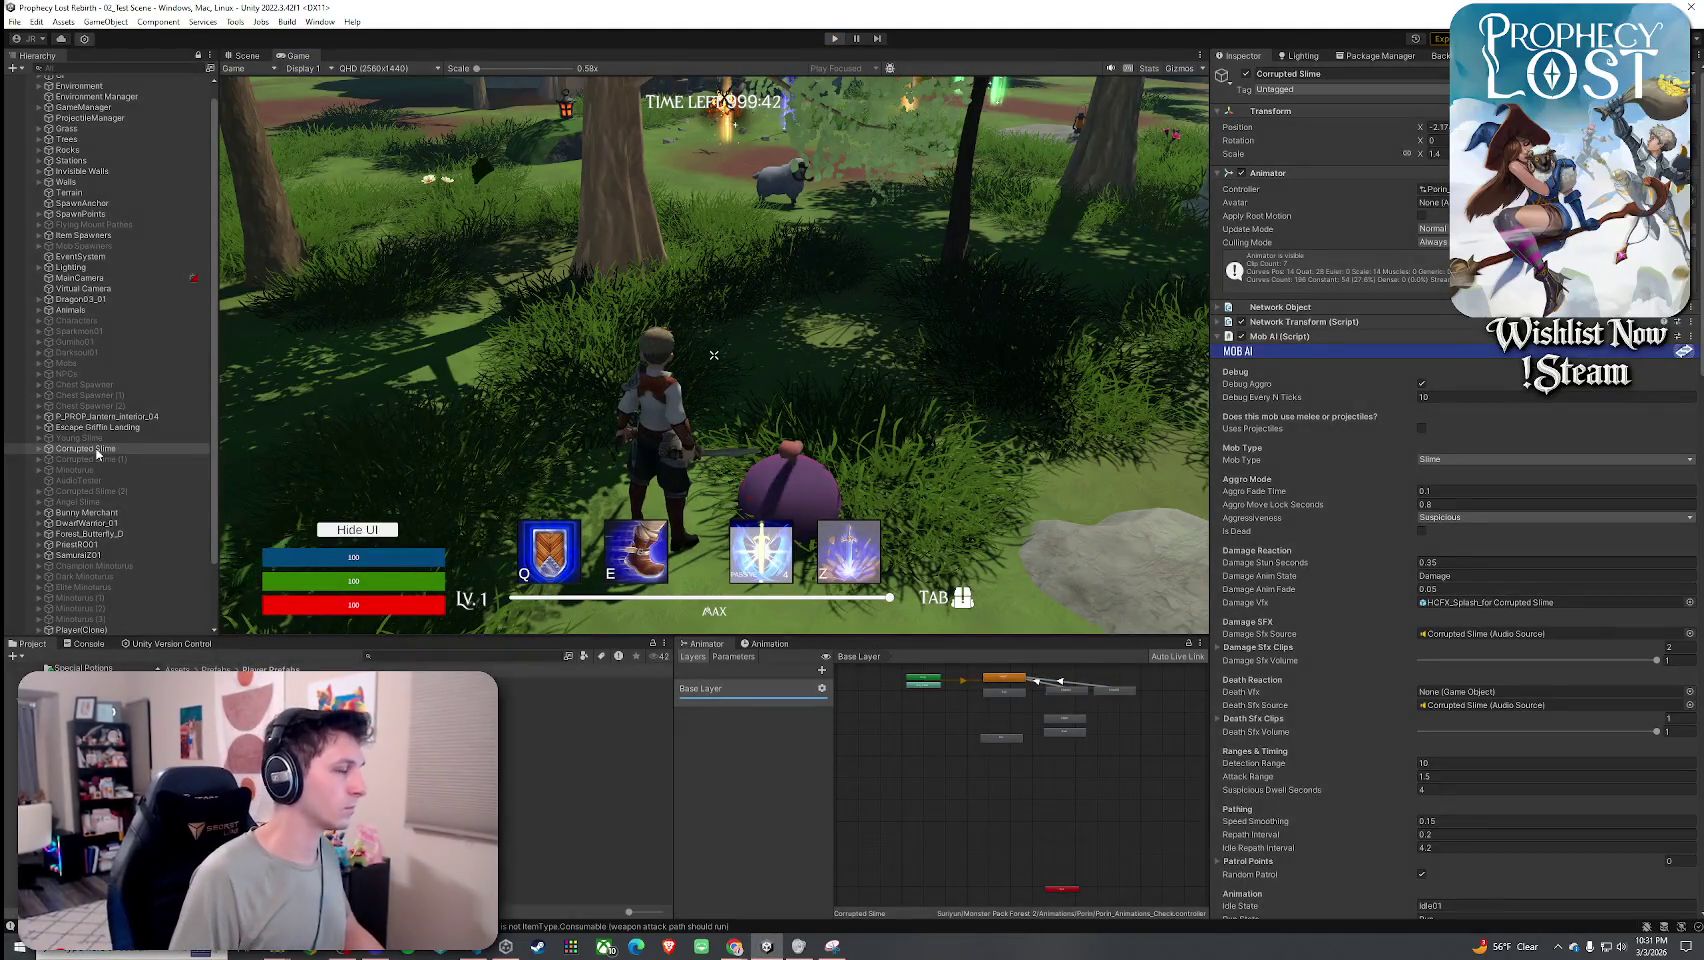
key("ctrl+p")
Set the Corrupted Slime's Max Health to 75 and Attack Damage to 7.
scroll(1295, 603, "down", 15)
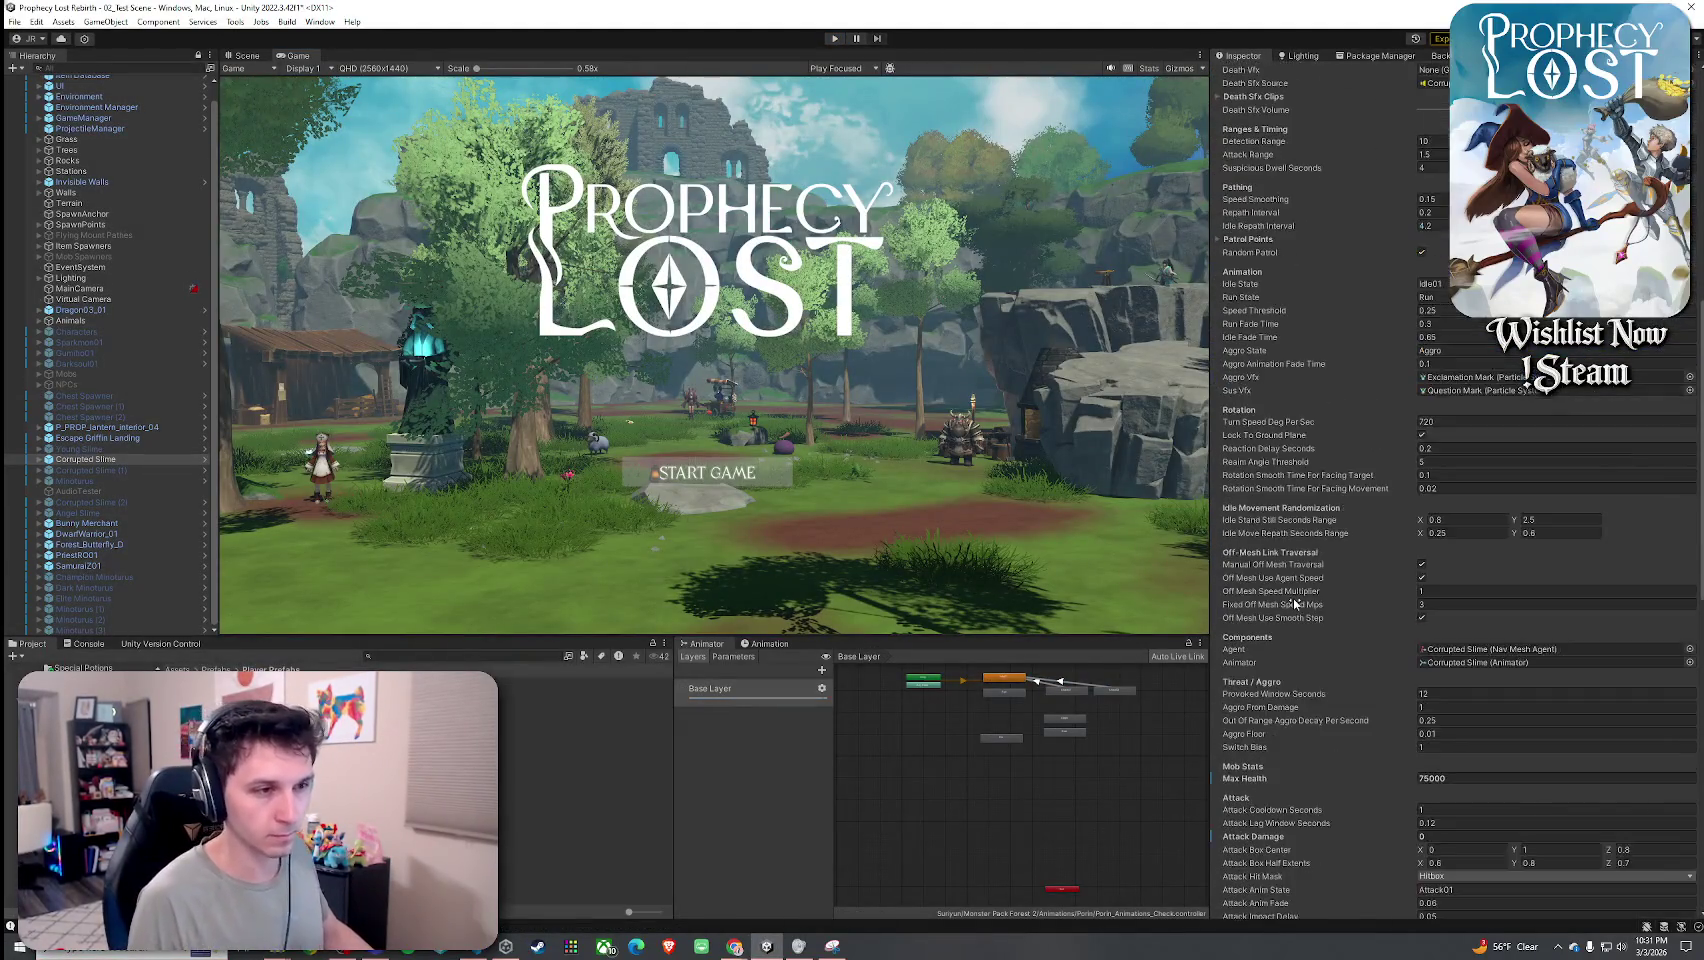
scroll(1295, 603, "down", 5)
left_click(1465, 526)
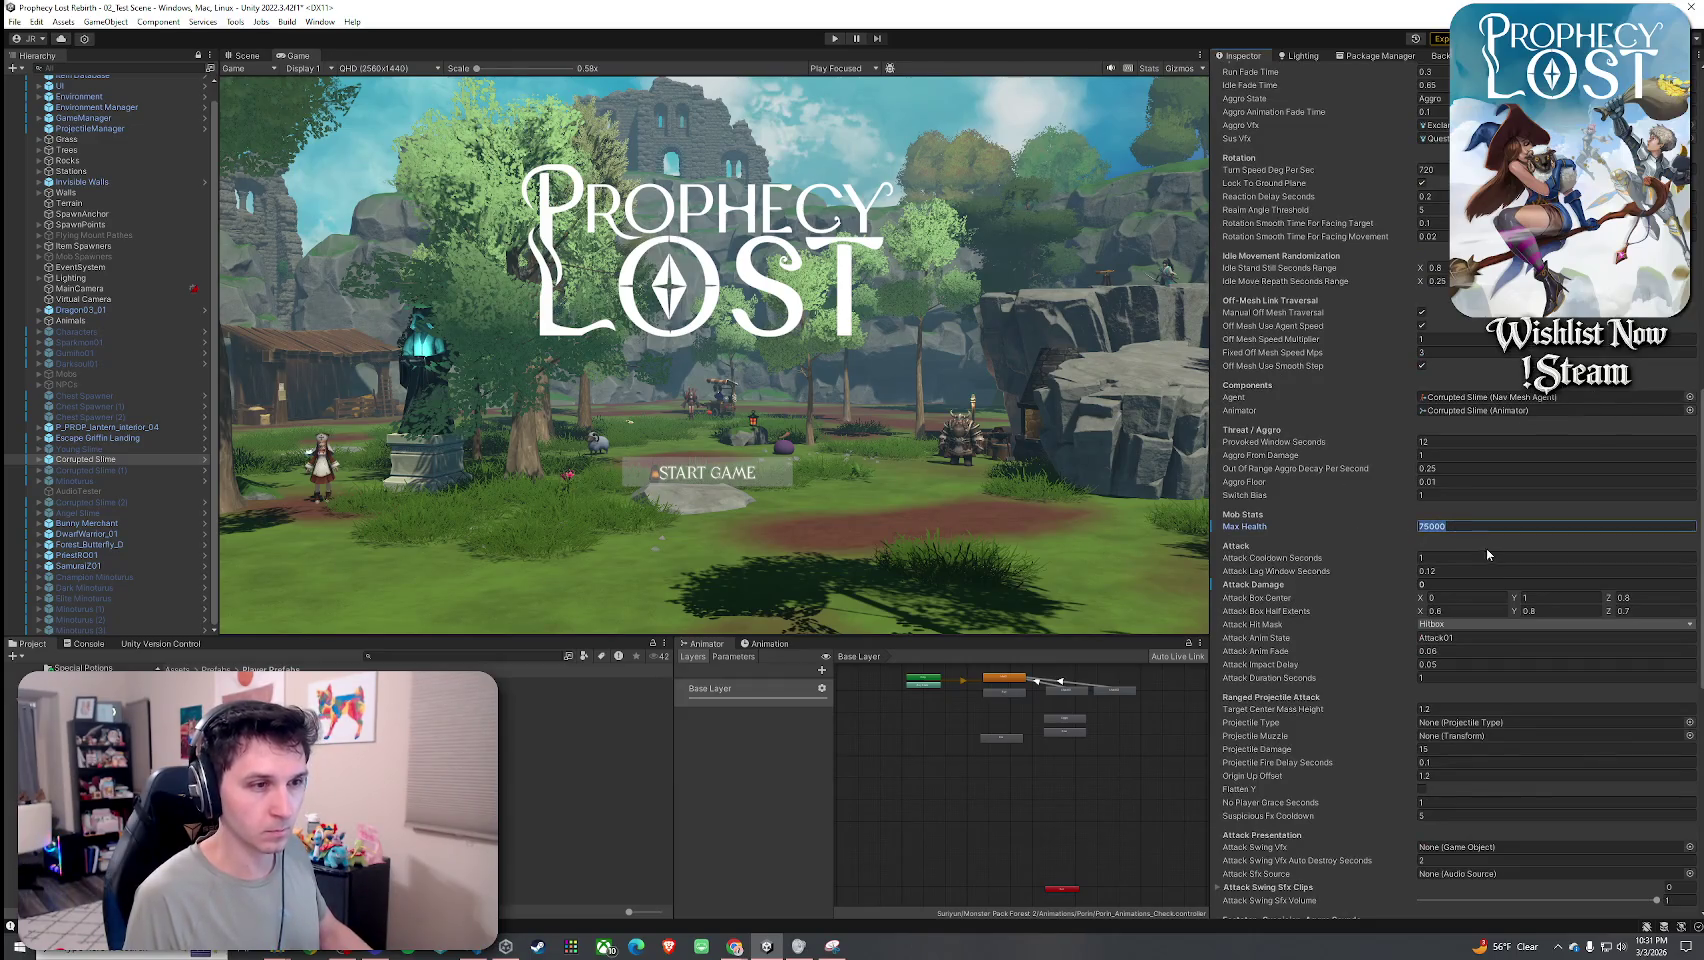
type("75")
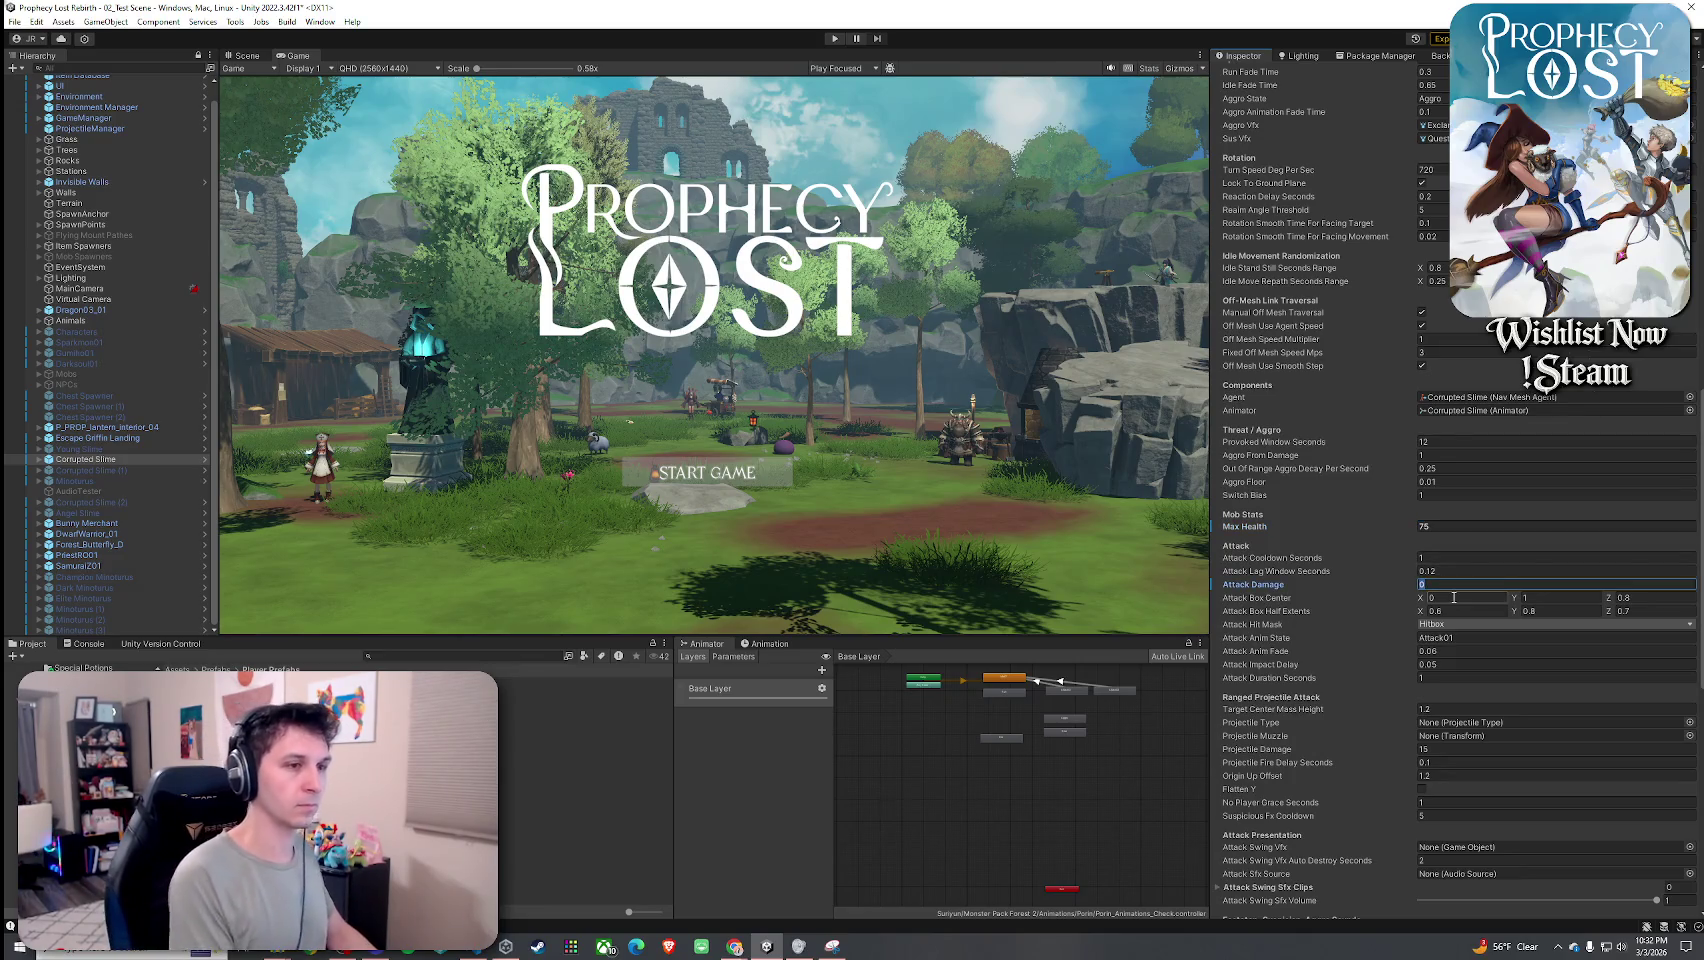
type("5")
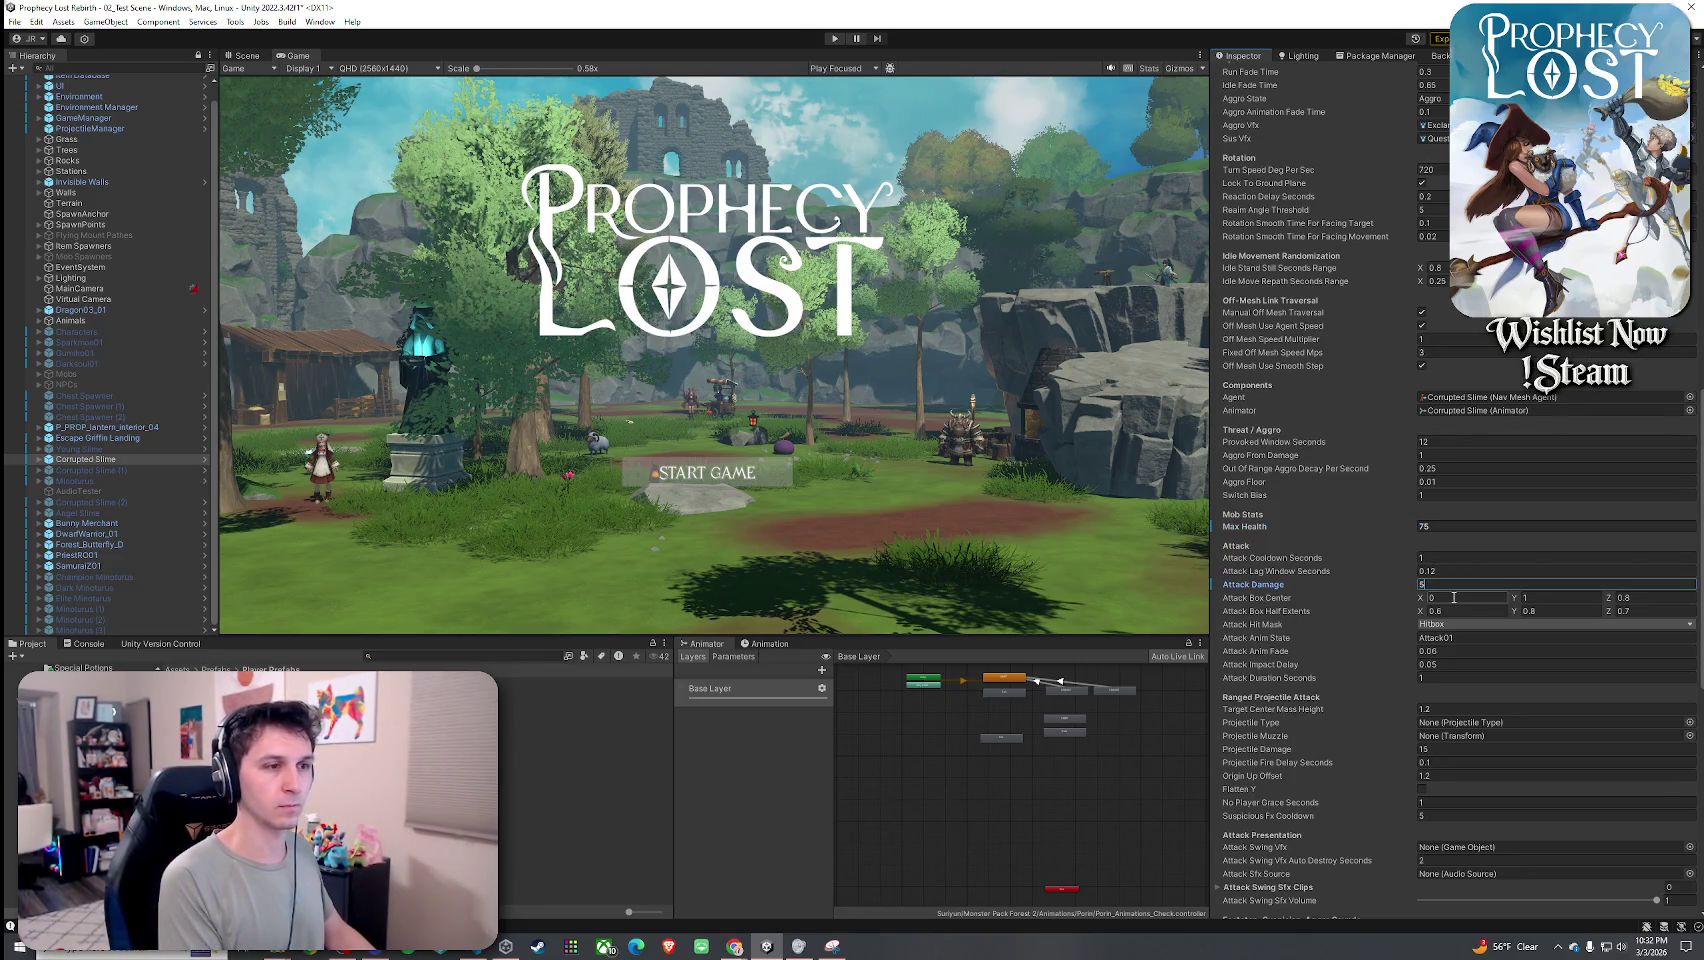
key("BackSpace")
type("7")
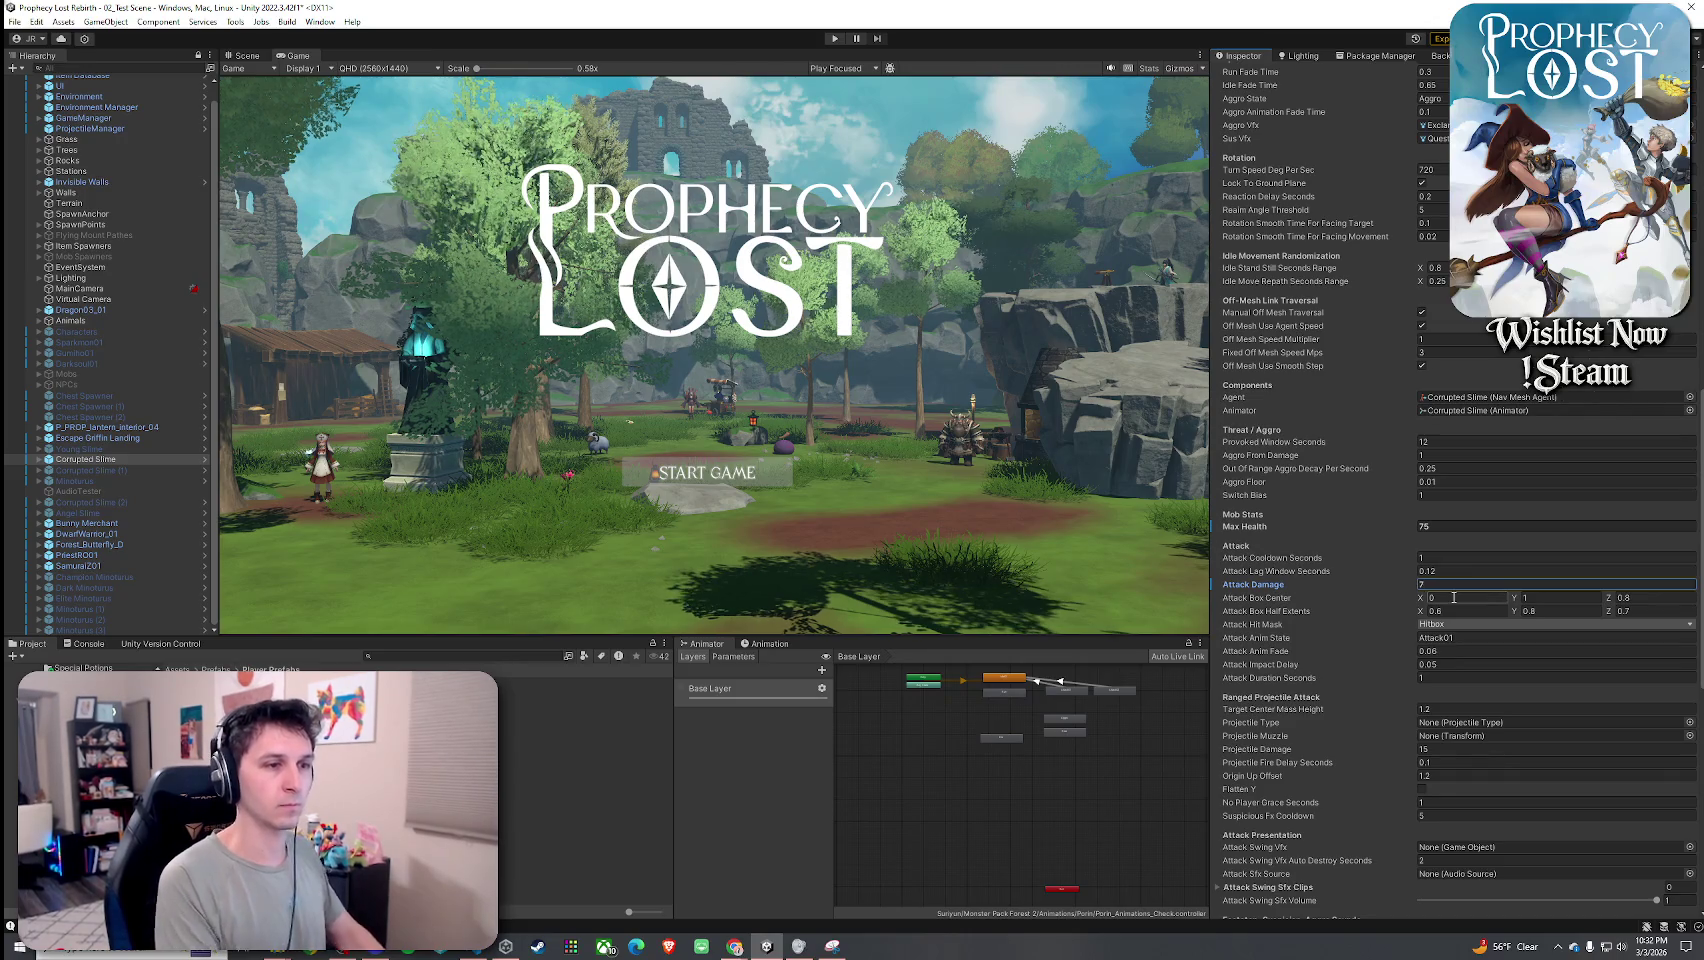
Save the scene, maximise the Game view, and relaunch Play mode.
left_click(14, 21)
left_click(40, 85)
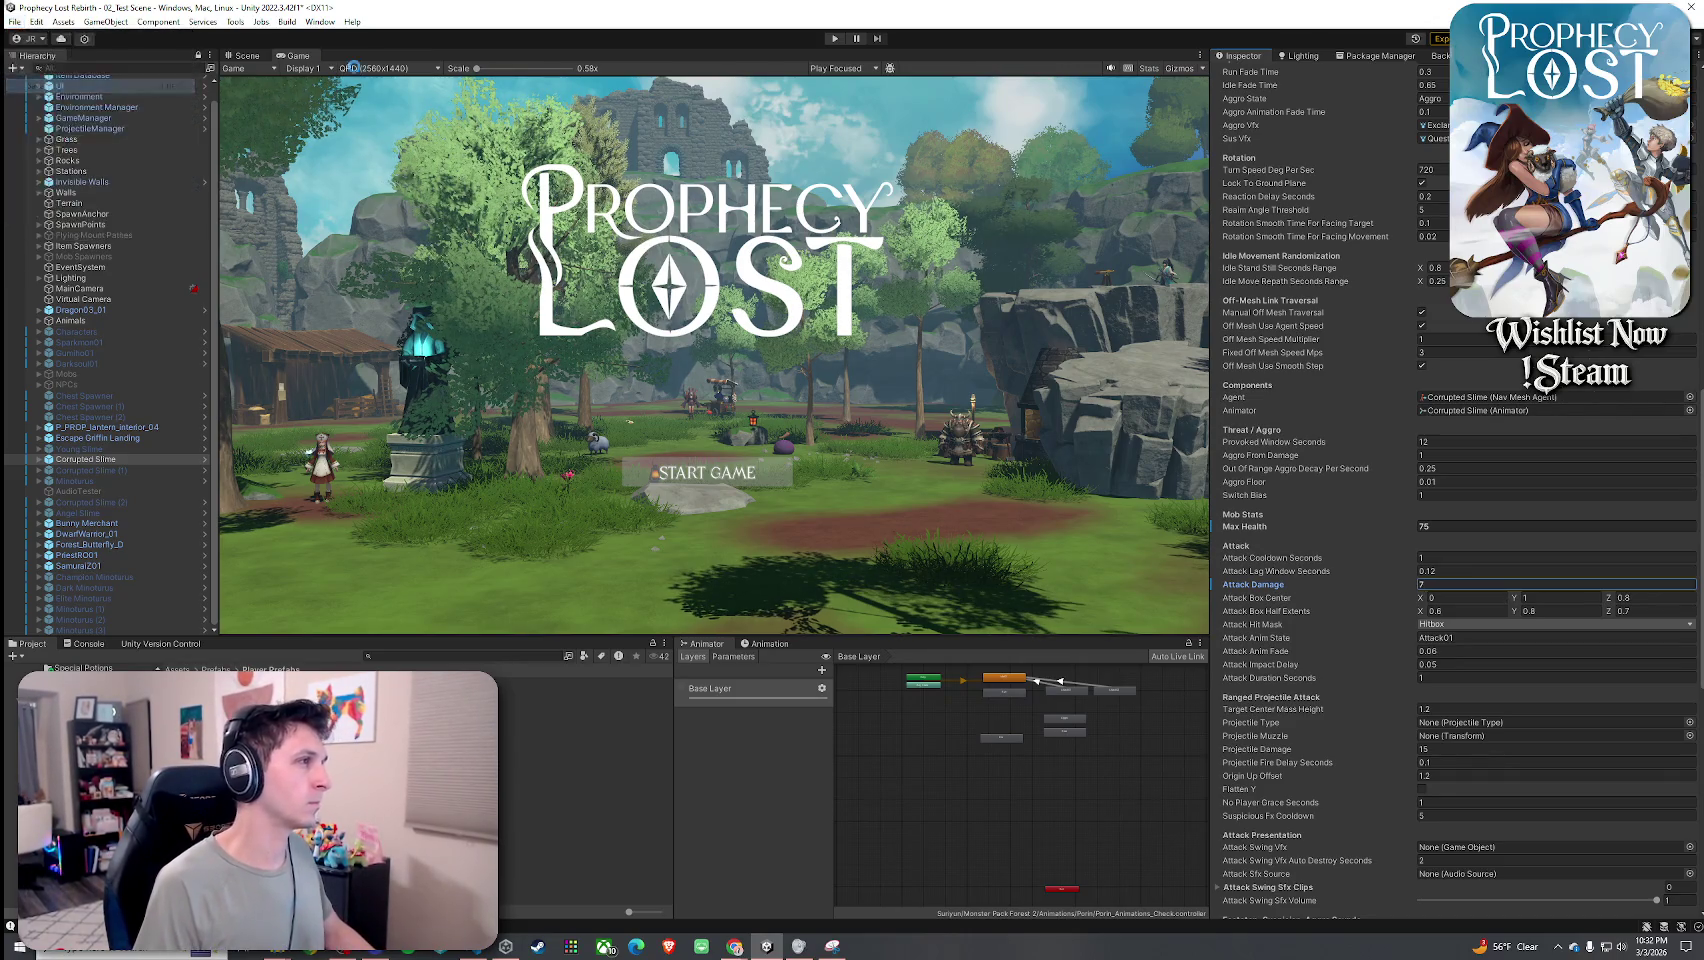
double_click(295, 57)
key("ctrl+p")
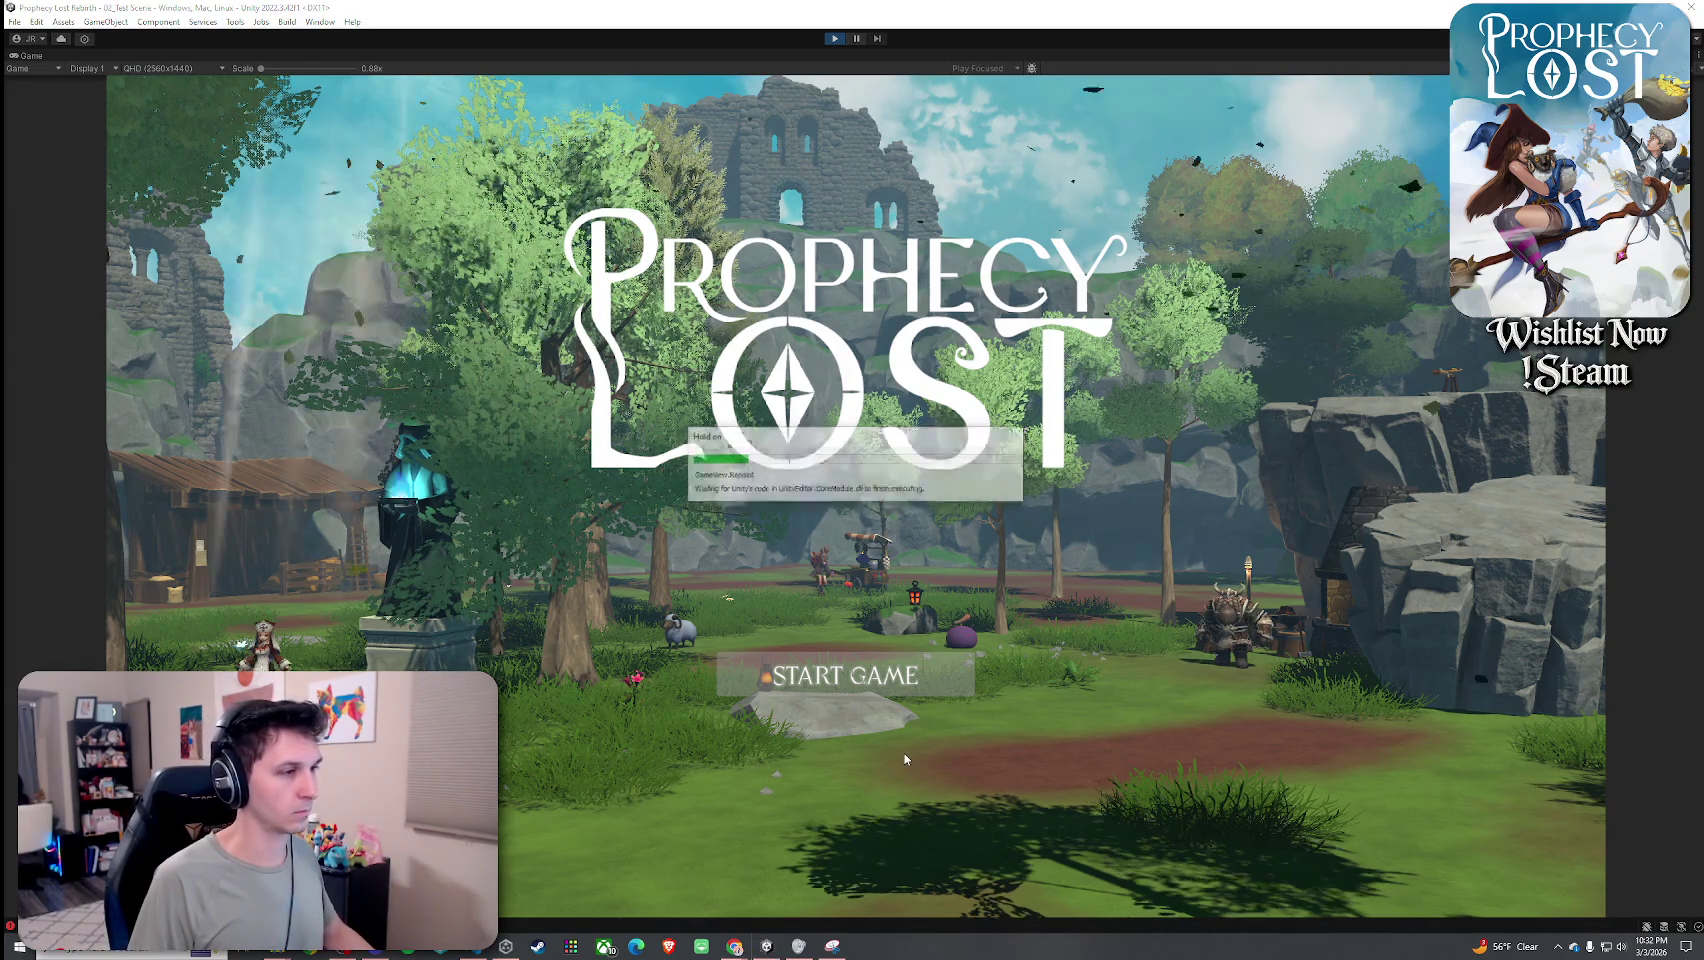
Start a new game, pick up the potion, and check it in the inventory.
left_click(870, 693)
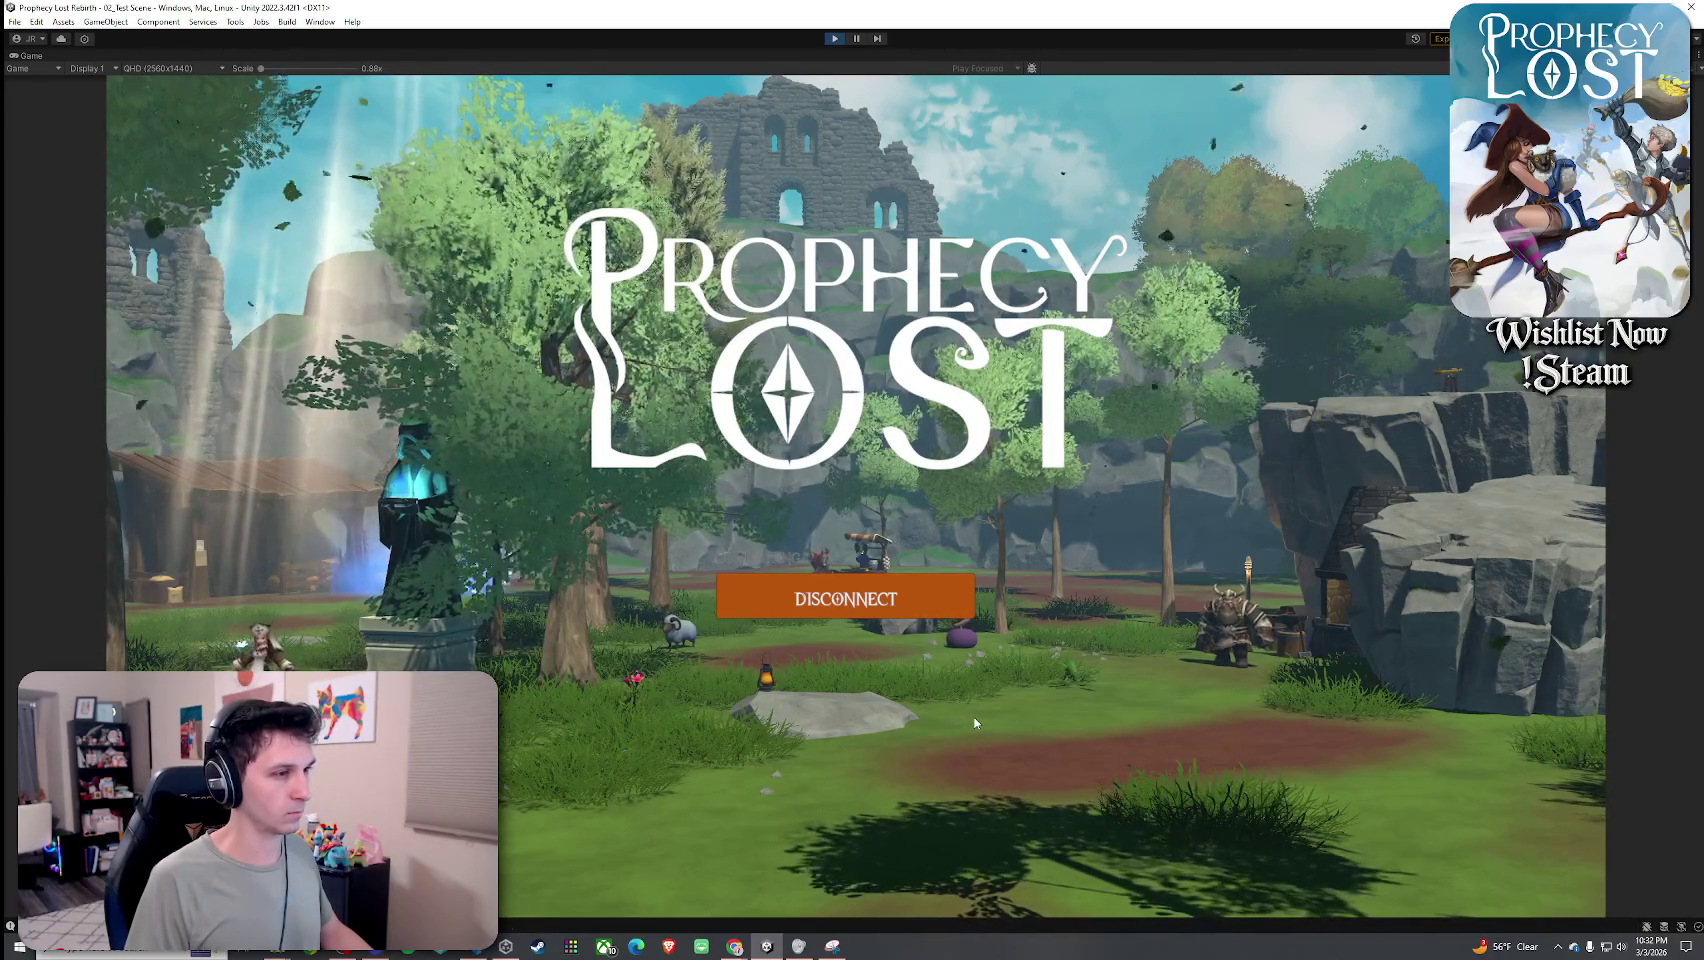
key("w")
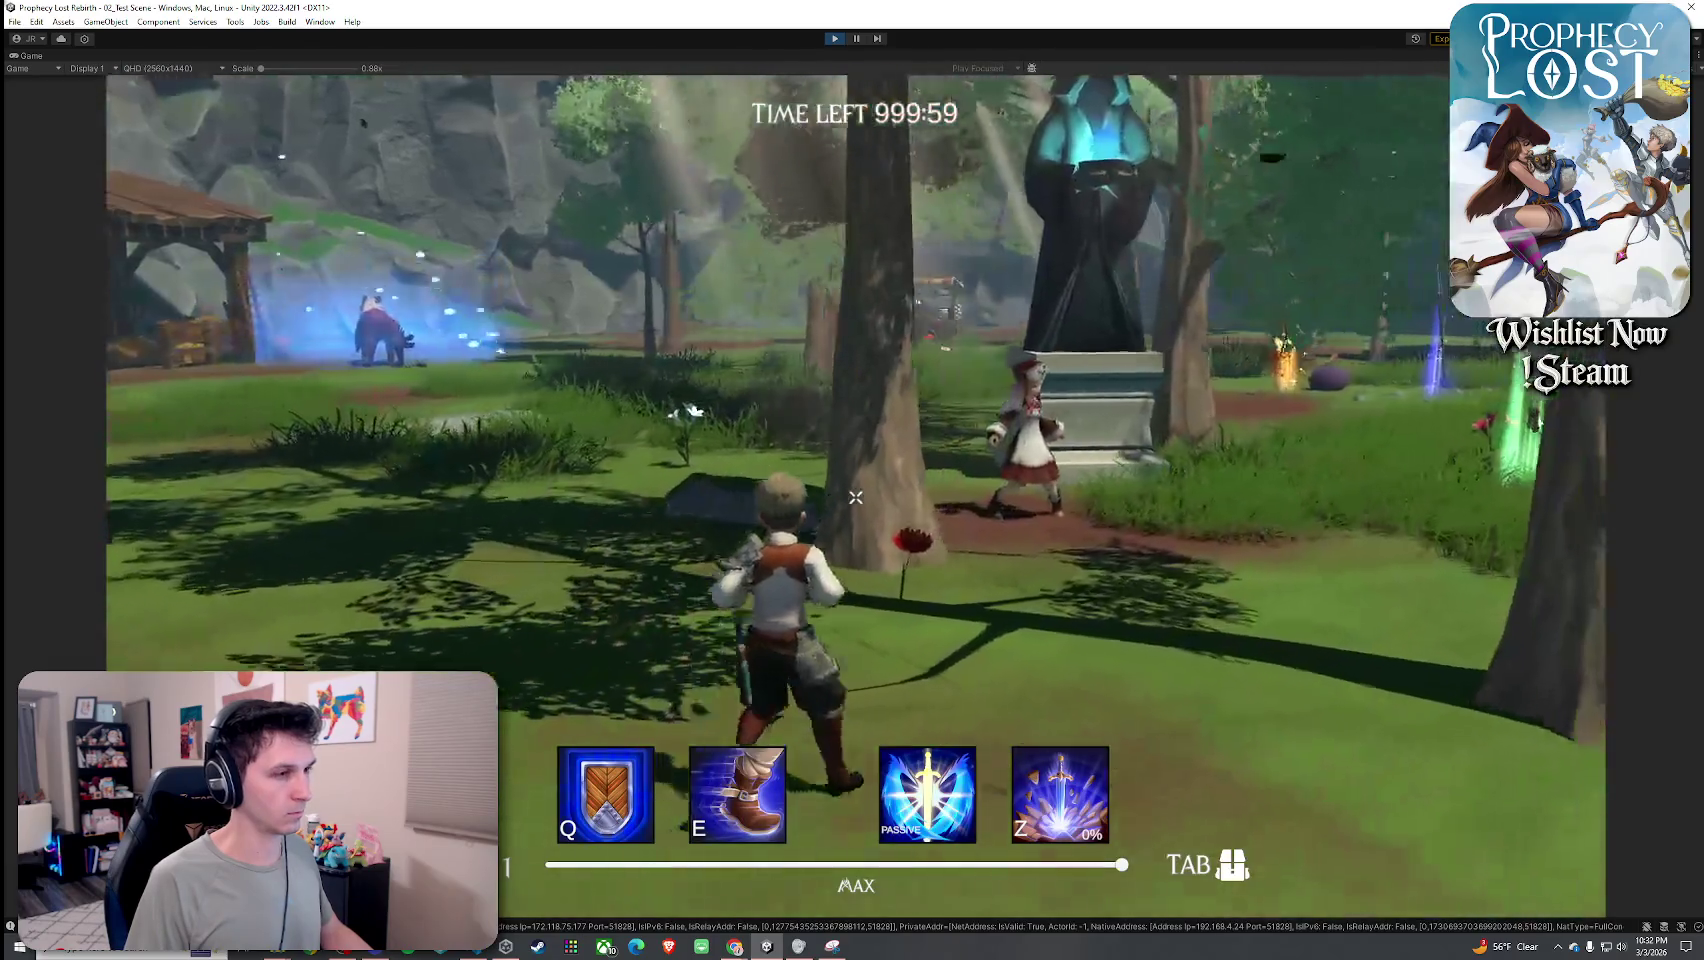
key("w")
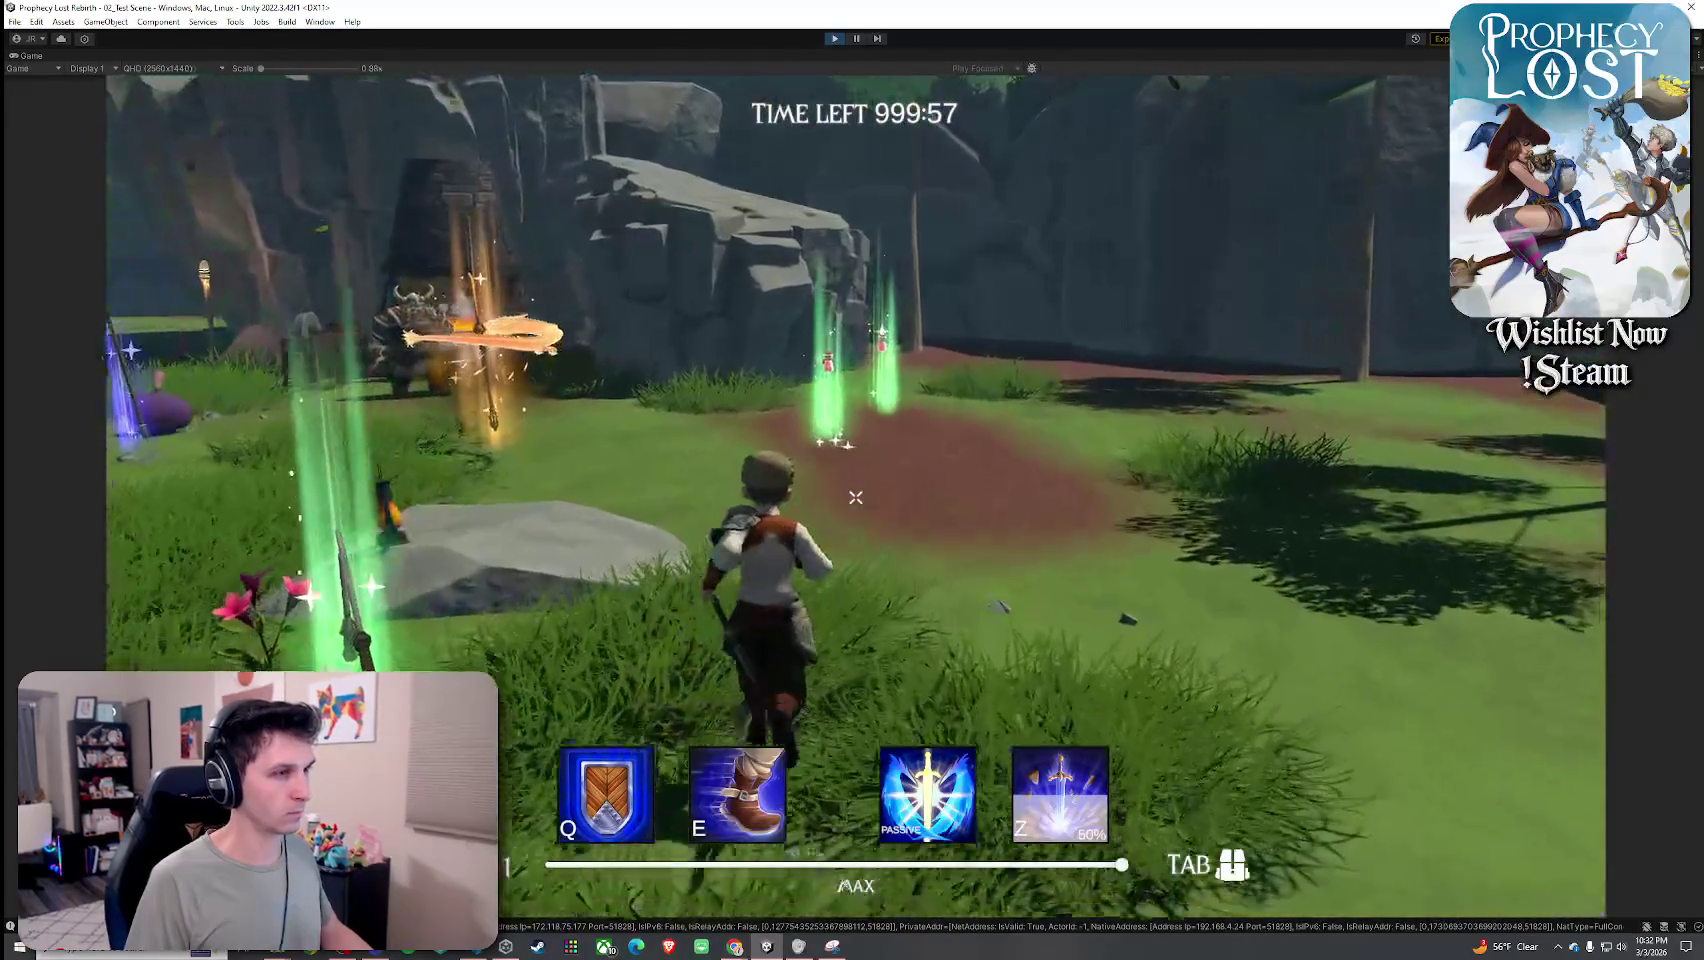
key("w")
key("Tab")
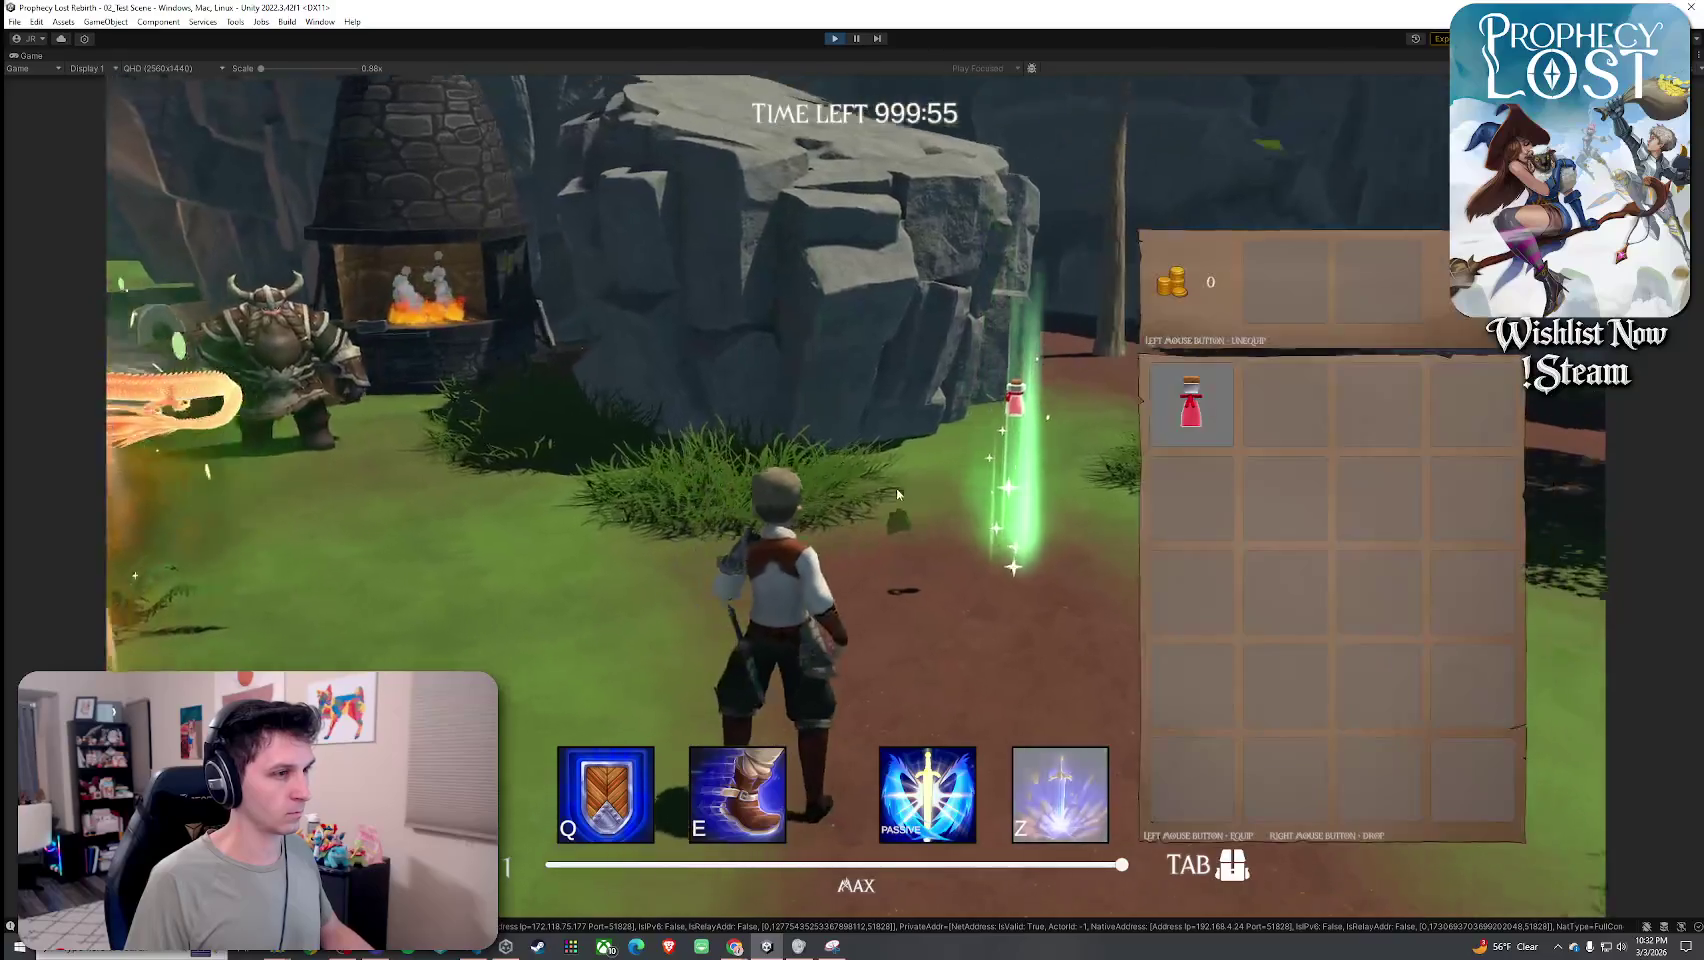
key("Tab")
Pick up the crossed-blades weapon, unequip the potion, and equip the blades.
key("w")
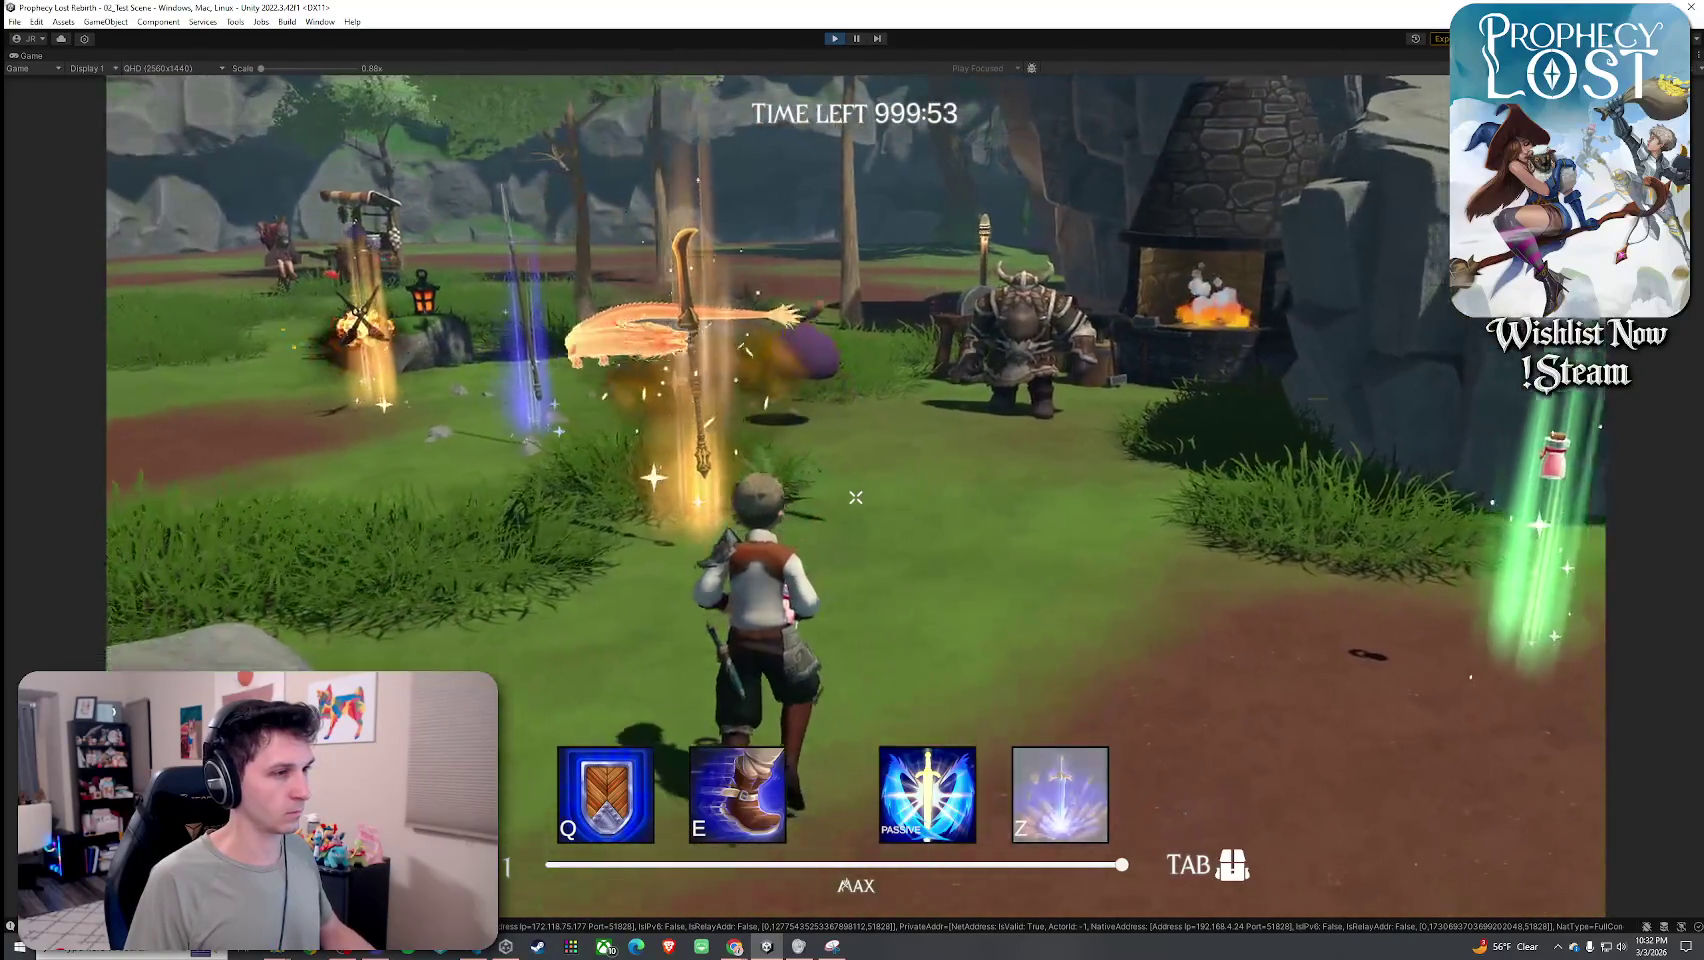
key("Tab")
key("Tab")
key("w")
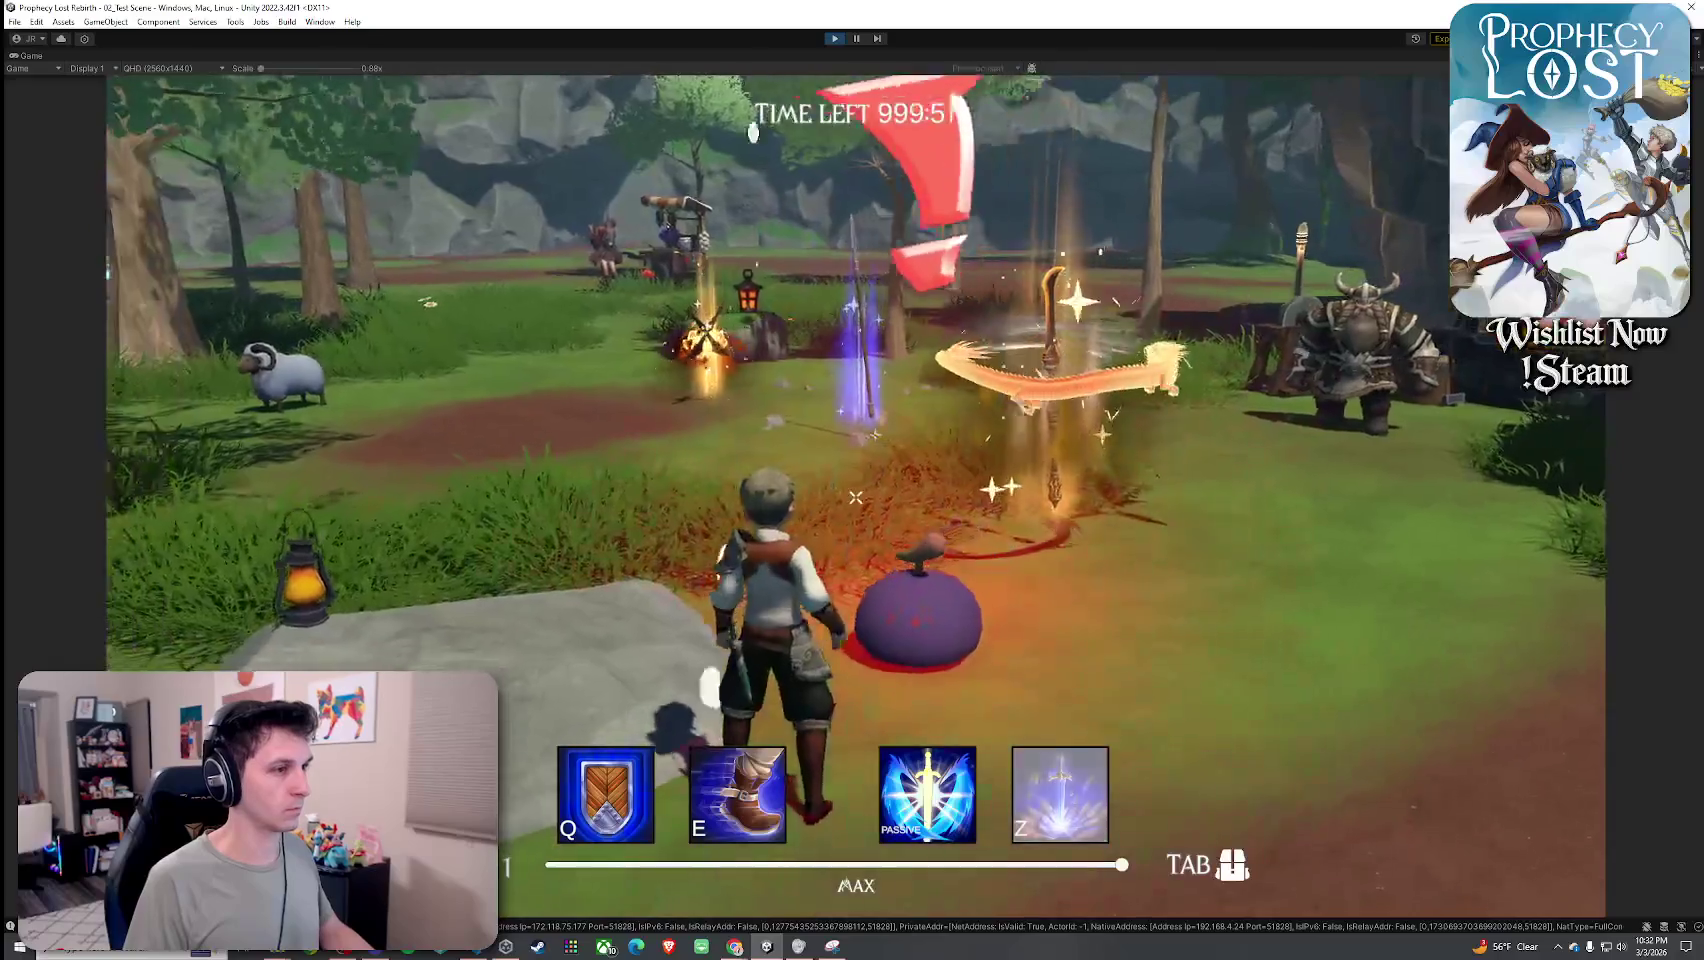
key("w")
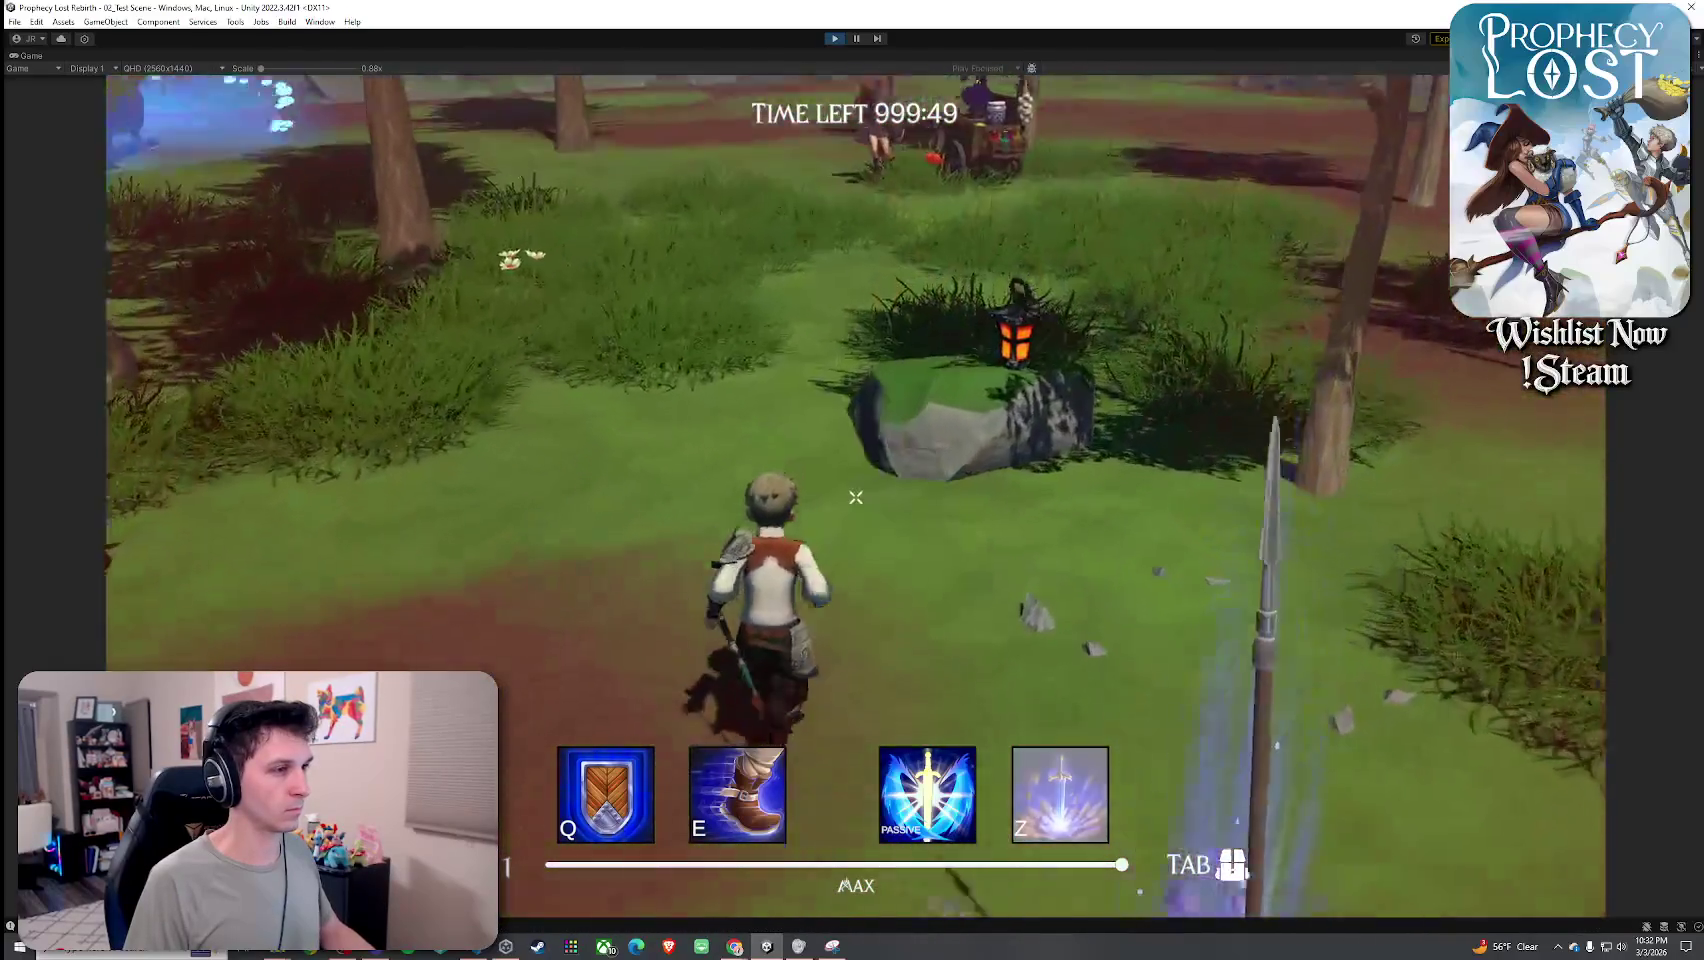
key("Tab")
left_click(1285, 282)
left_click(1285, 400)
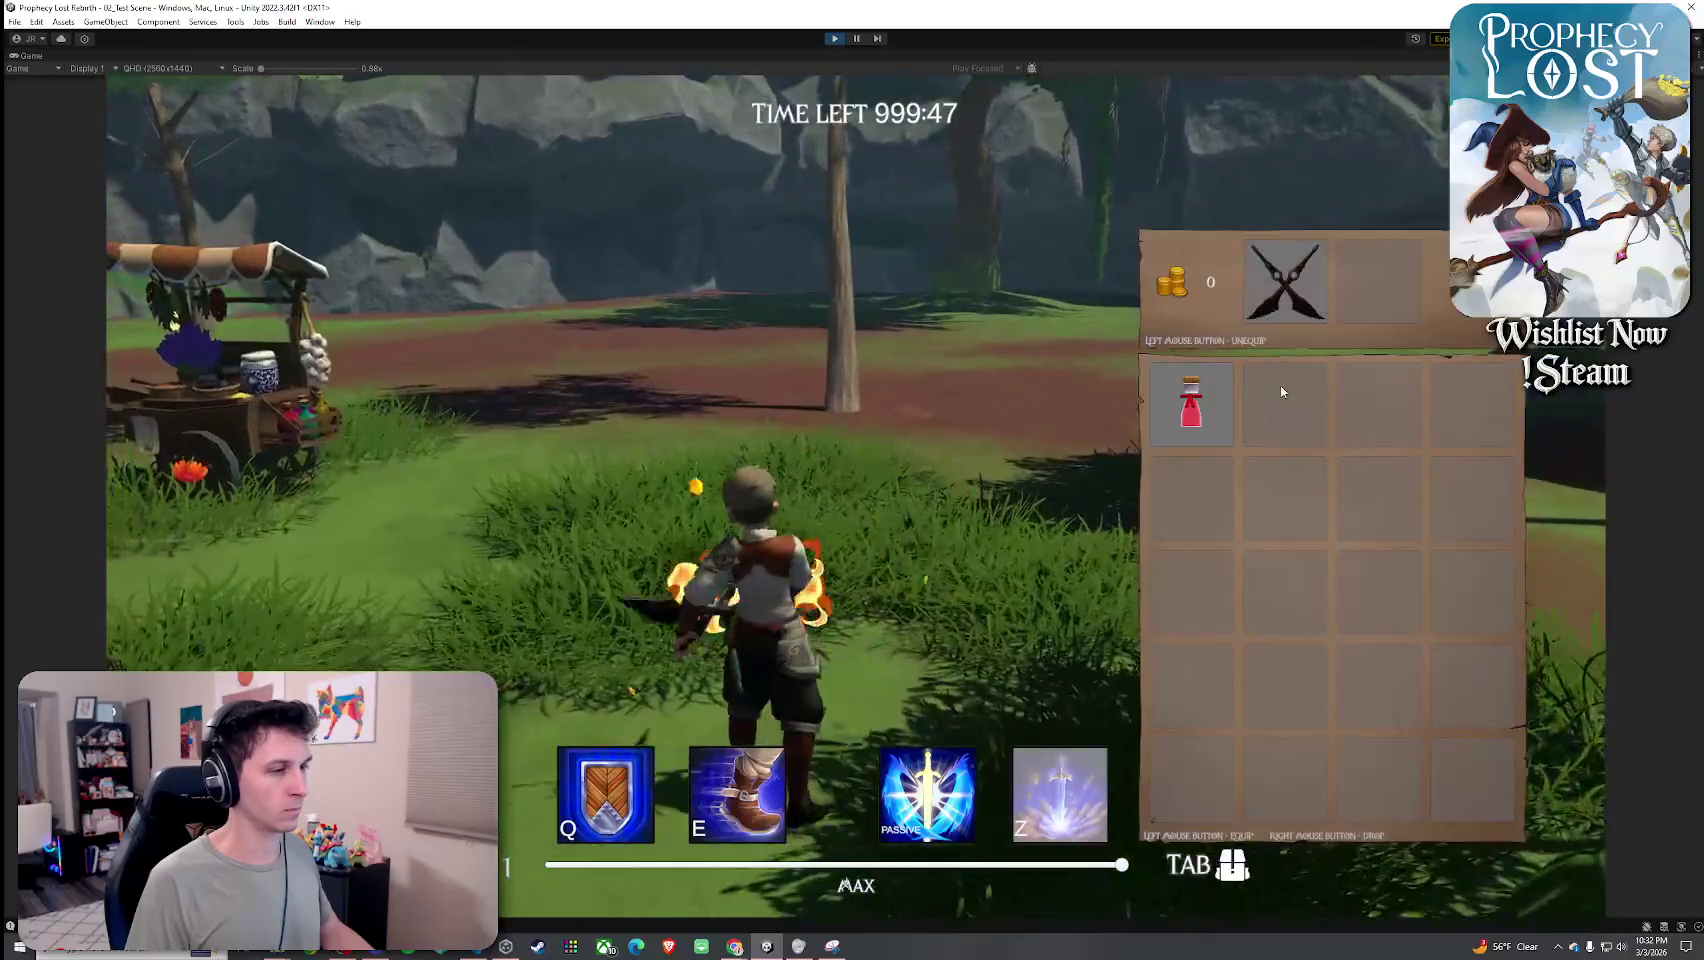
key("Tab")
Run through the level with the blades, grab the lantern, then stop the playtest.
key("w")
key("w")
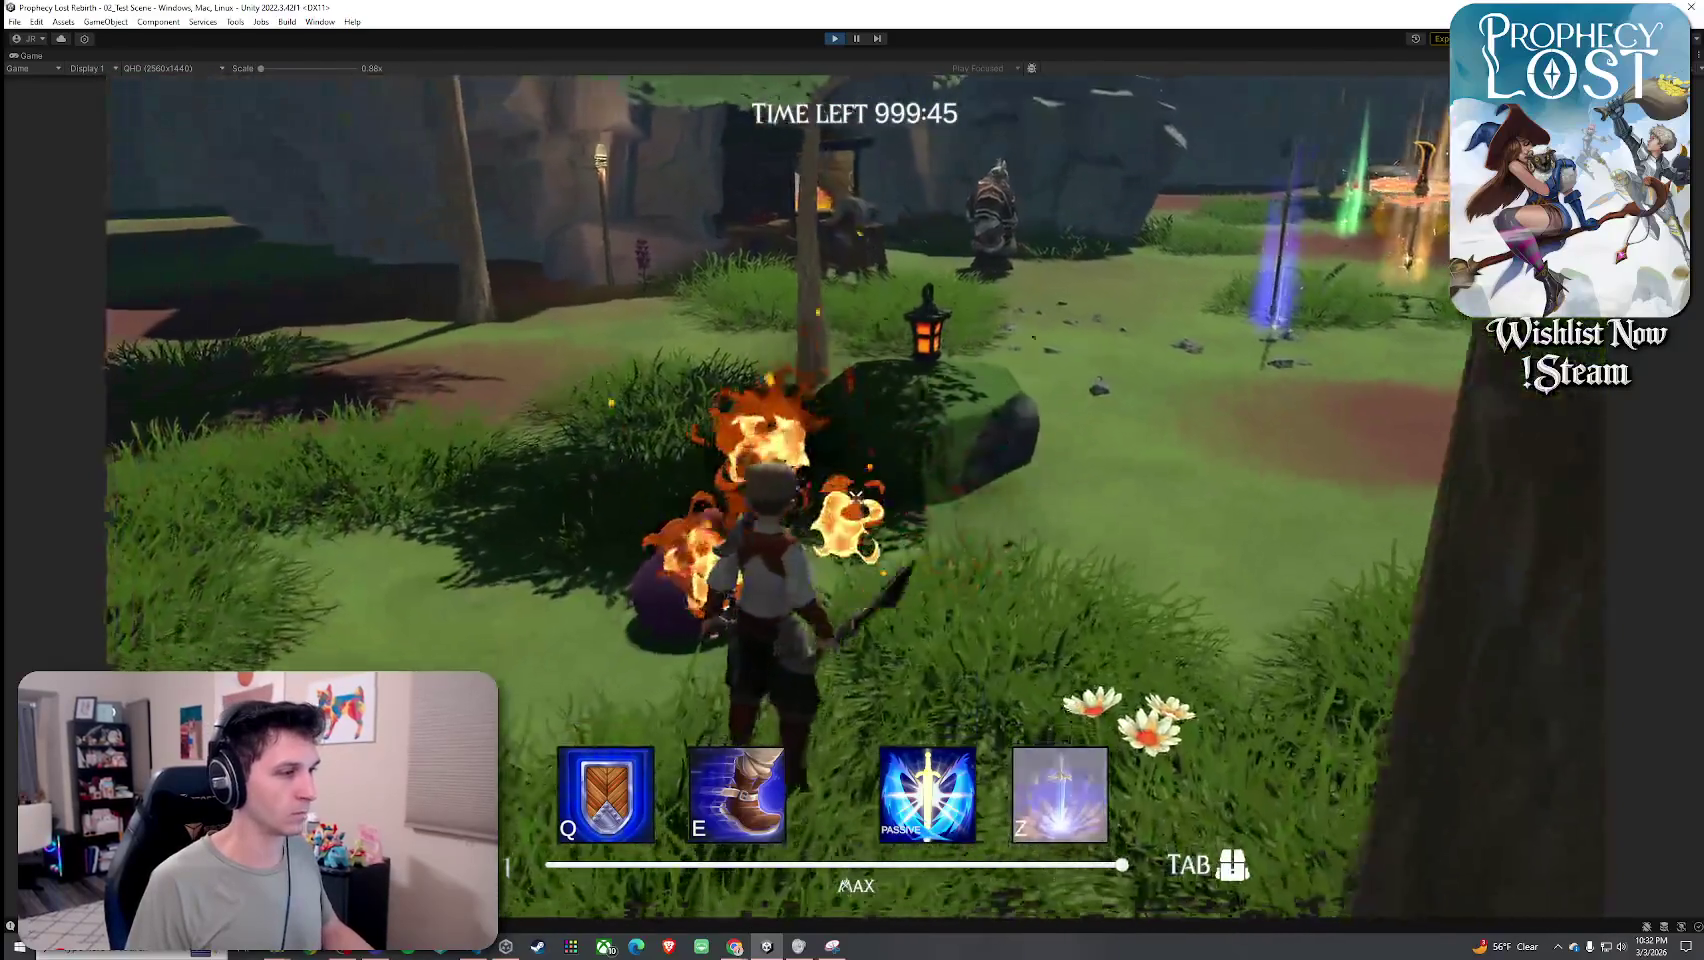
key("w")
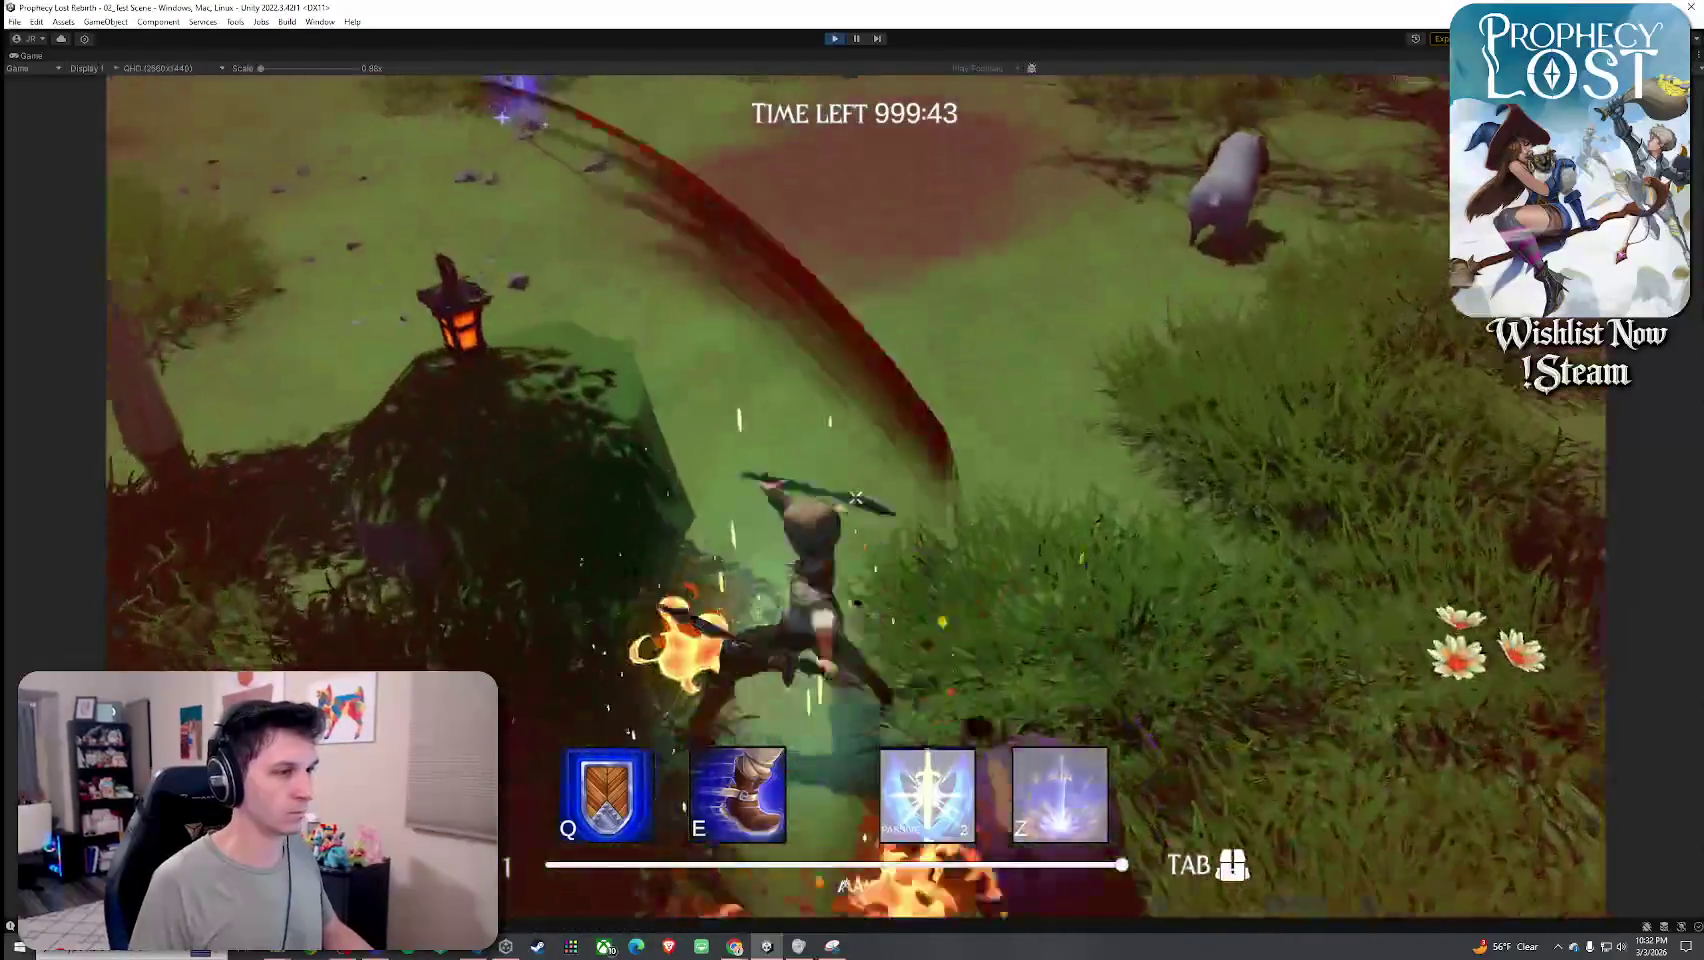
key("w")
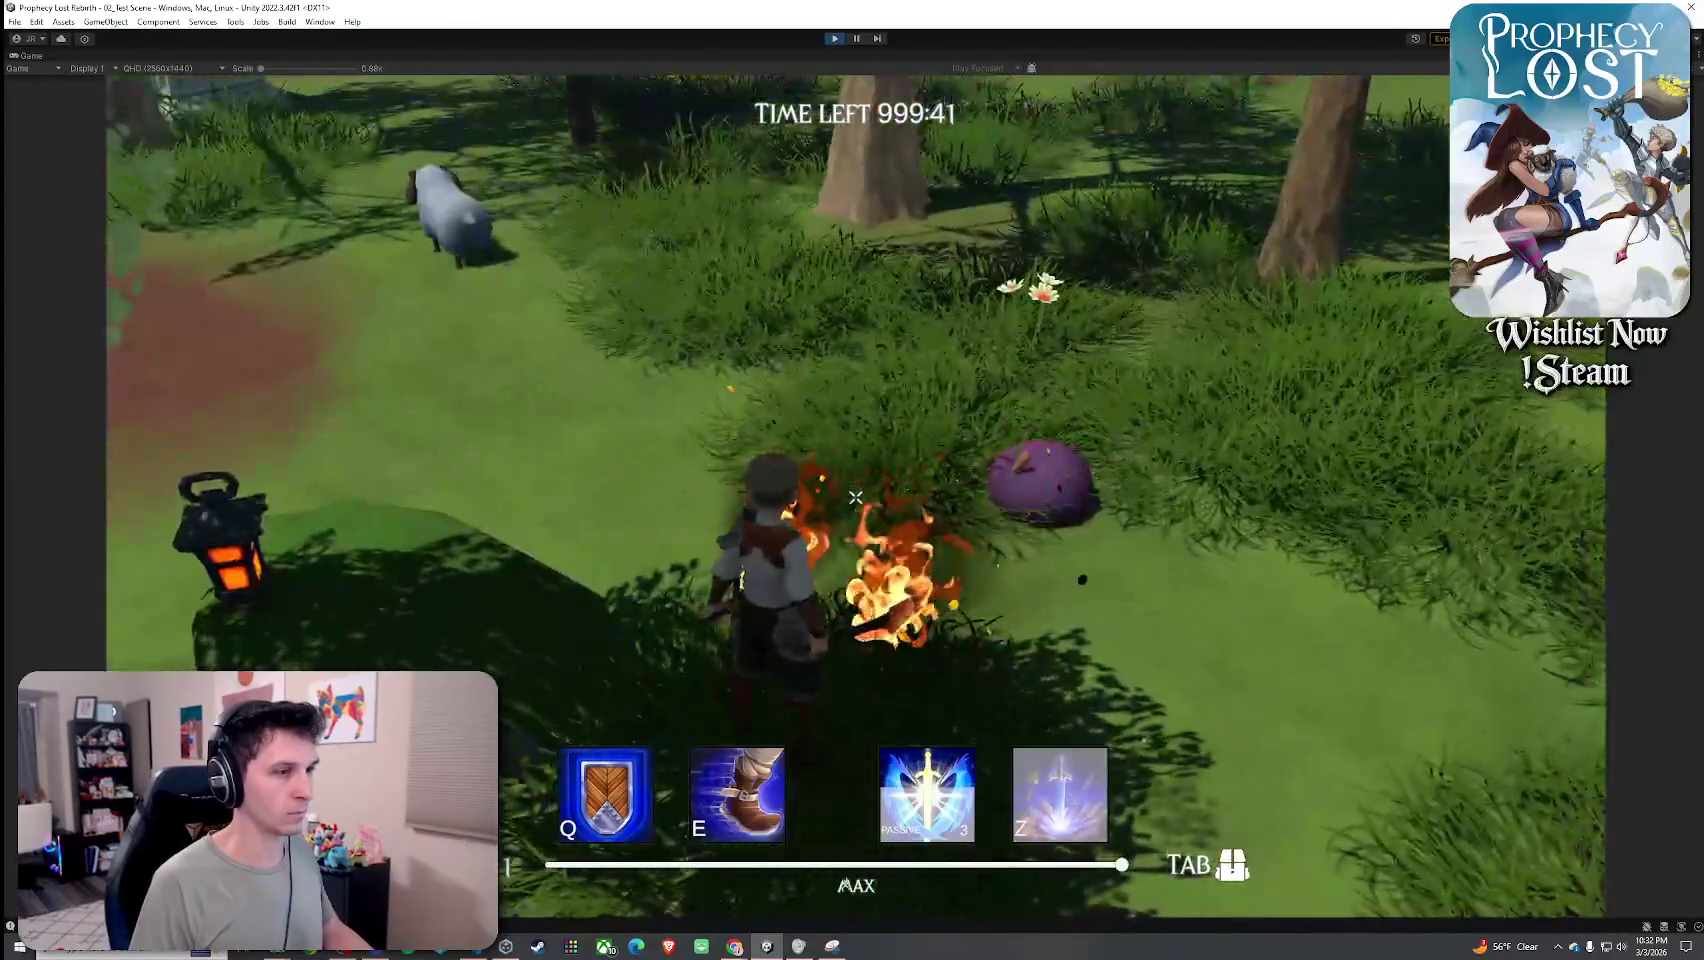
key("Tab")
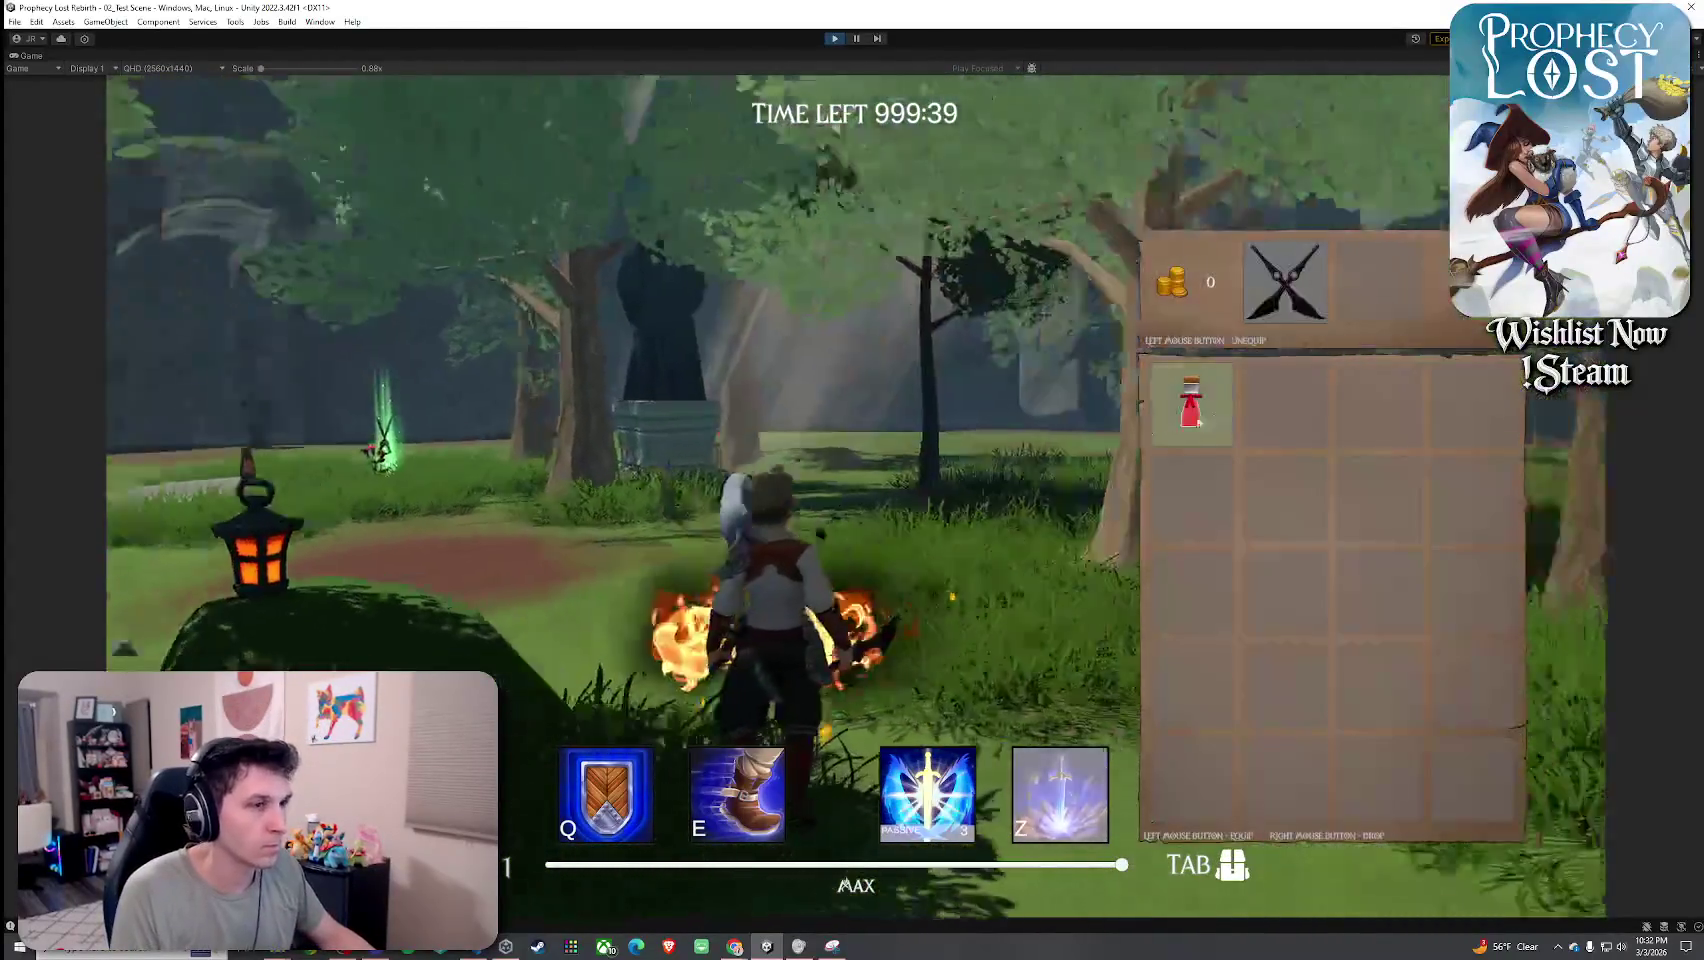
key("Tab")
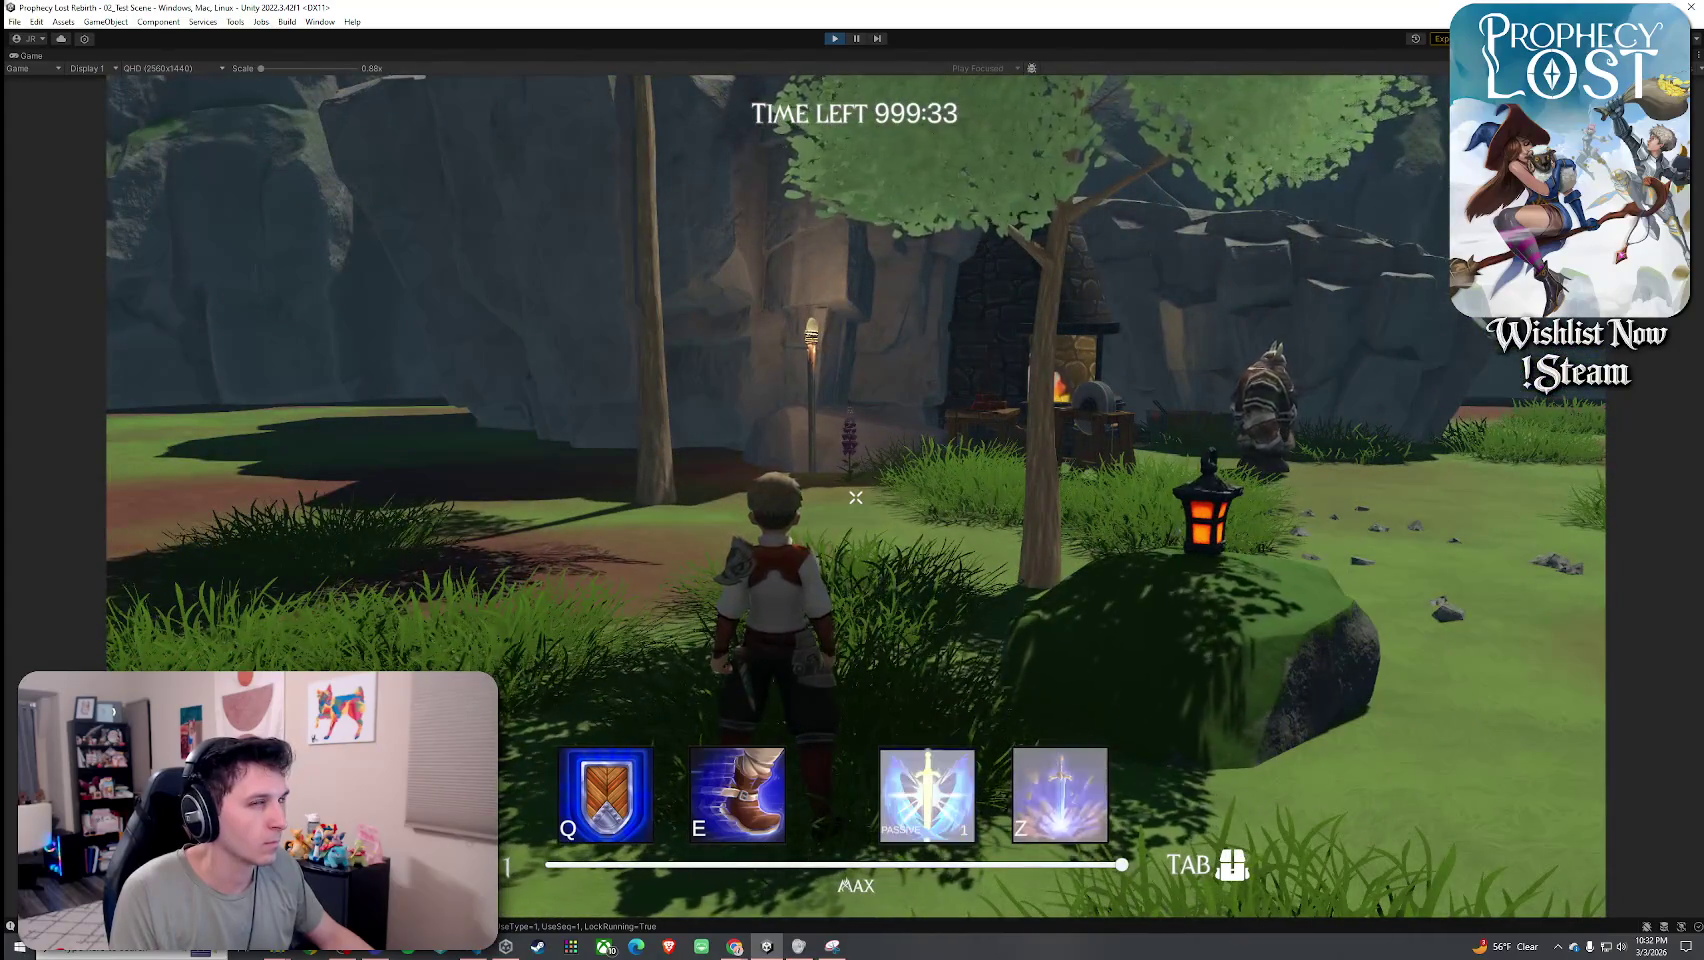
key("f")
key("f")
key("w")
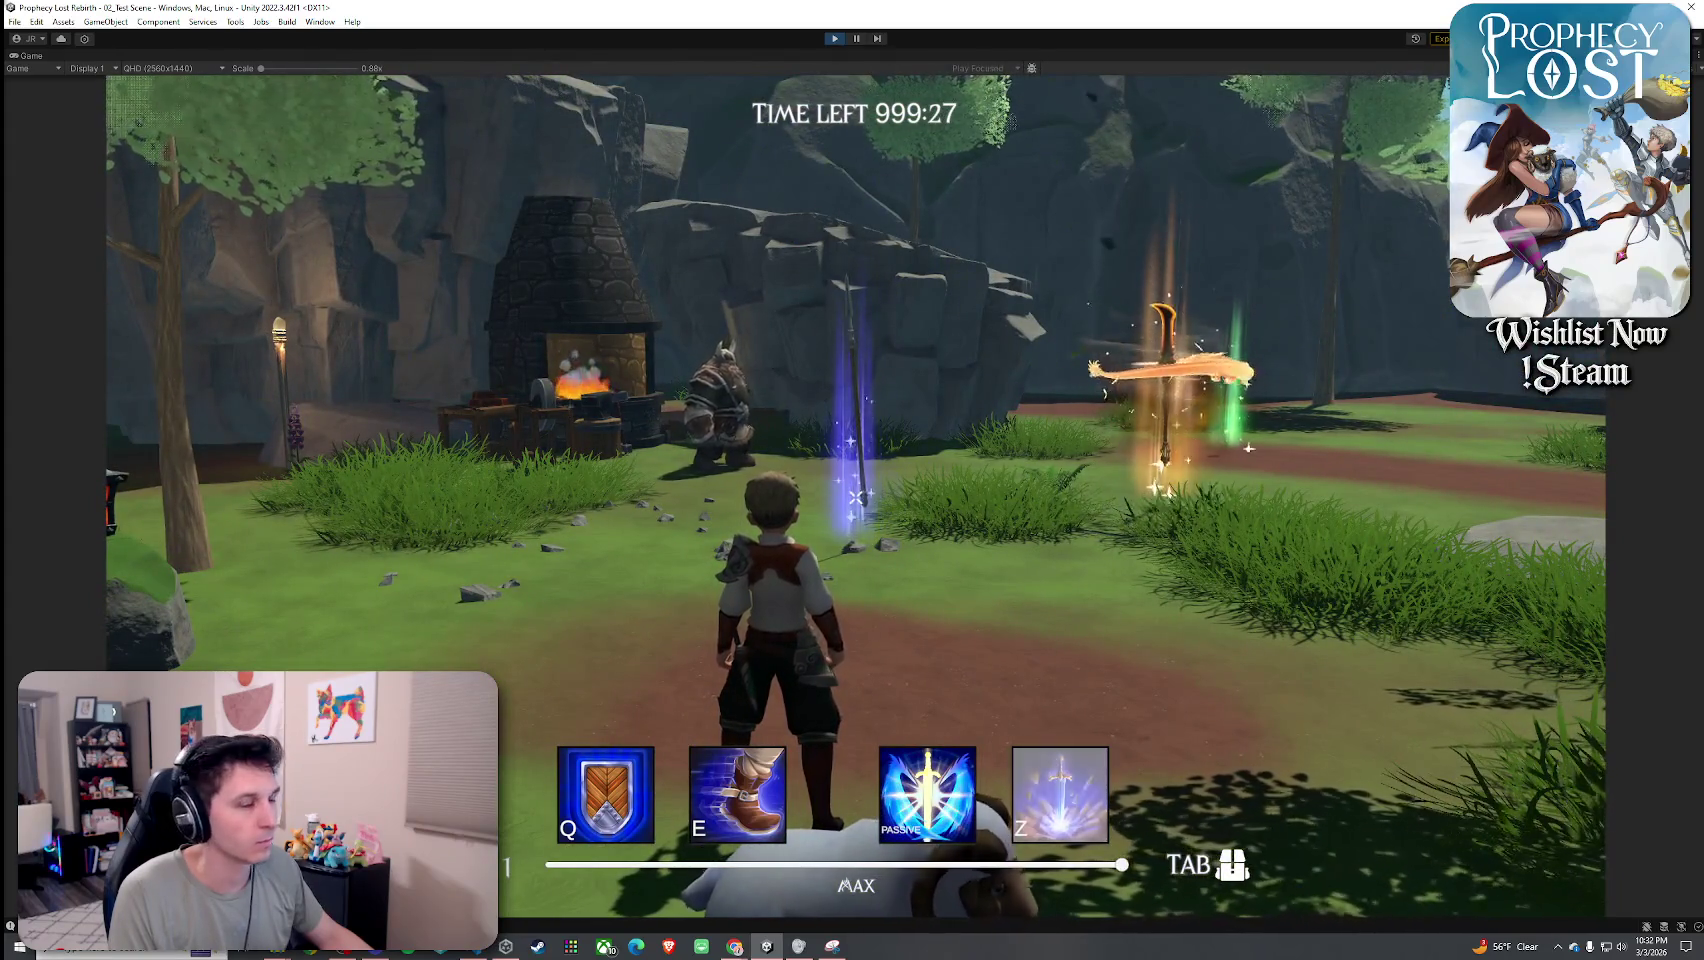
key("w")
key("Tab")
key("Tab")
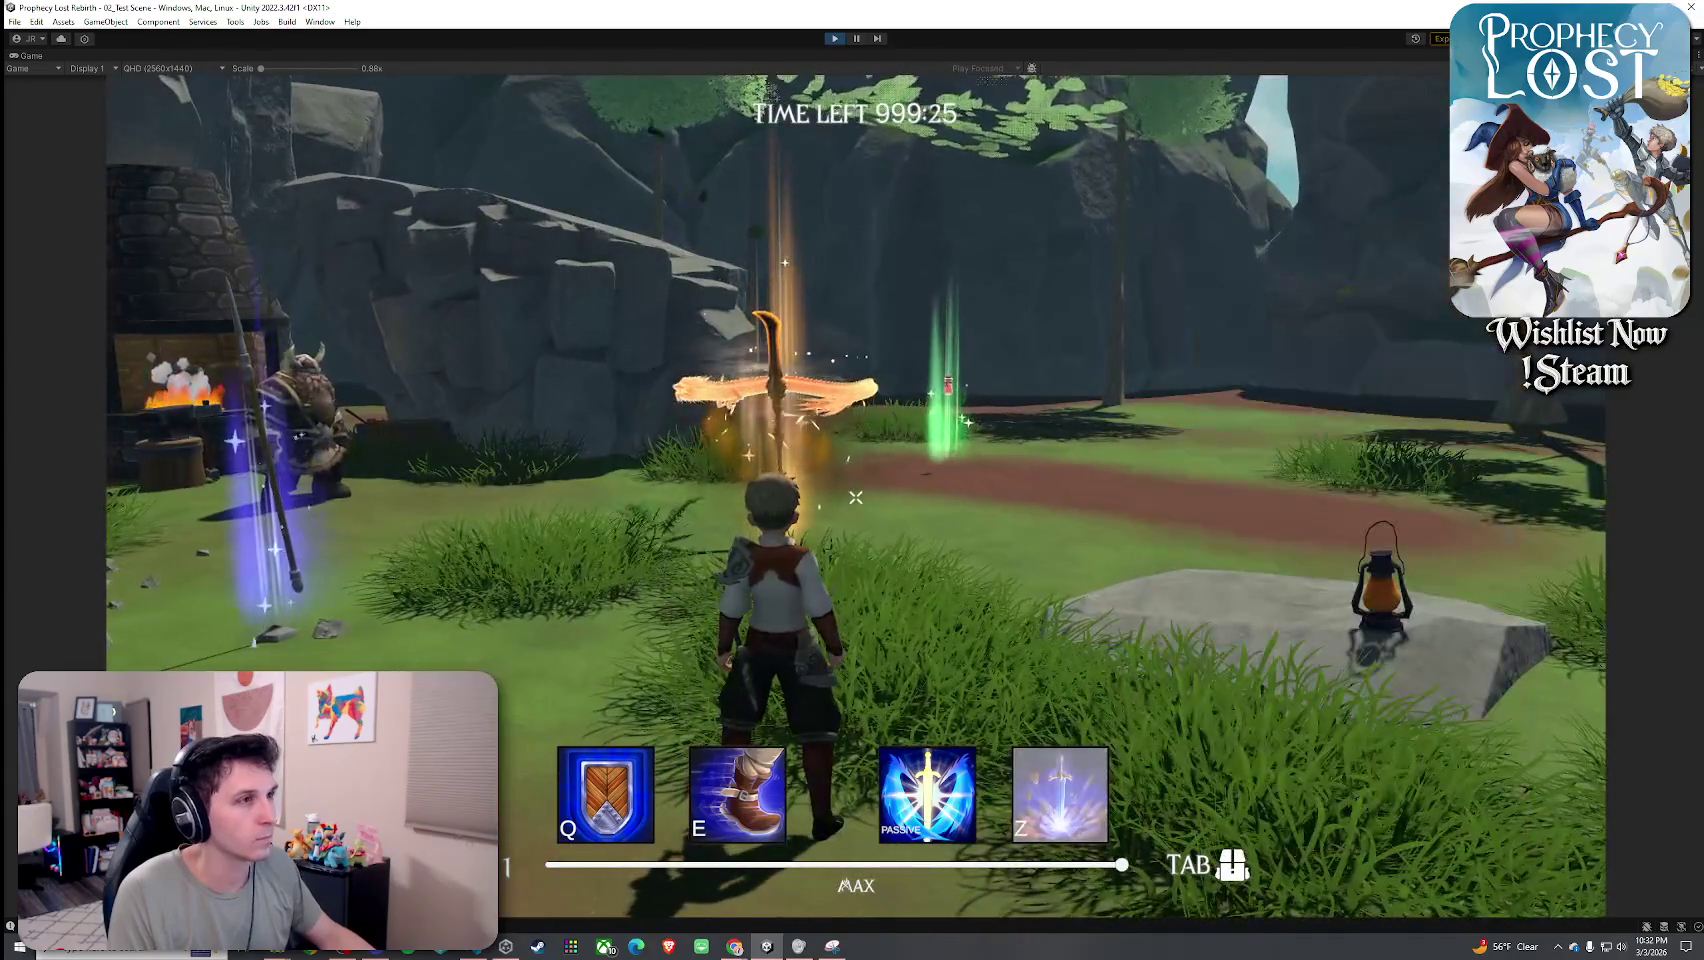
key("ctrl+p")
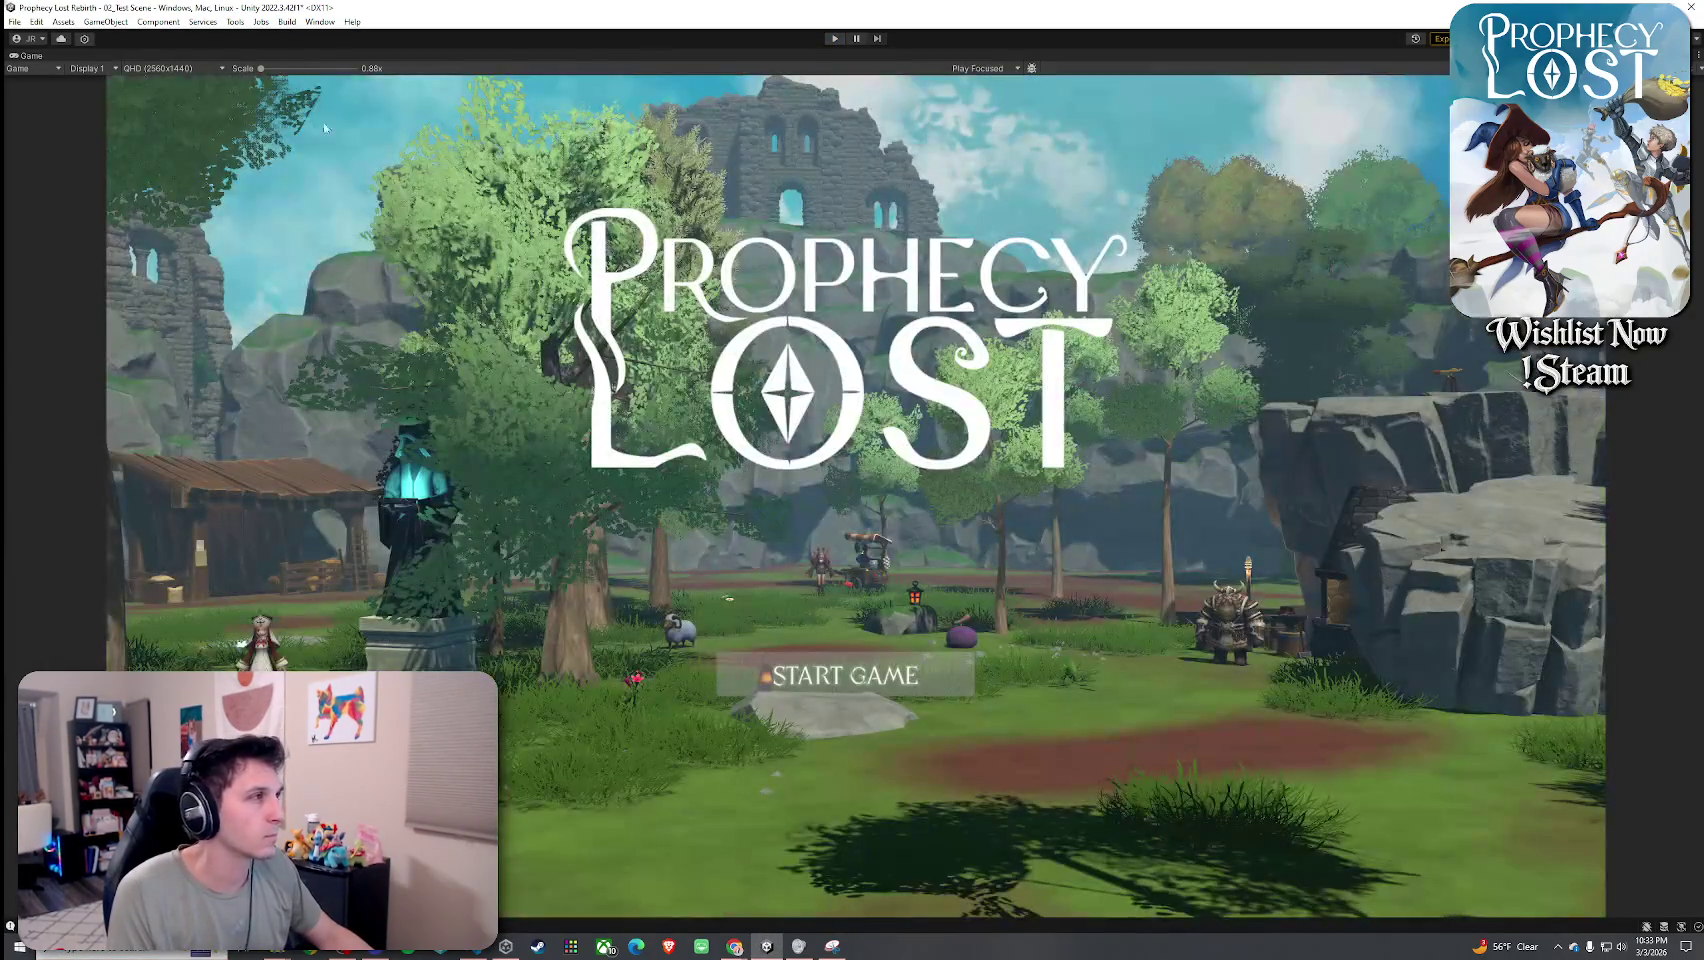
left_click(14, 21)
Save the scene from the Scene view.
left_click(39, 90)
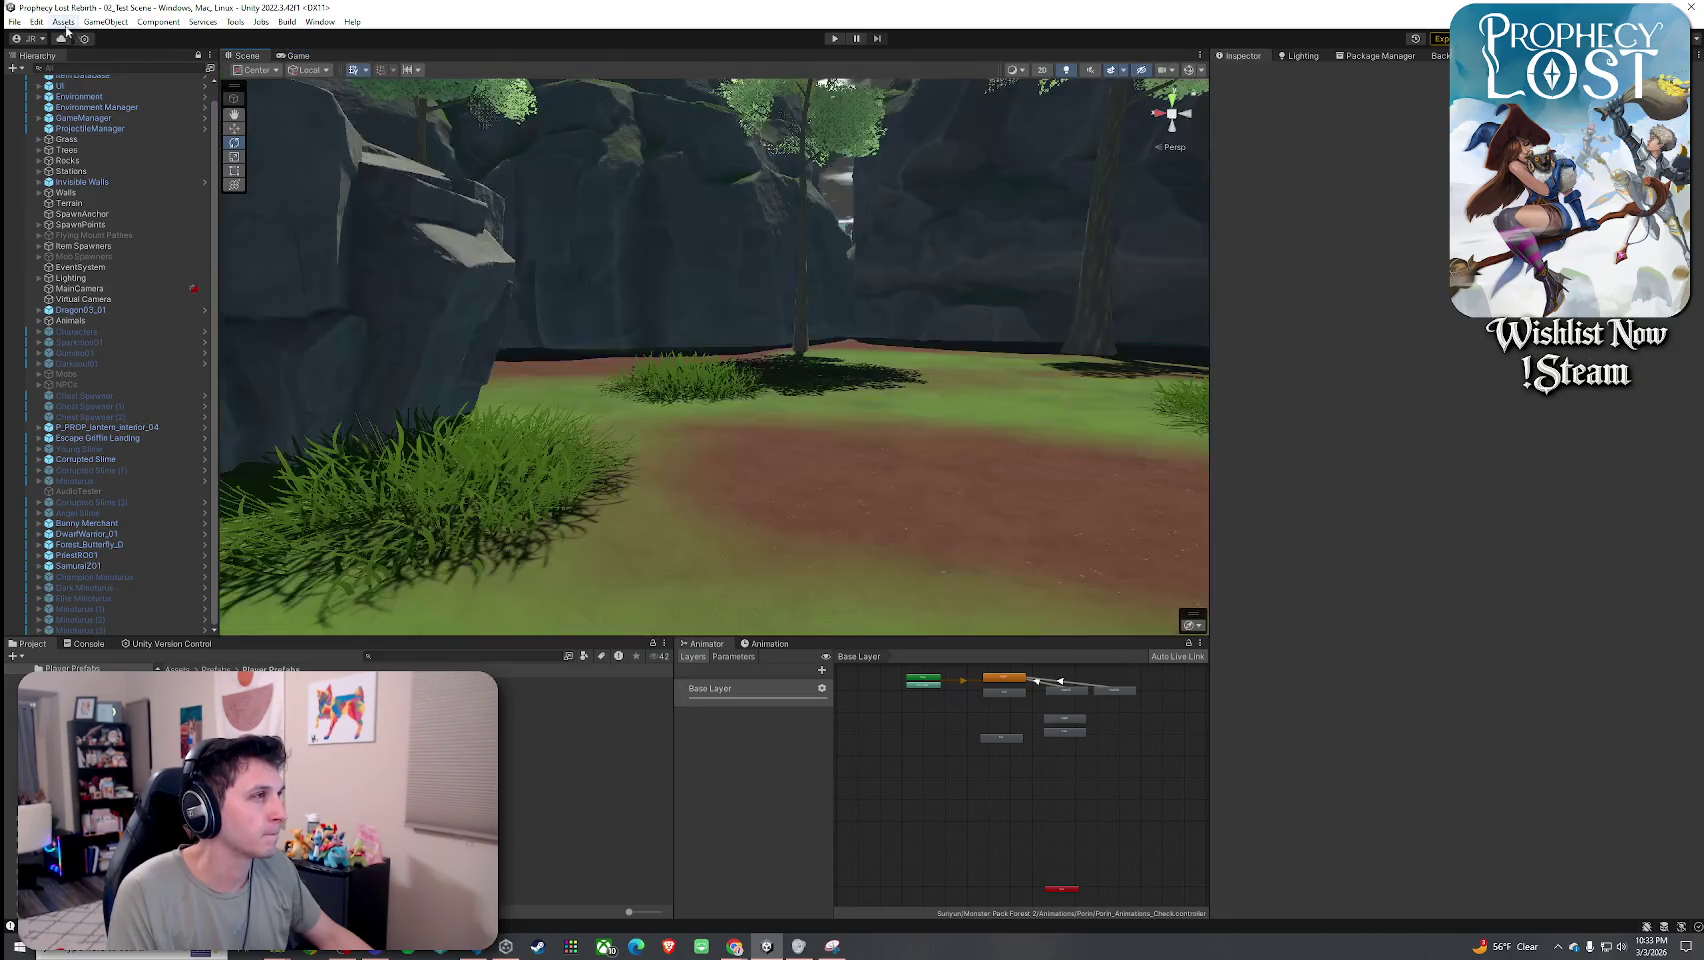
key("ctrl+1")
left_click(14, 21)
left_click(40, 85)
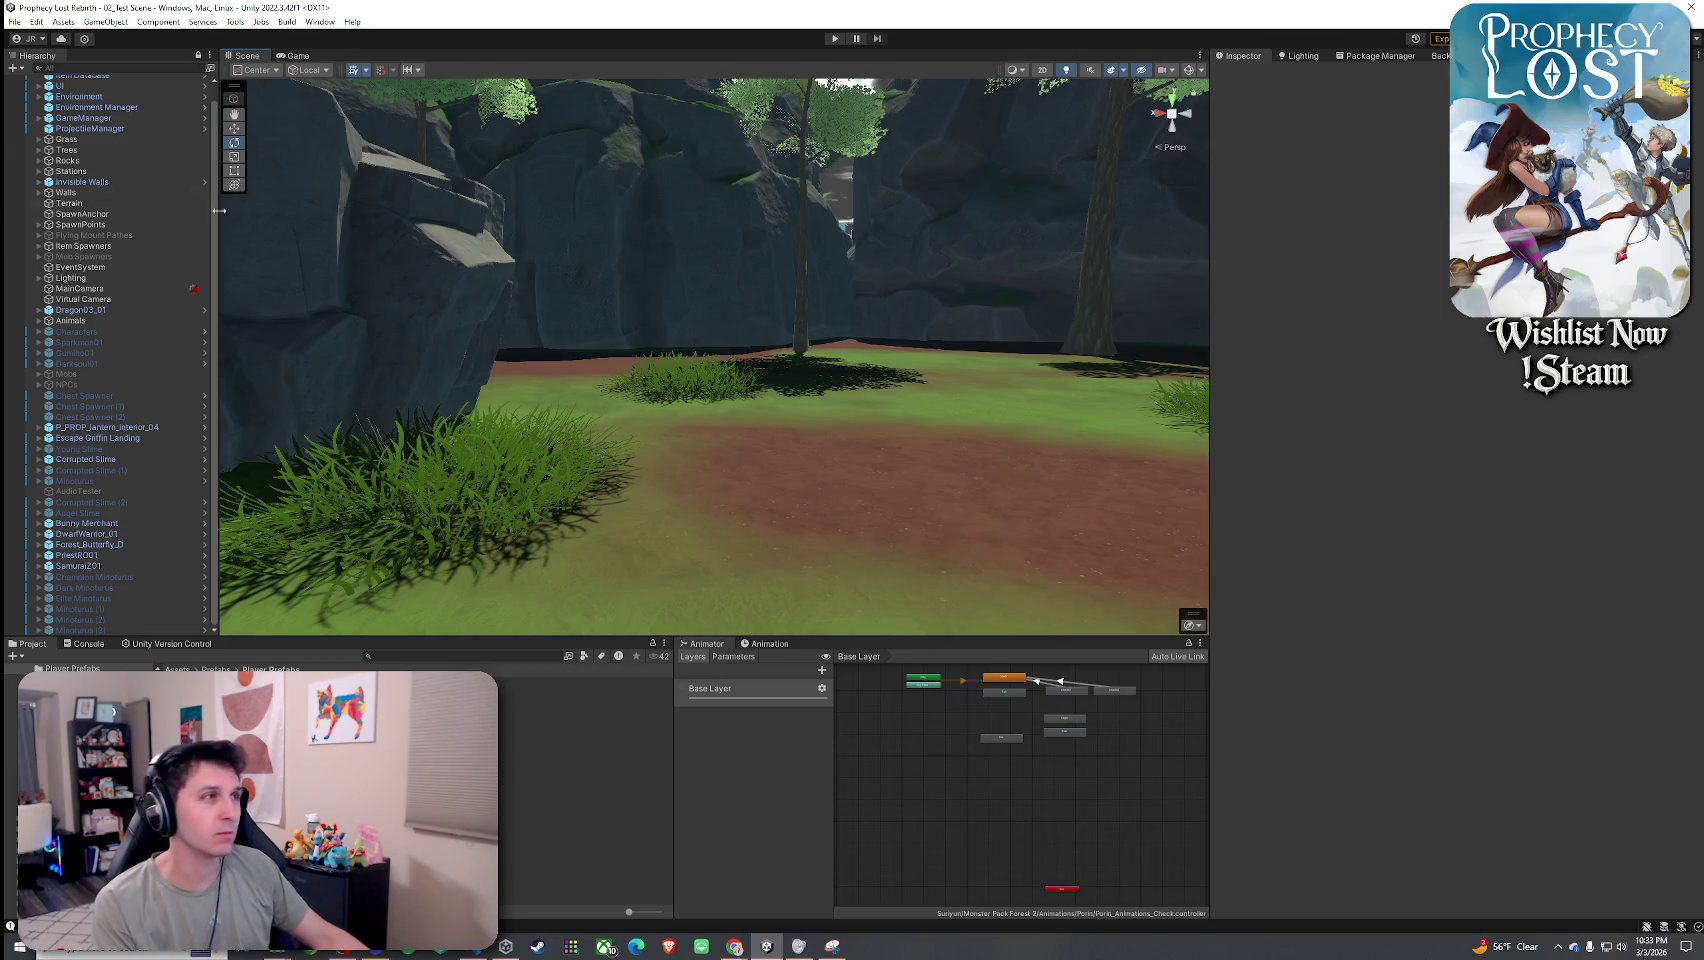
Start a Build And Run of the game from the File menu.
left_click(15, 21)
left_click(15, 21)
left_click(15, 21)
left_click(60, 213)
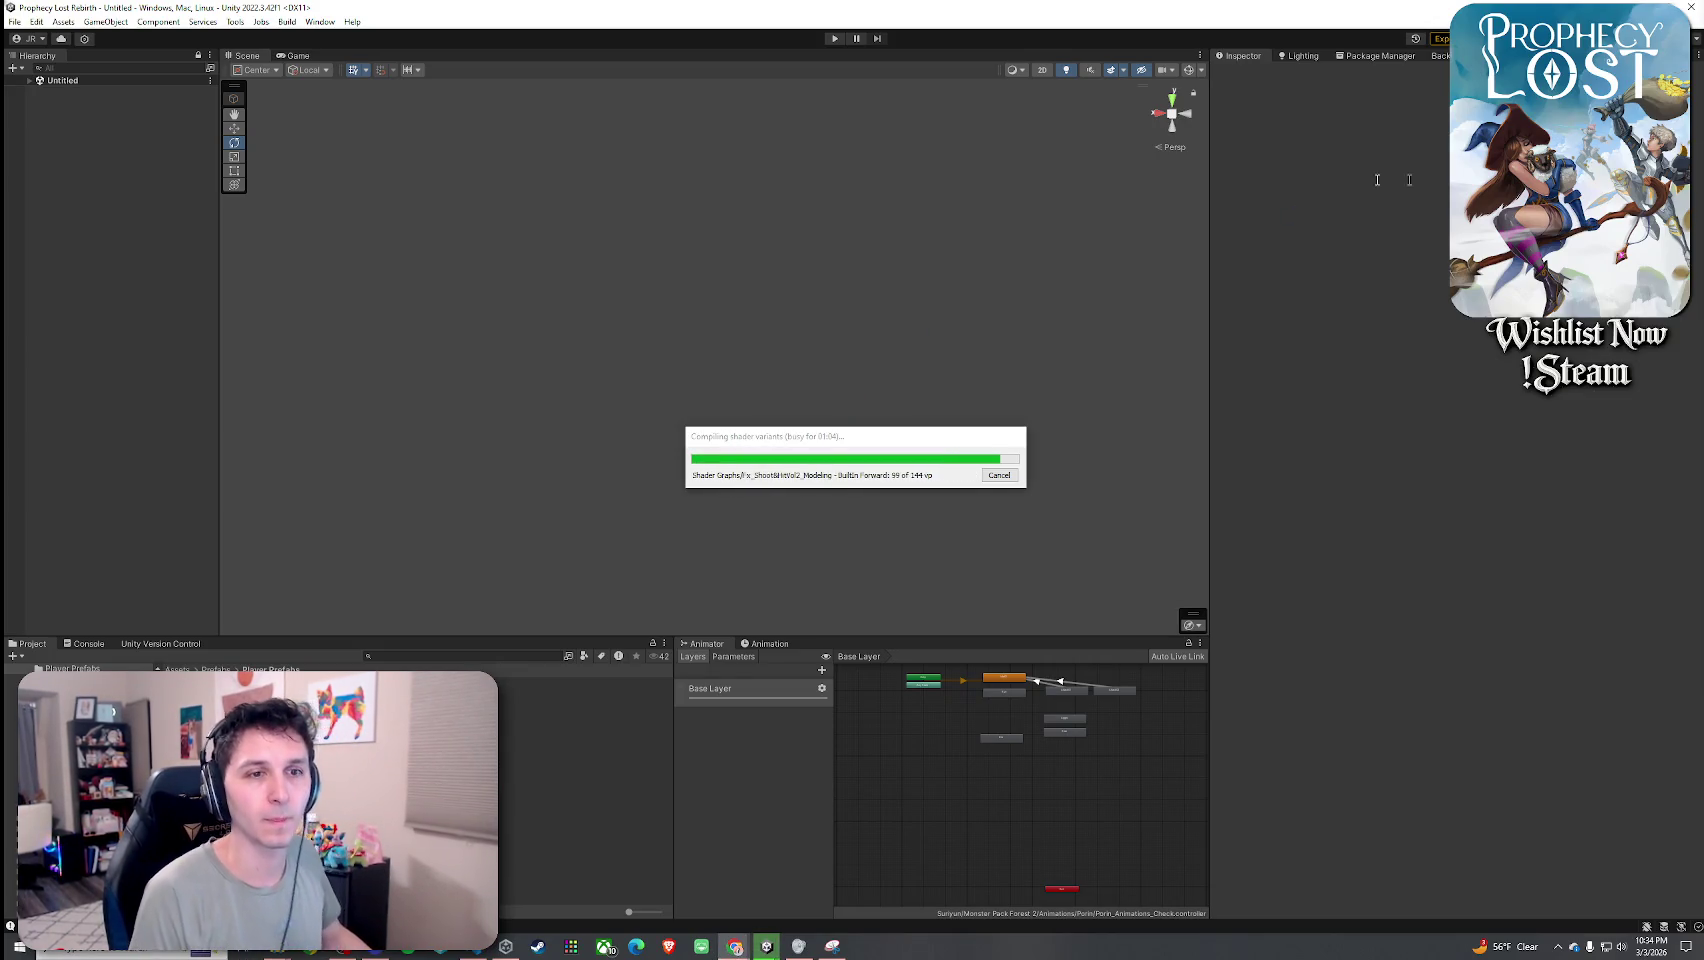
key("alt+Tab")
scroll(1083, 528, "down", 15)
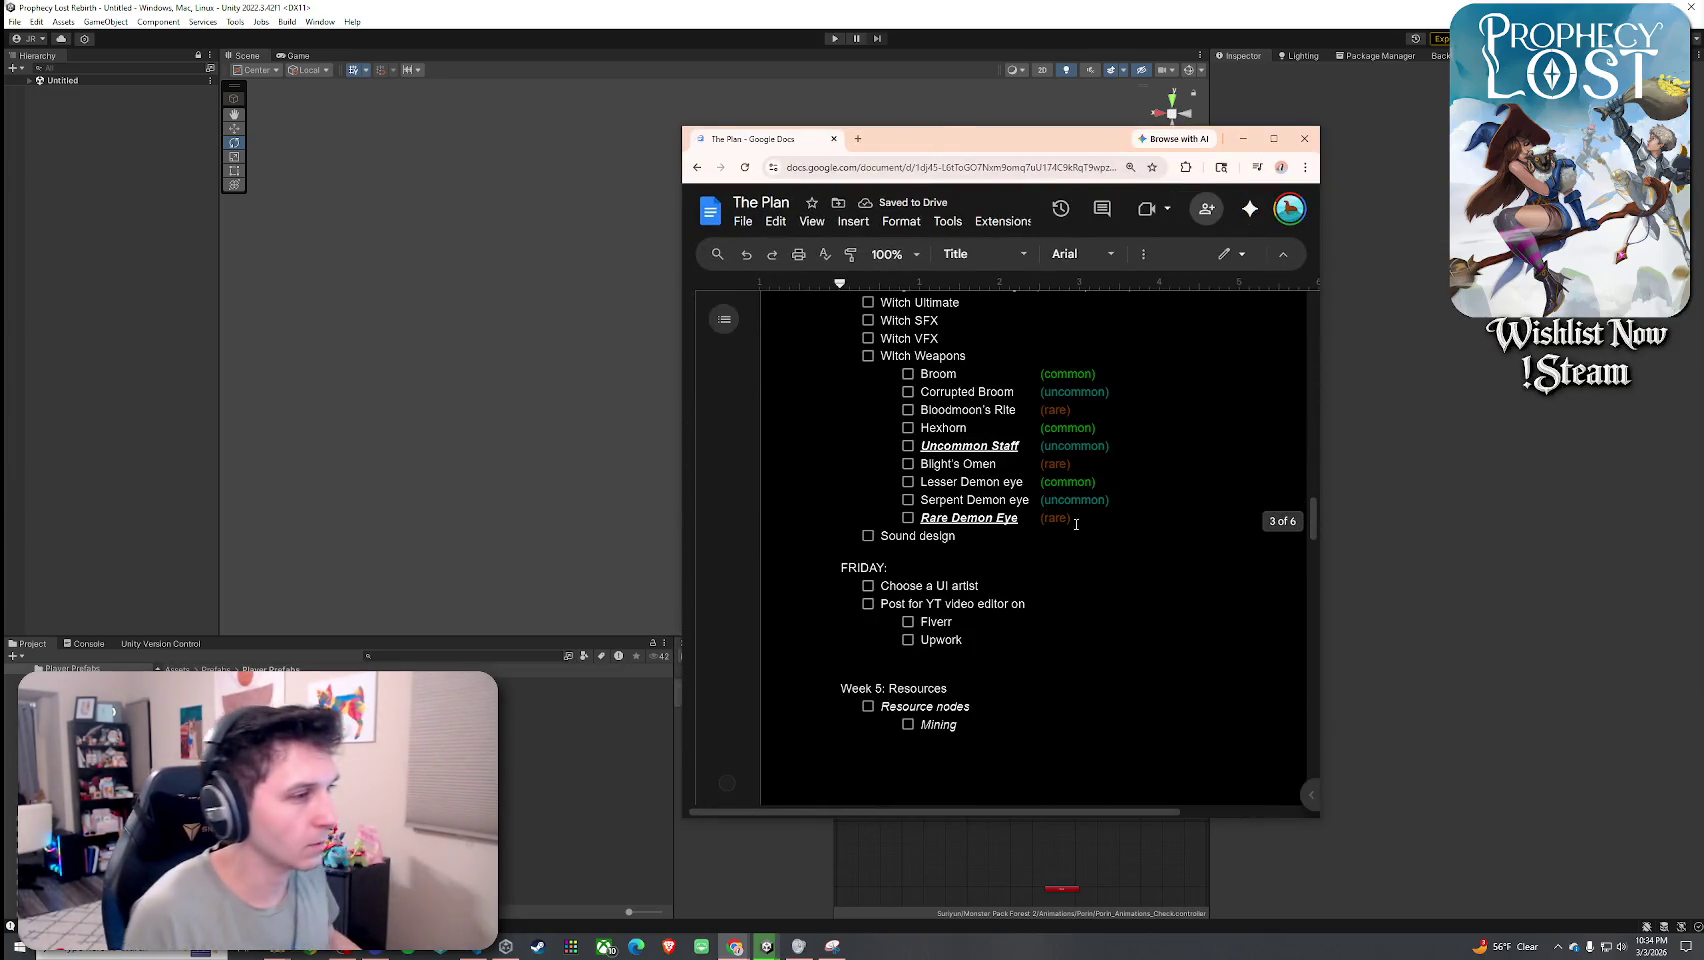
scroll(1083, 528, "down", 15)
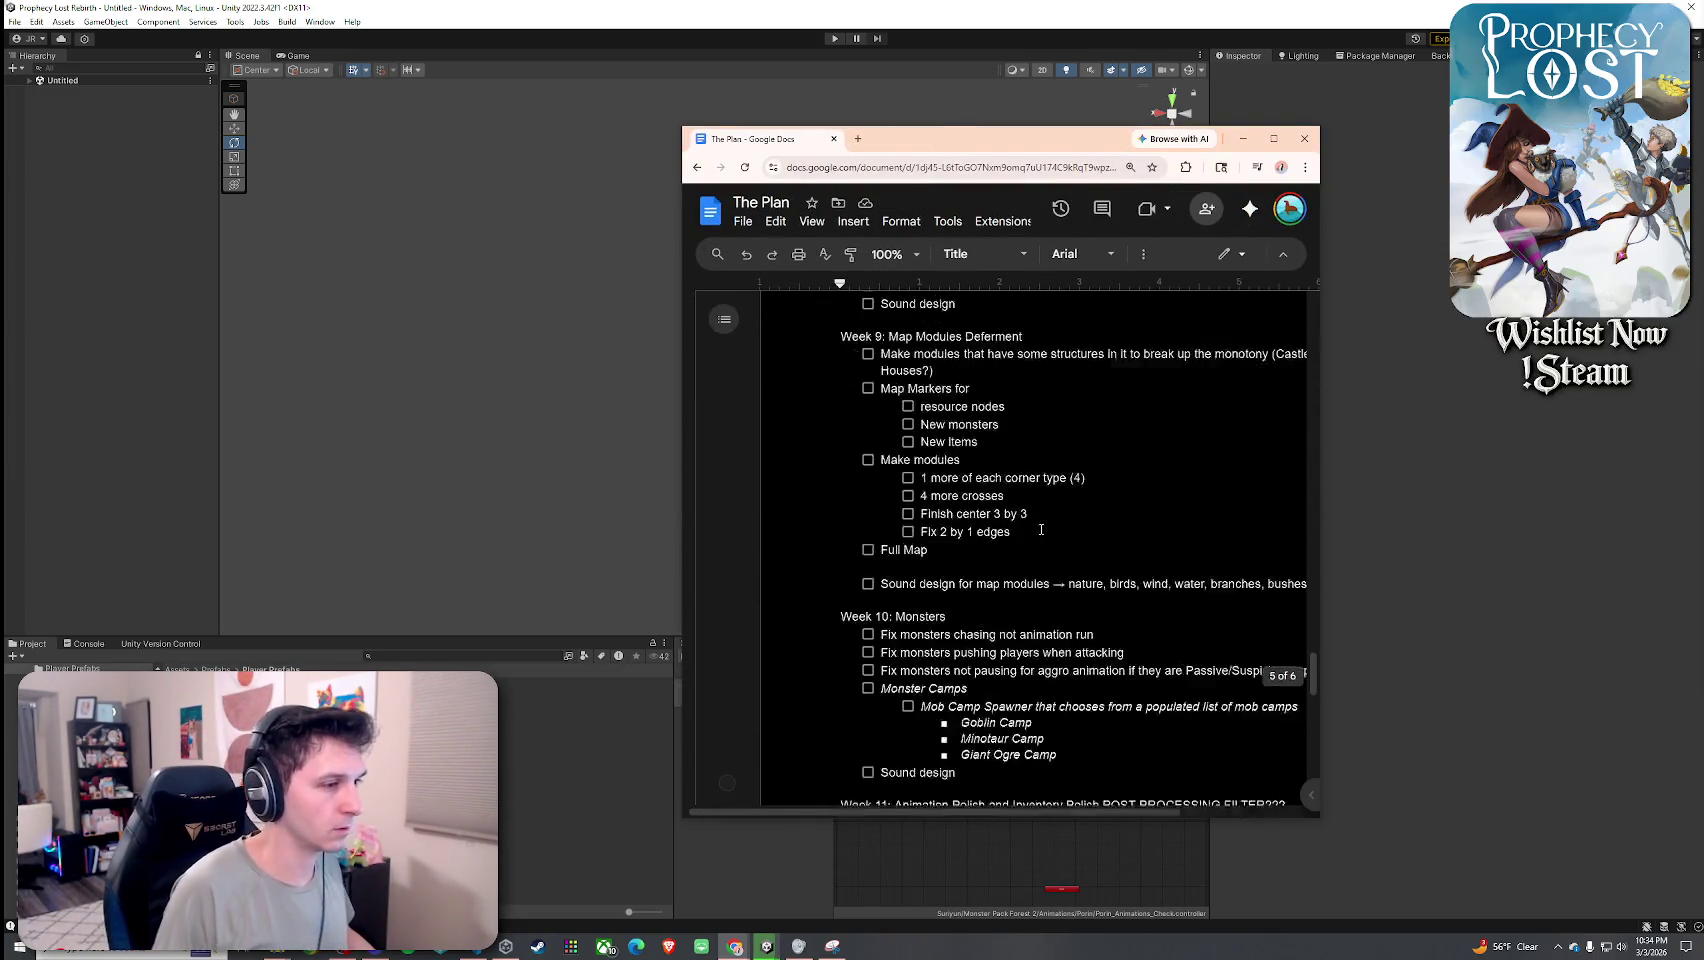
scroll(1047, 530, "down", 7)
scroll(1015, 500, "up", 4)
scroll(1002, 542, "down", 2)
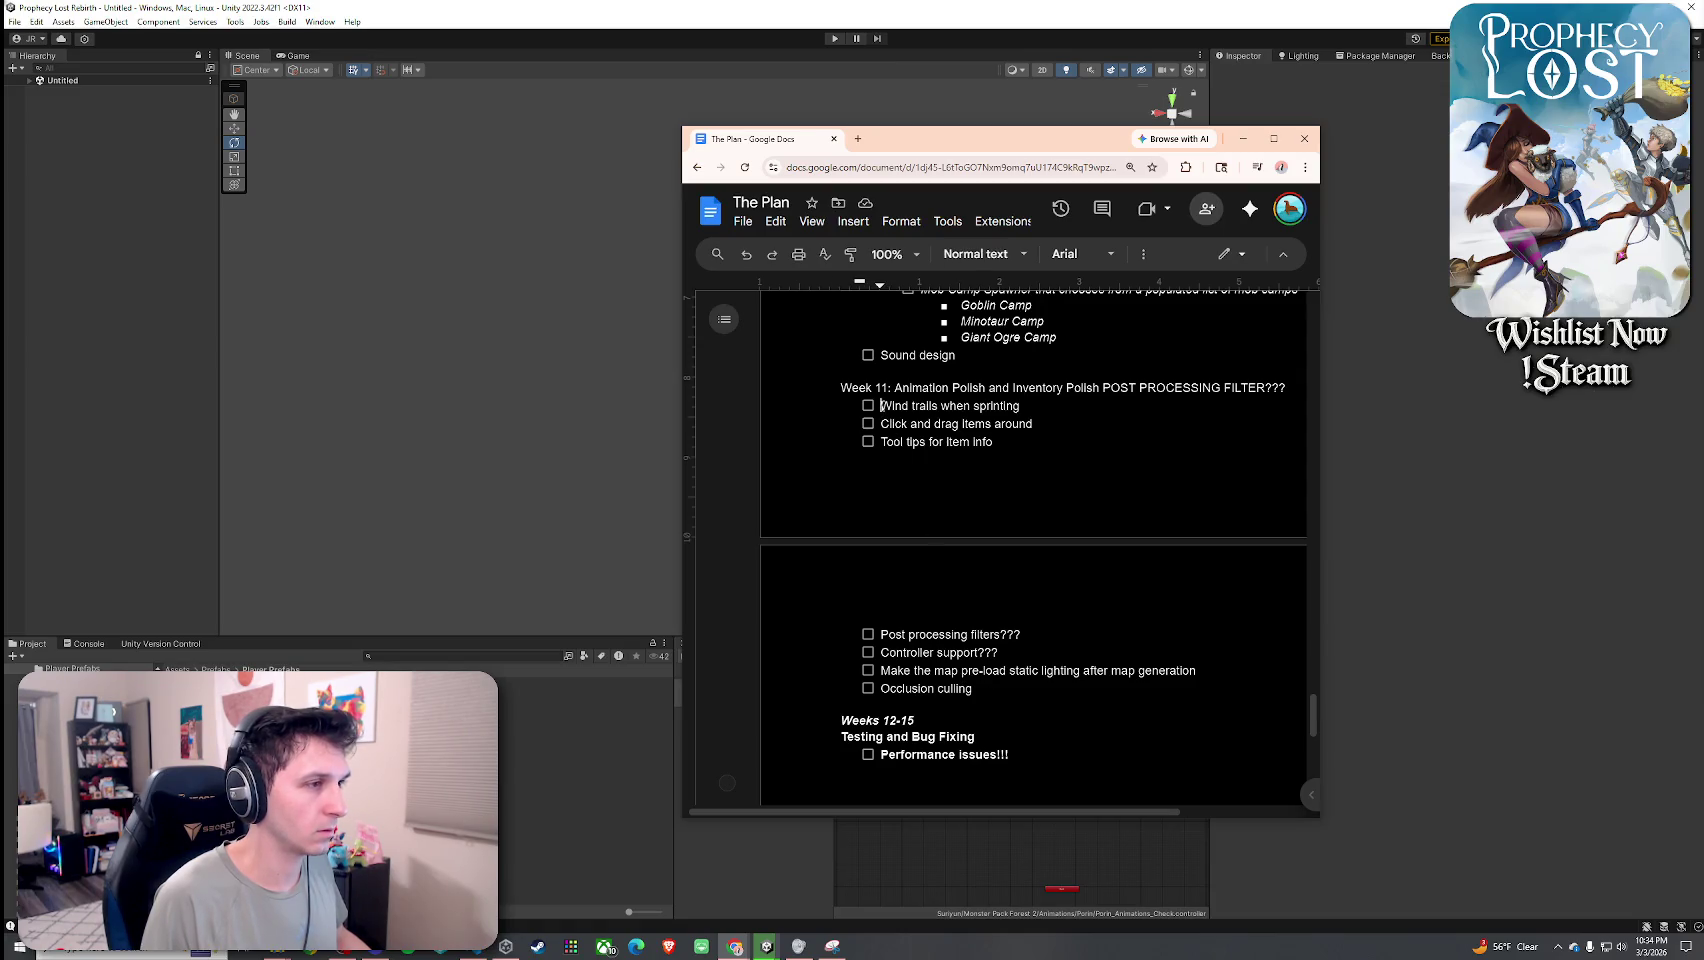
scroll(912, 443, "up", 3)
key("ctrl+z")
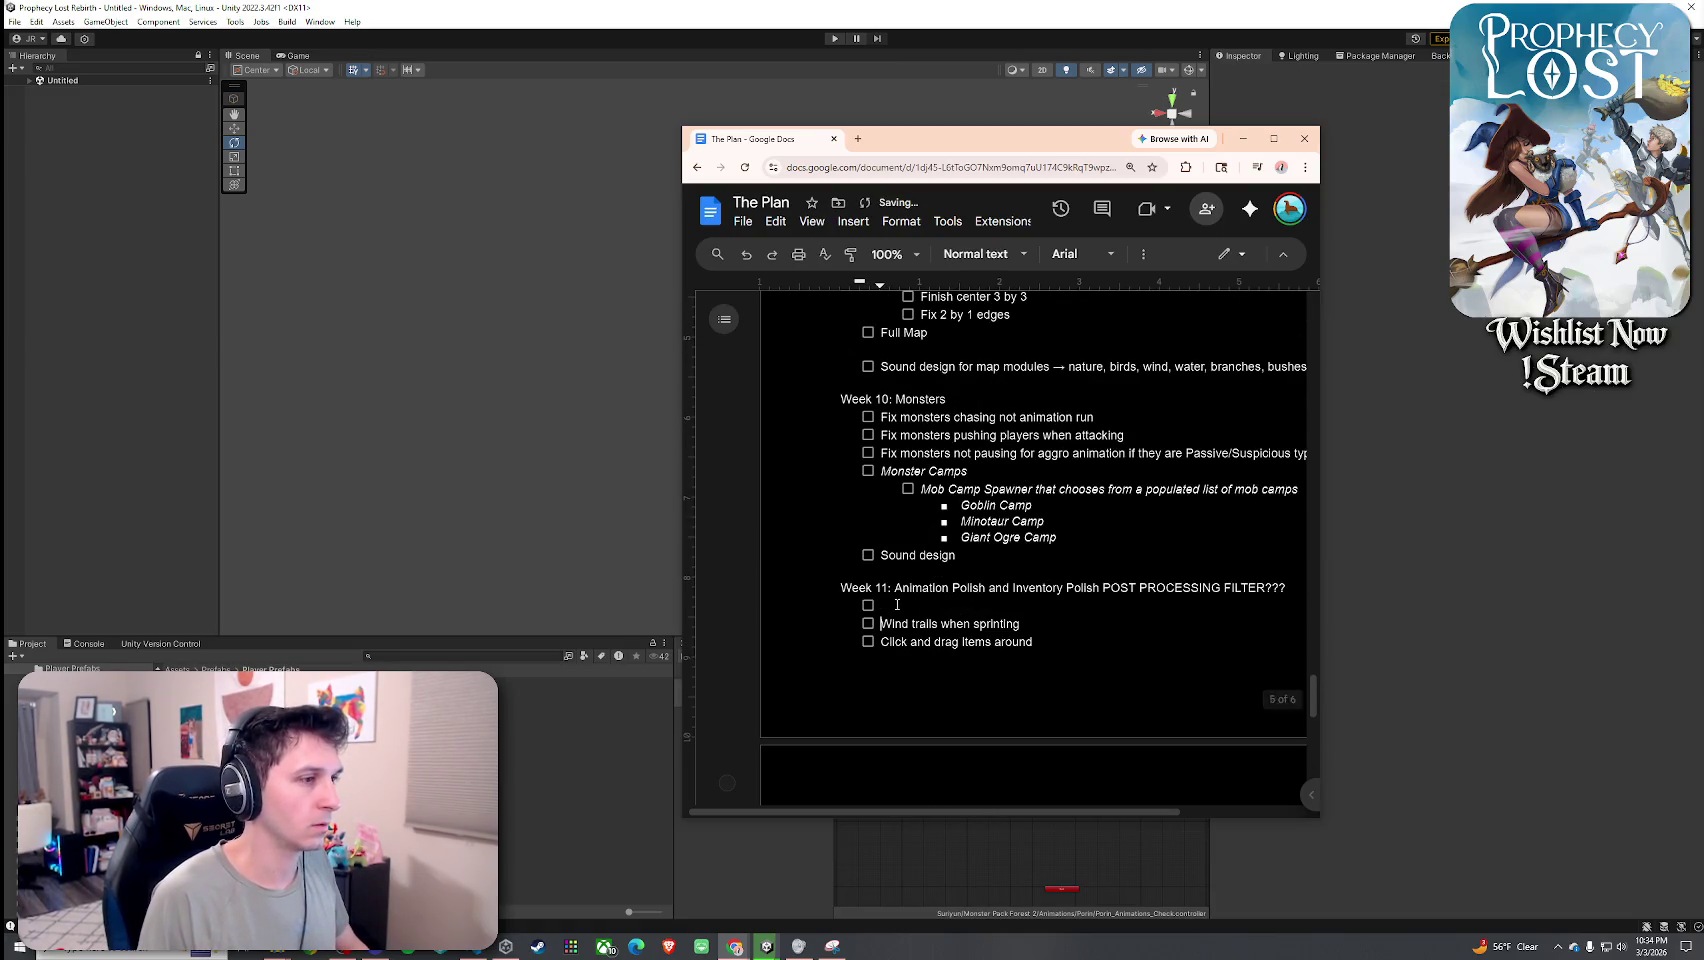
type("Make potions")
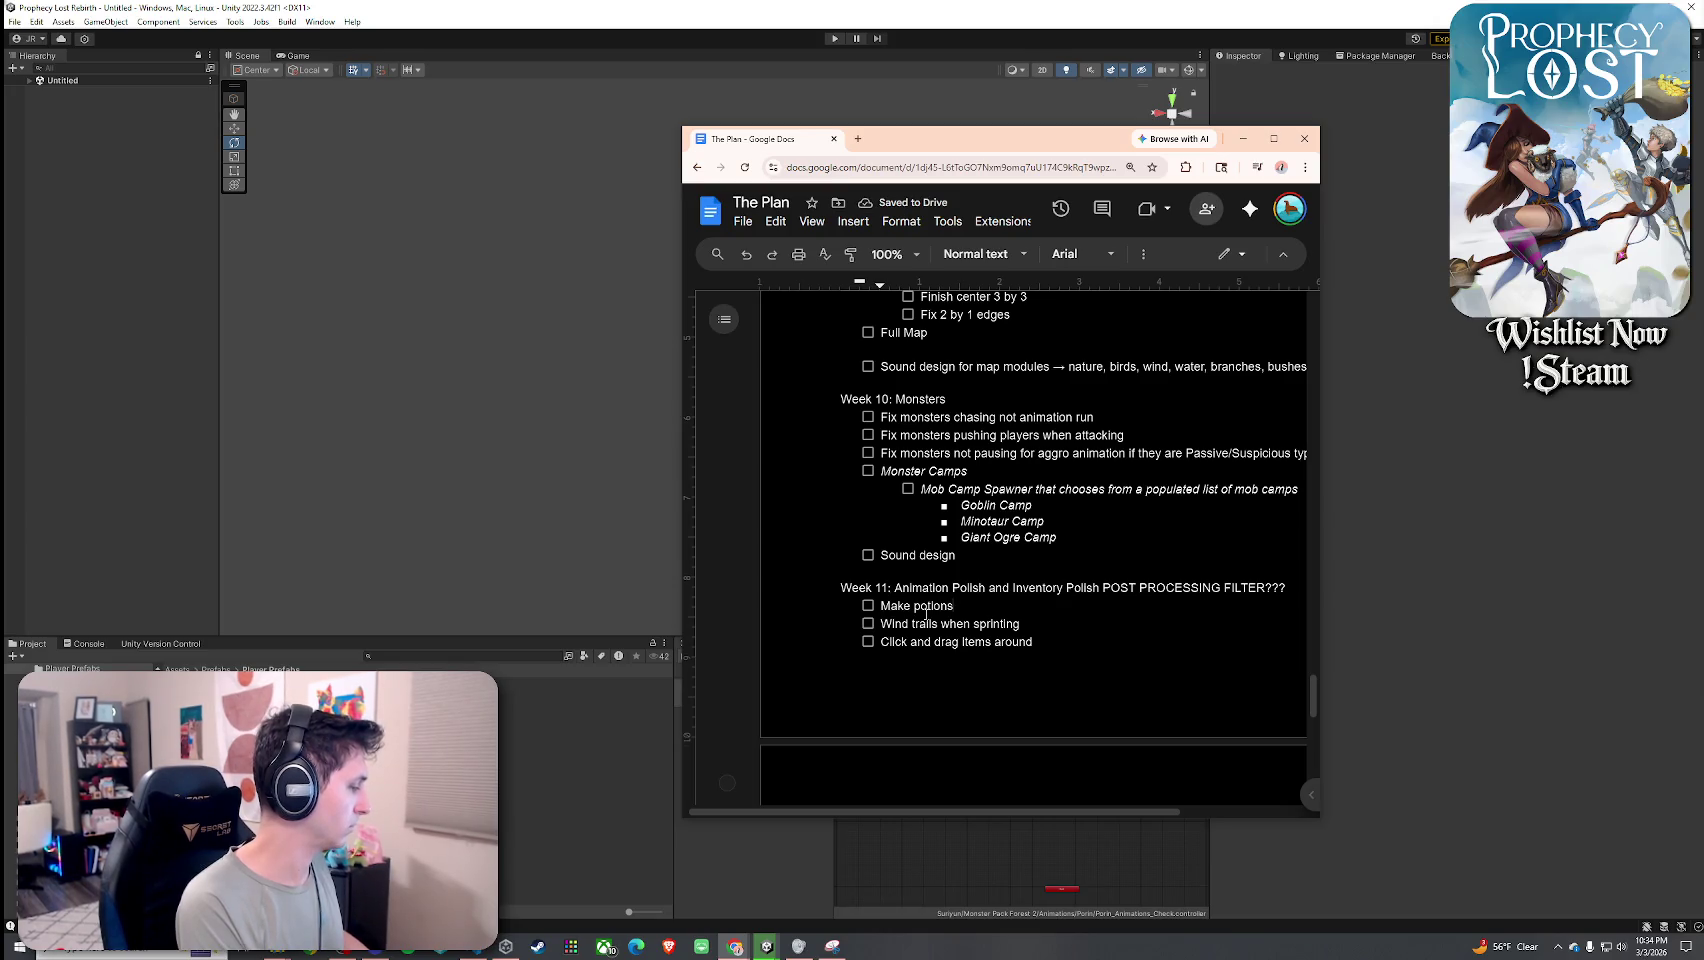
key("BackSpace")
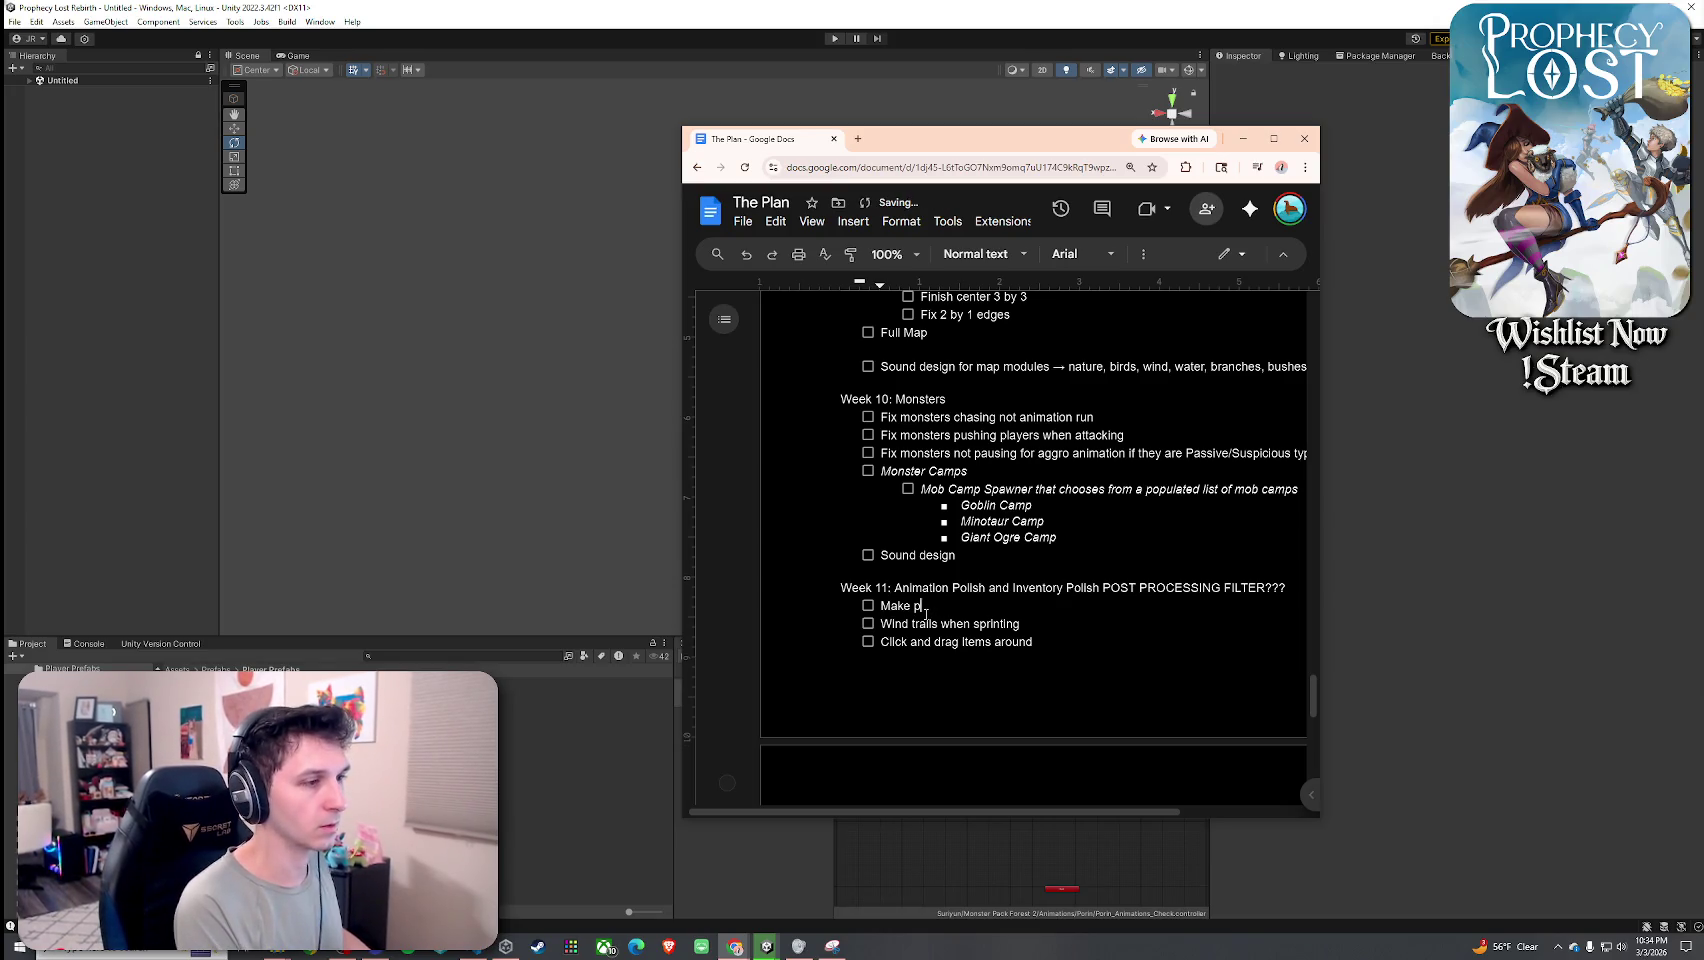
key("ctrl+z")
key("ctrl+z")
key("ctrl+y")
key("ctrl+y")
key("ctrl+z")
key("ctrl+z")
key("ctrl+z")
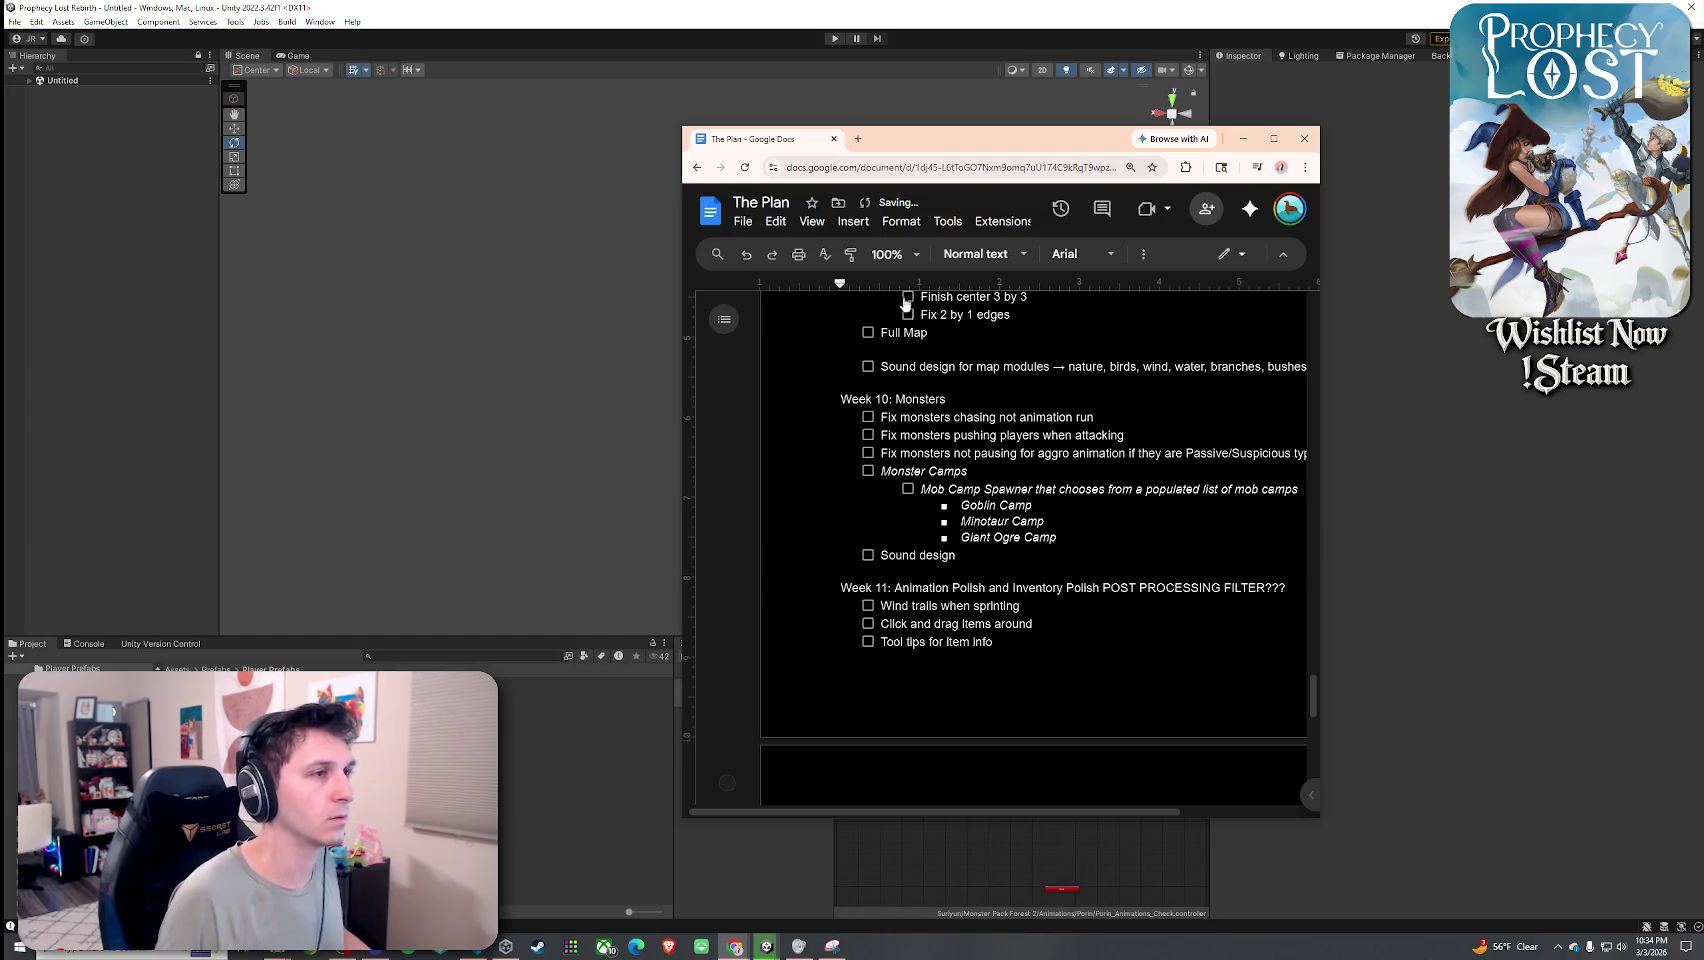
key("alt+Tab")
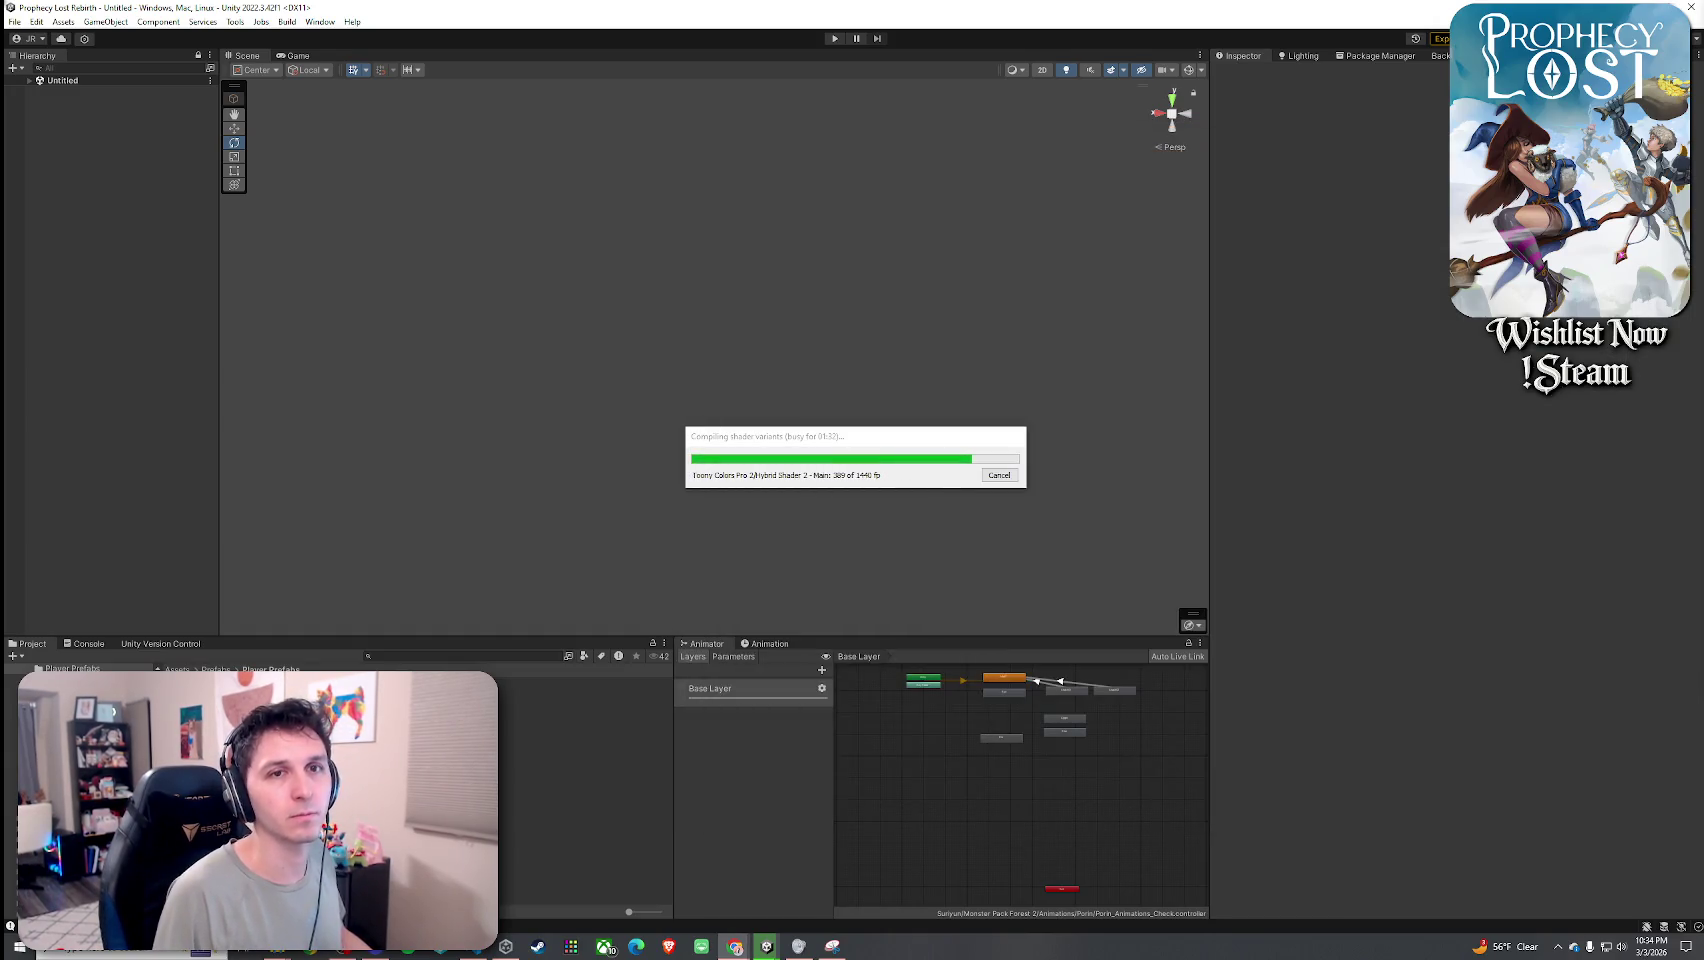
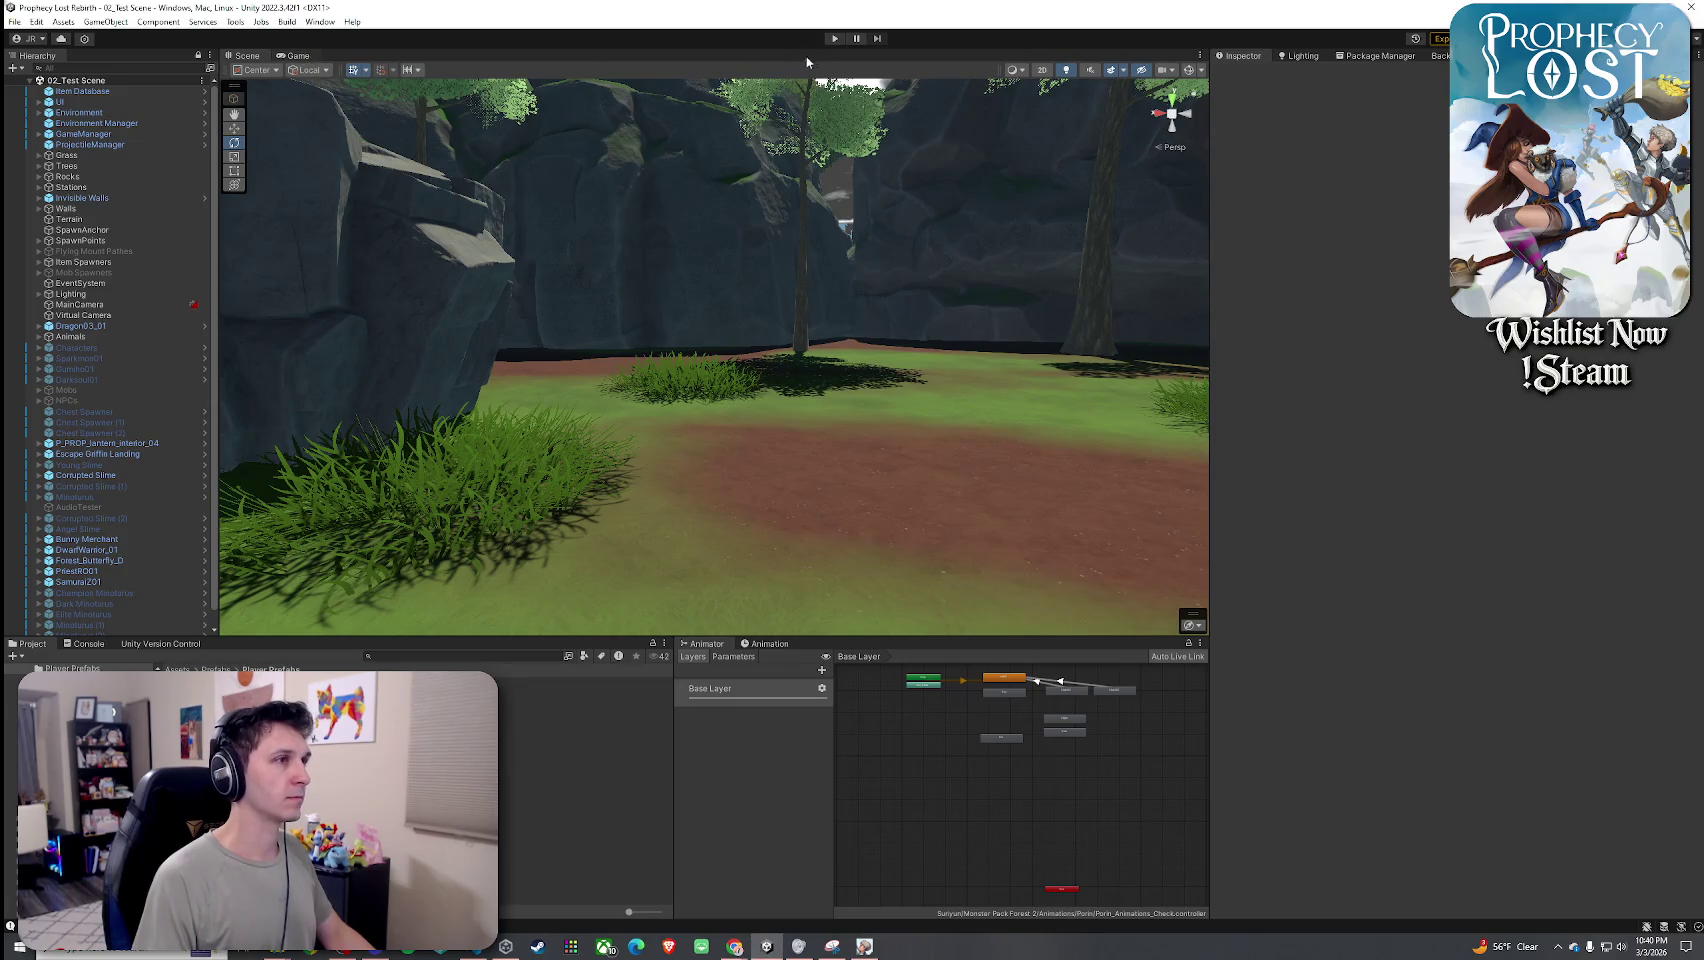
Toggle Play so 02_Test Scene reloads and shows the Prophecy Lost title screen.
left_click(832, 39)
left_click(832, 39)
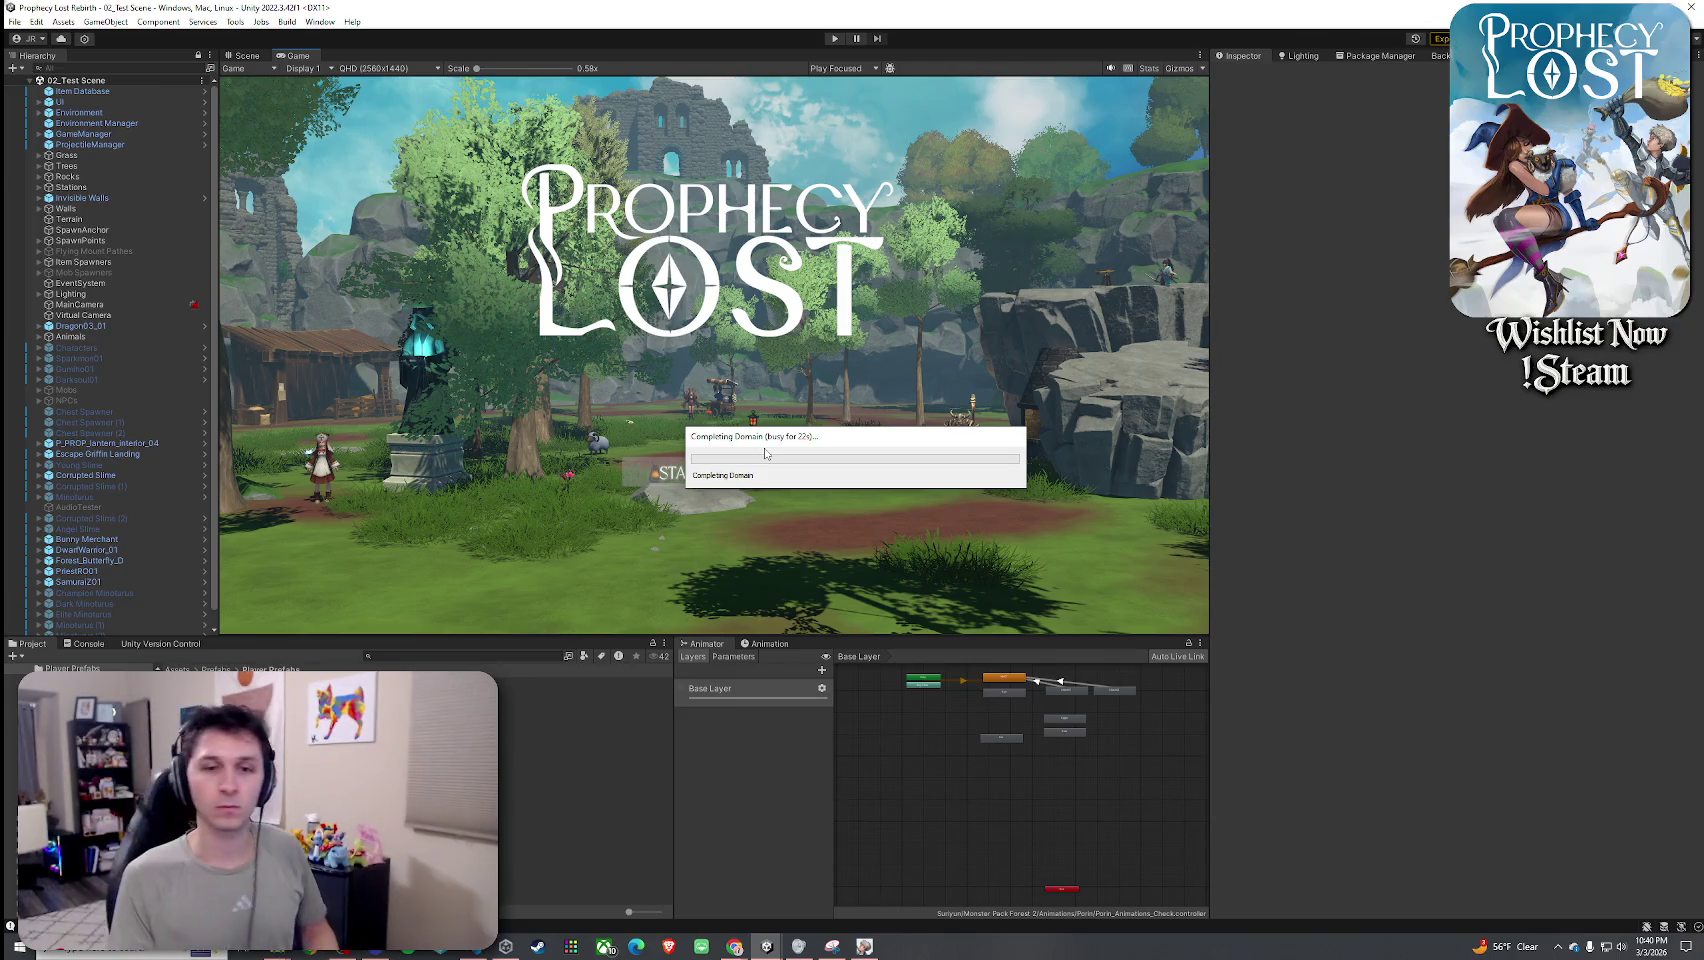
Start a match, run the character forward, then exit play mode and select GameManager.
left_click_drag(765, 452, 731, 449)
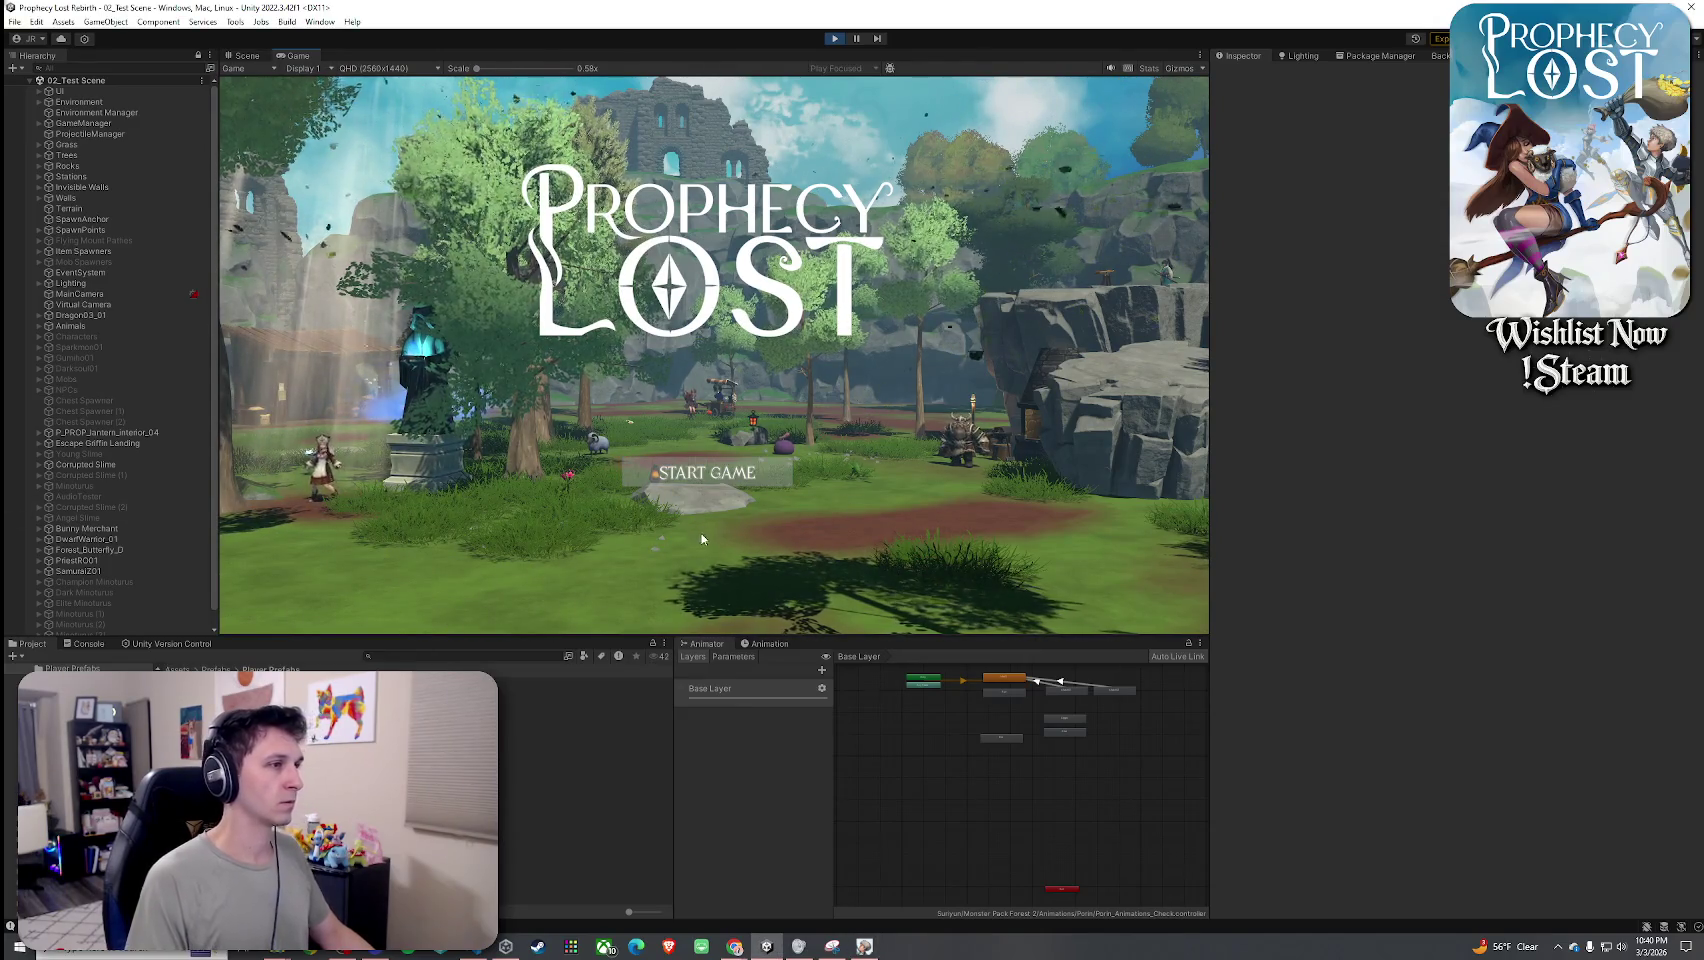
left_click(712, 478)
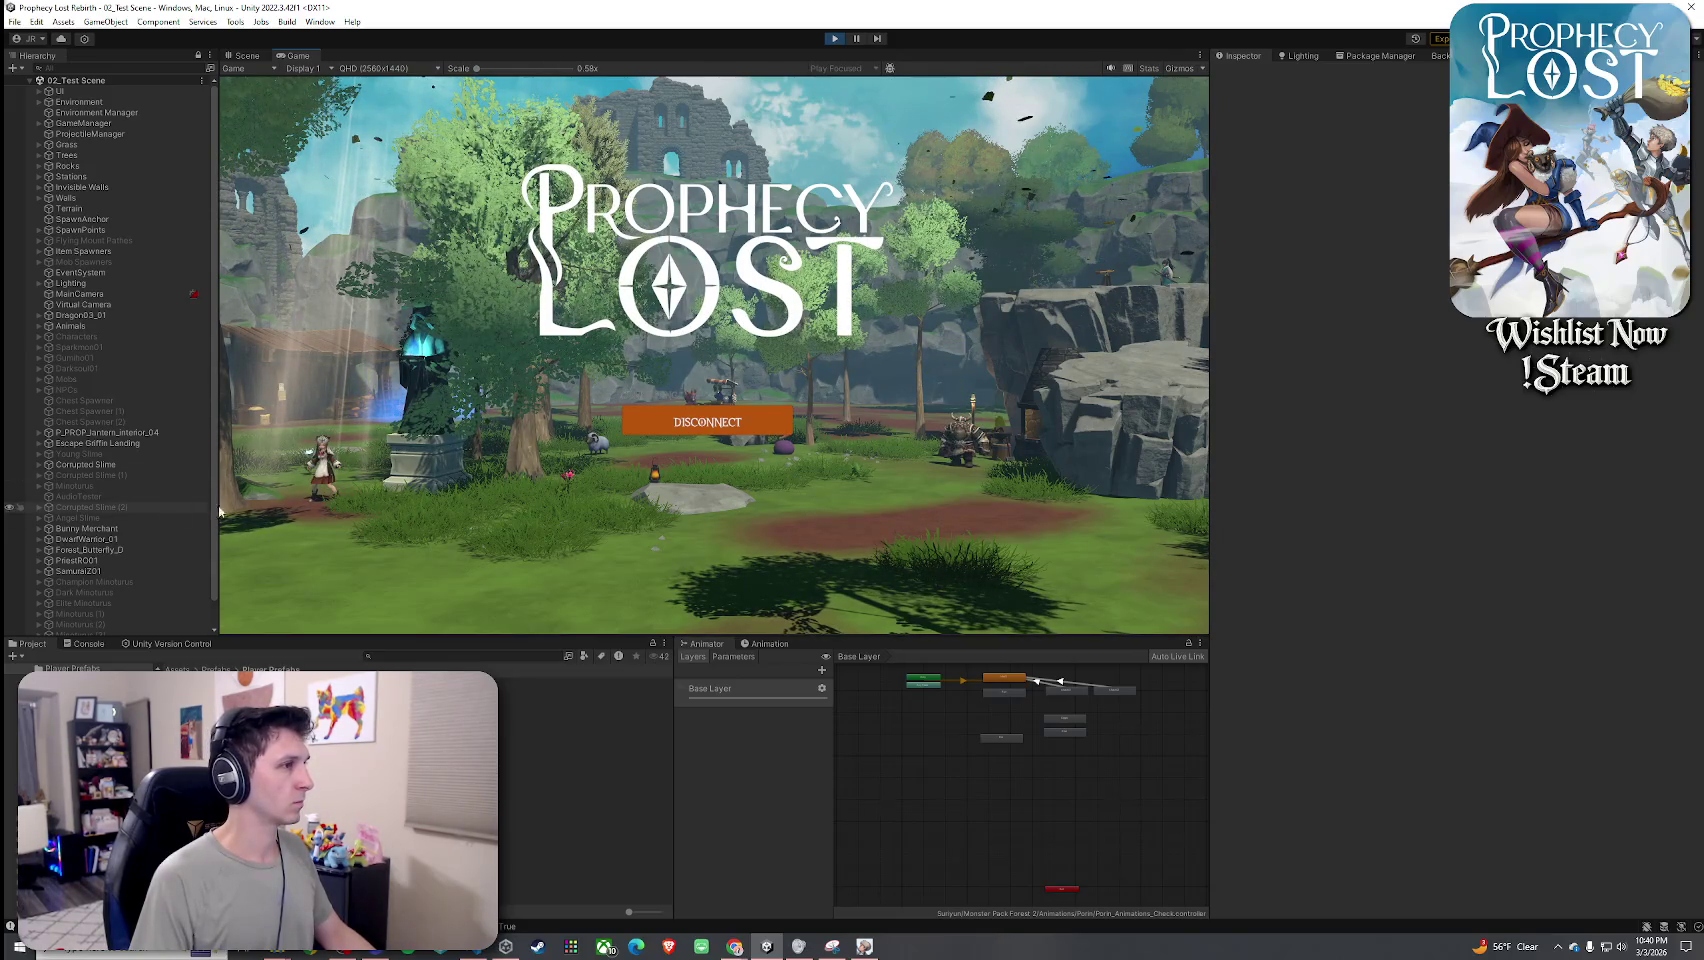
key("w")
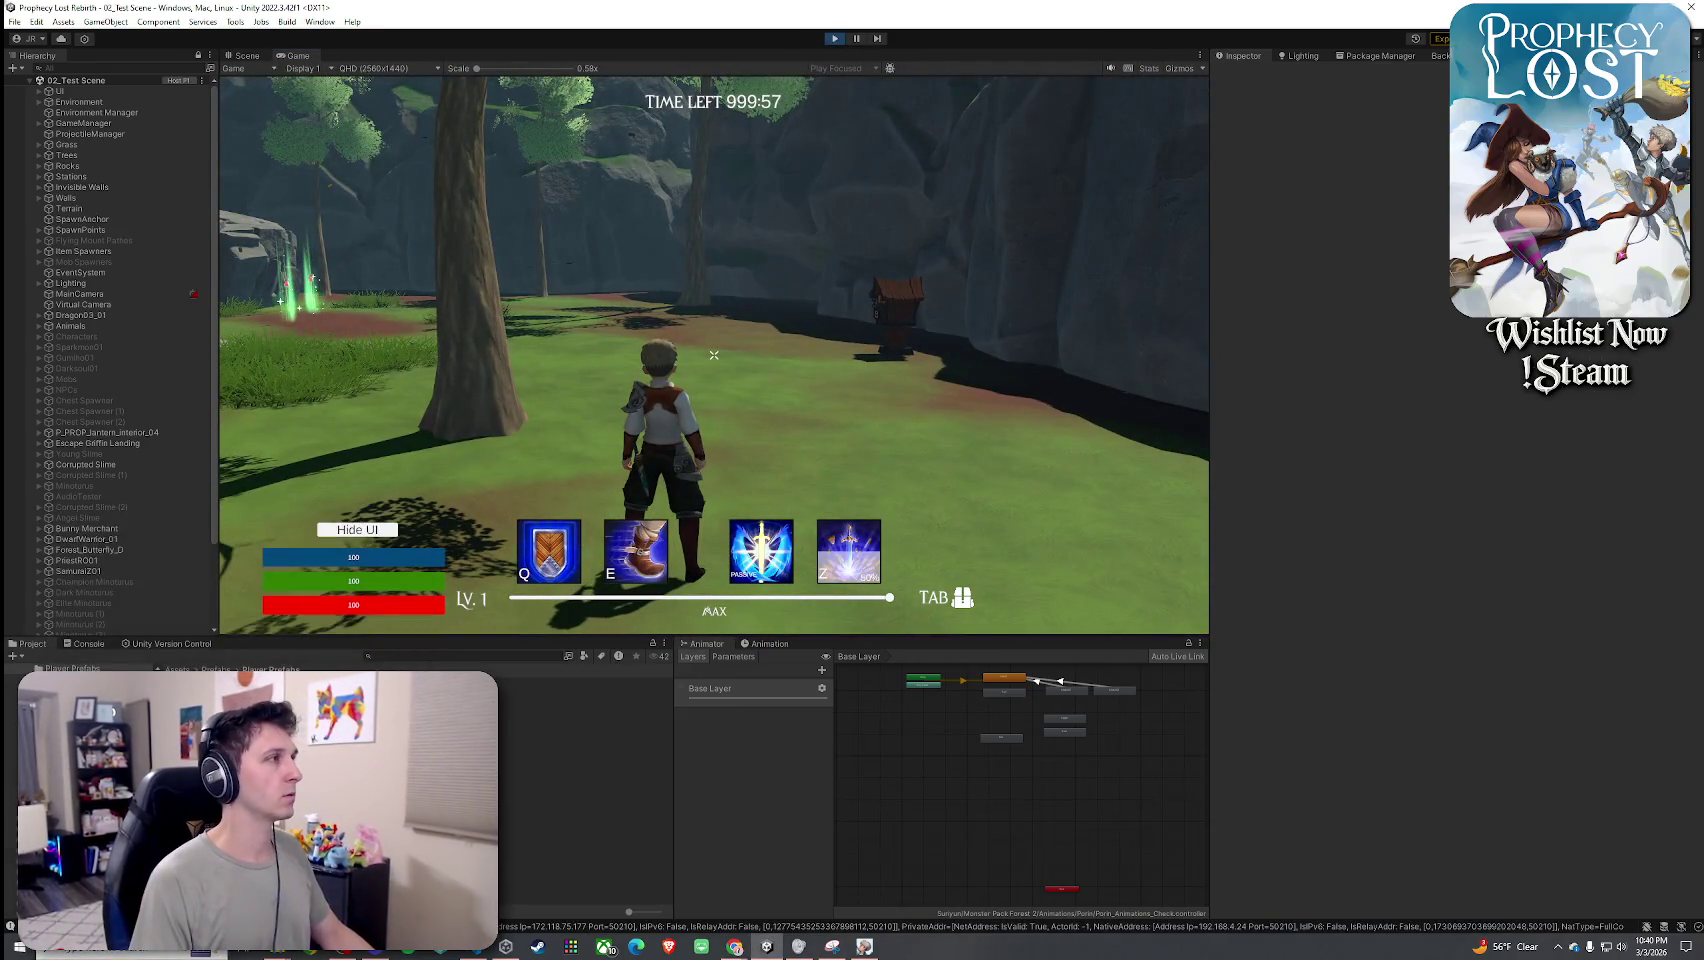
key("ctrl+p")
left_click(83, 133)
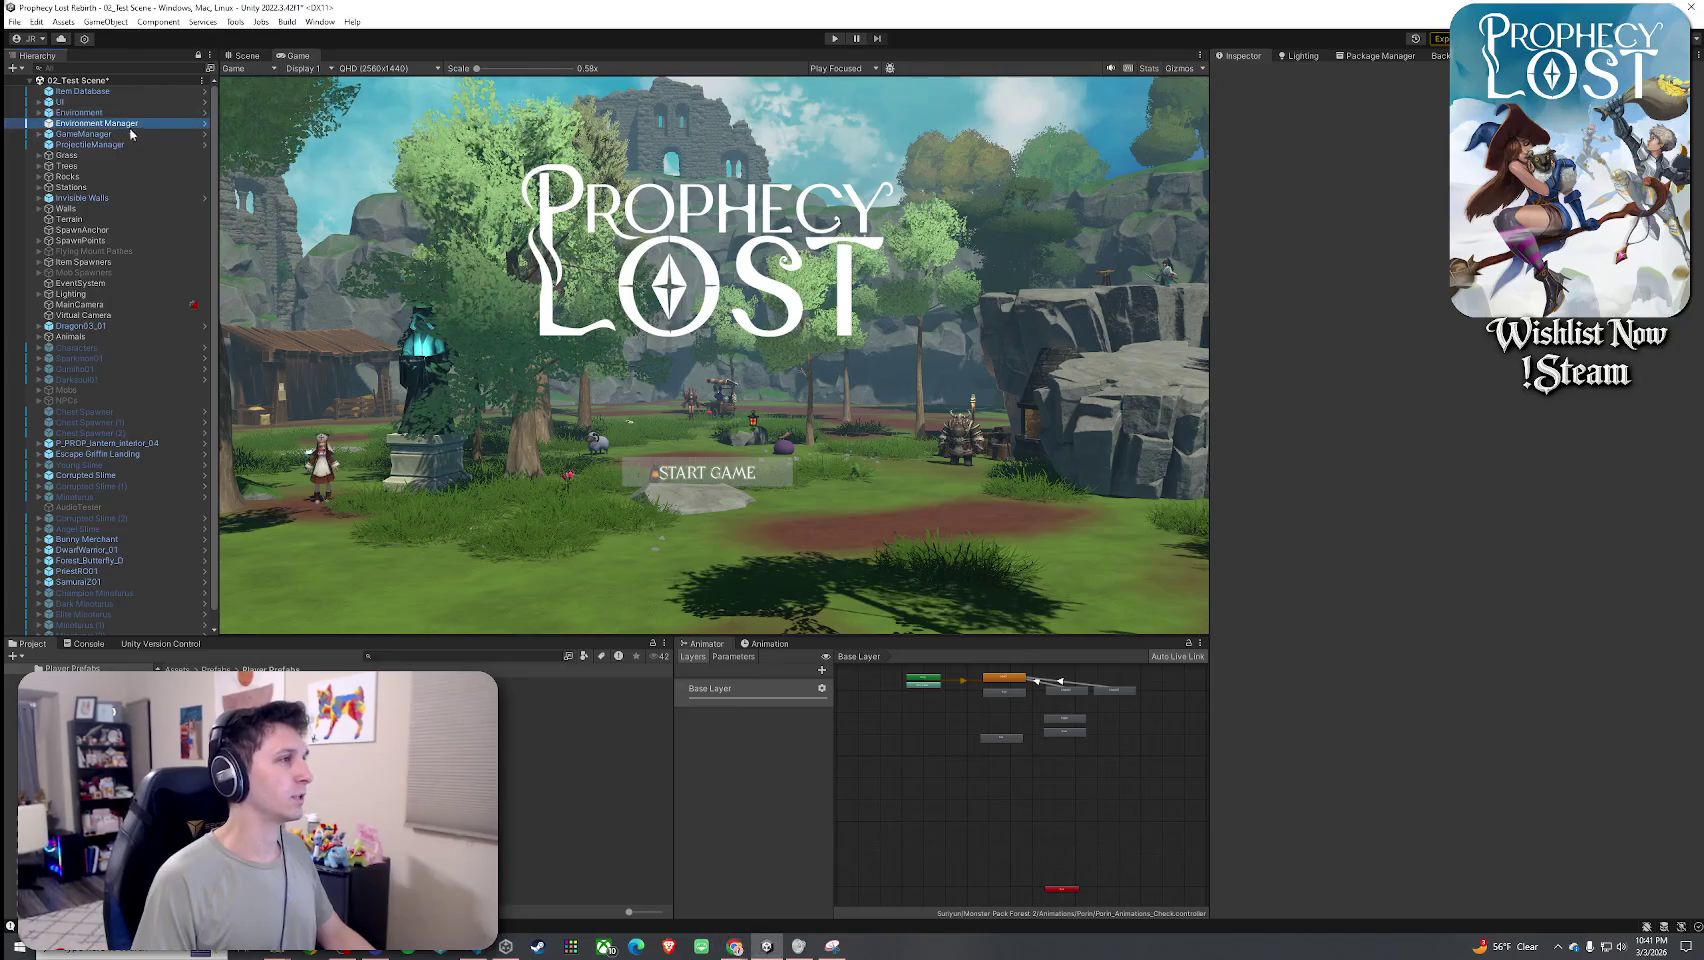
Set the GameManager's Waiting for Players Time to 15 and Pre Game Time to 1.
left_click(1295, 221)
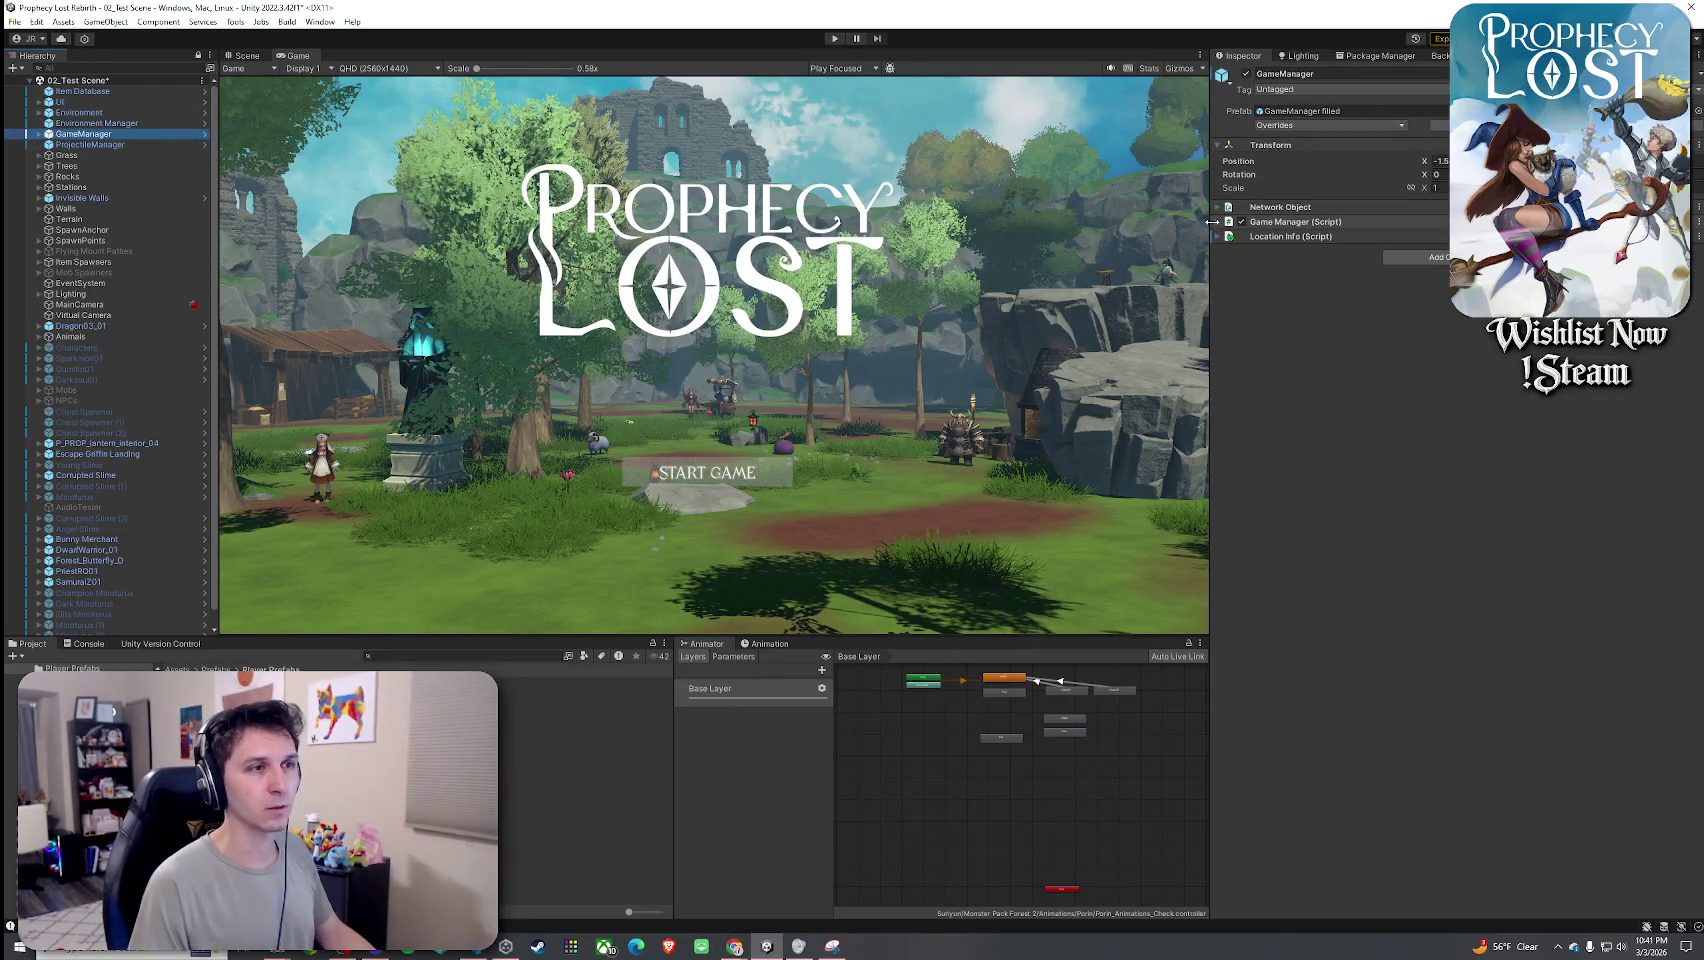
left_click(1295, 221)
scroll(1471, 630, "down", 1)
left_click(1466, 645)
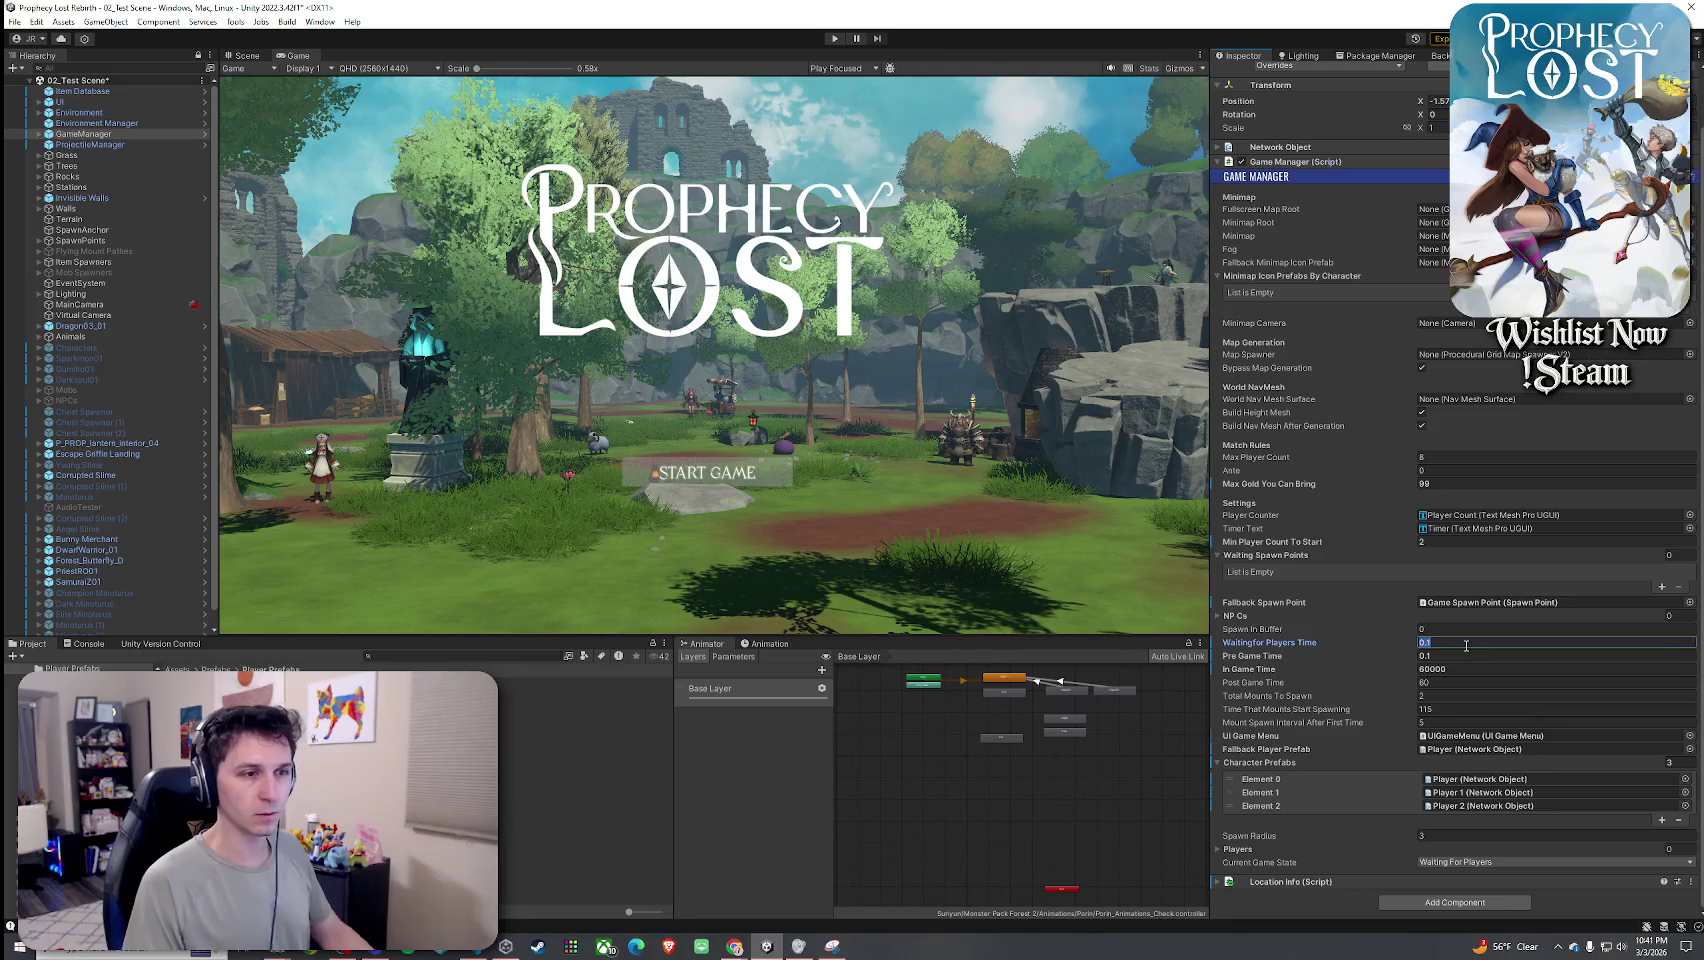
type("15")
left_click(1455, 660)
type("1")
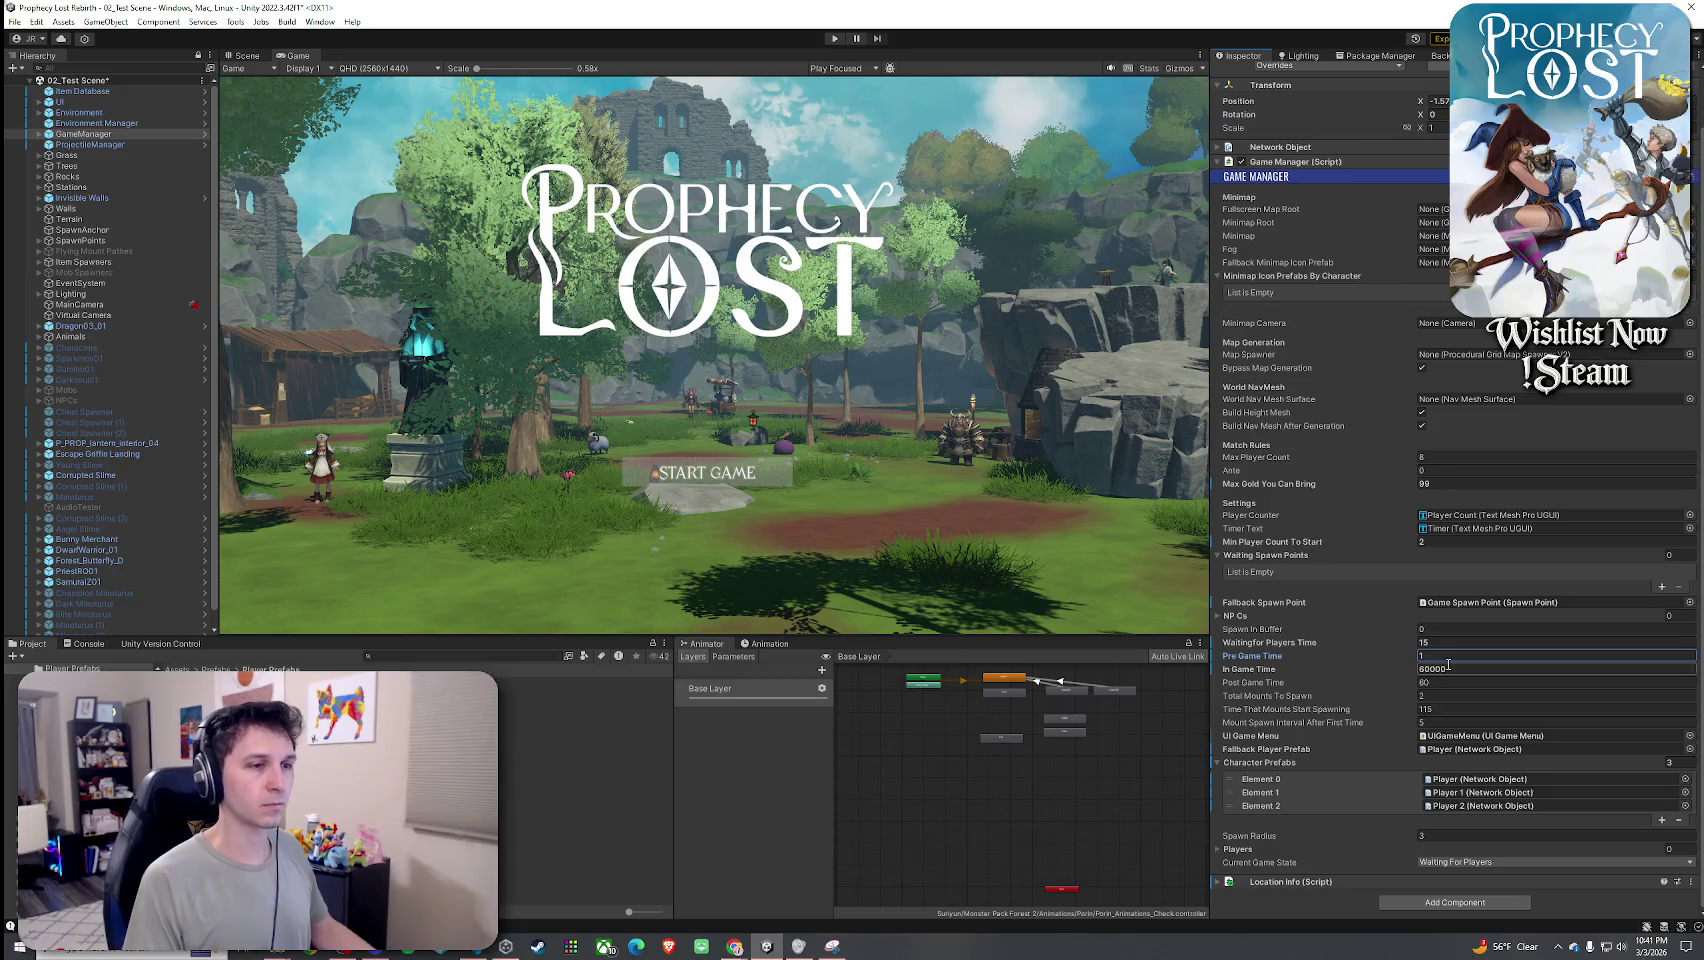
Save the scene with File > Save.
left_click(14, 21)
left_click(15, 22)
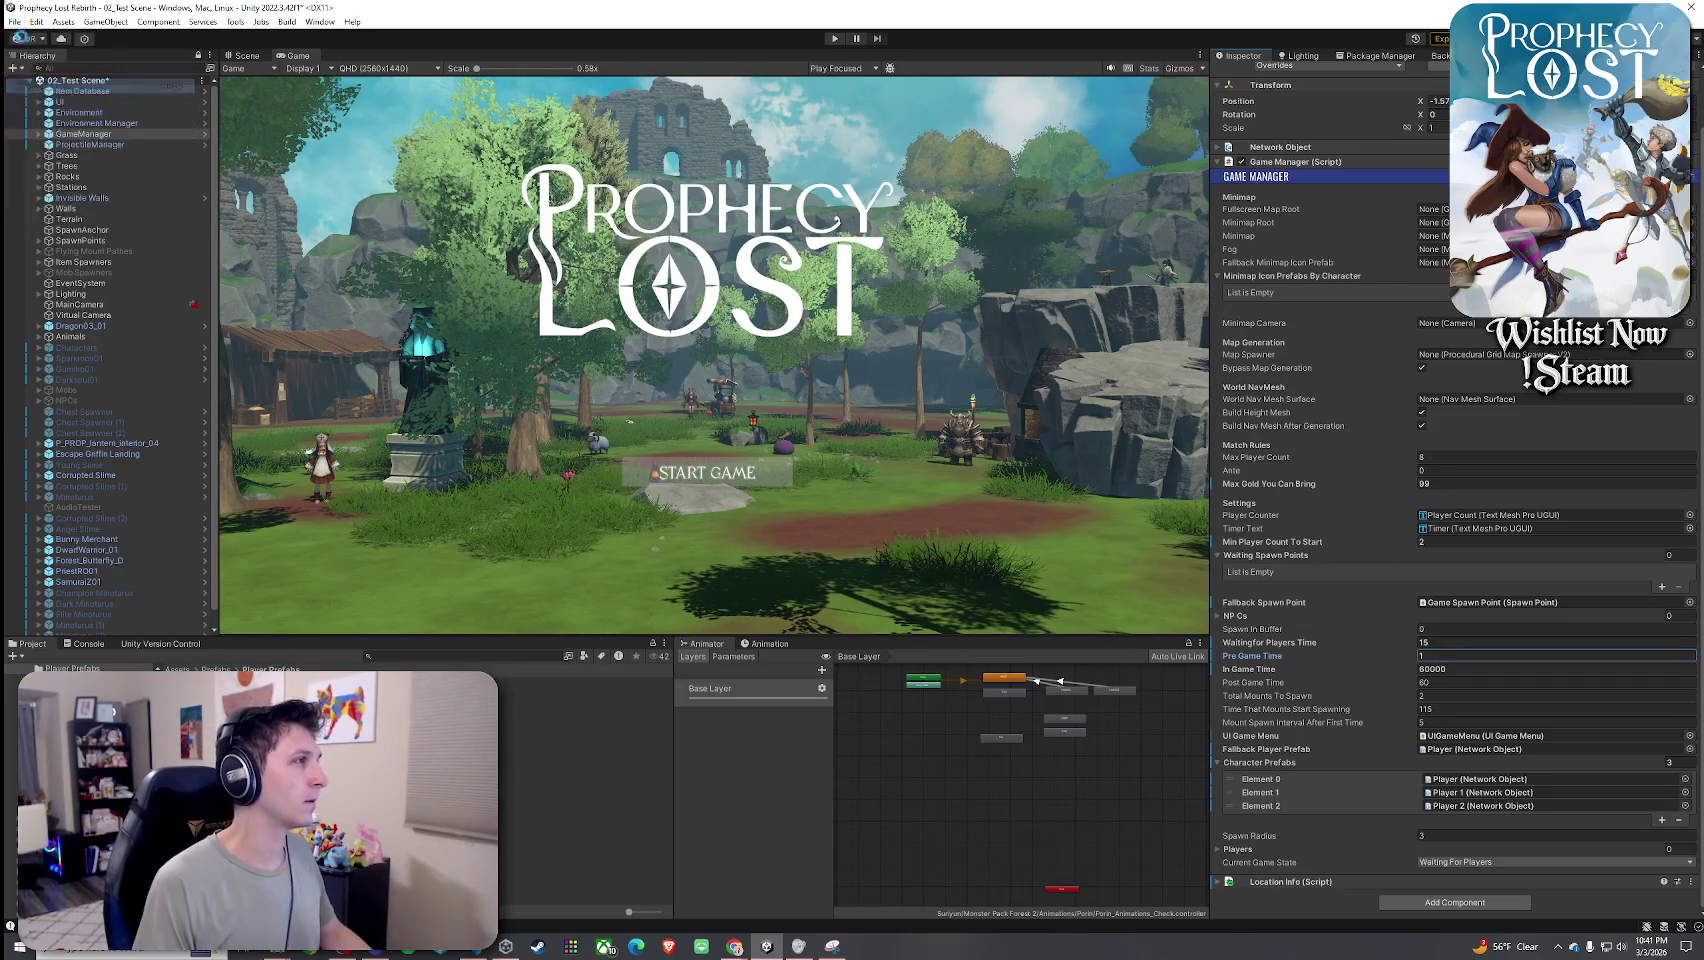
left_click(15, 22)
left_click(77, 213)
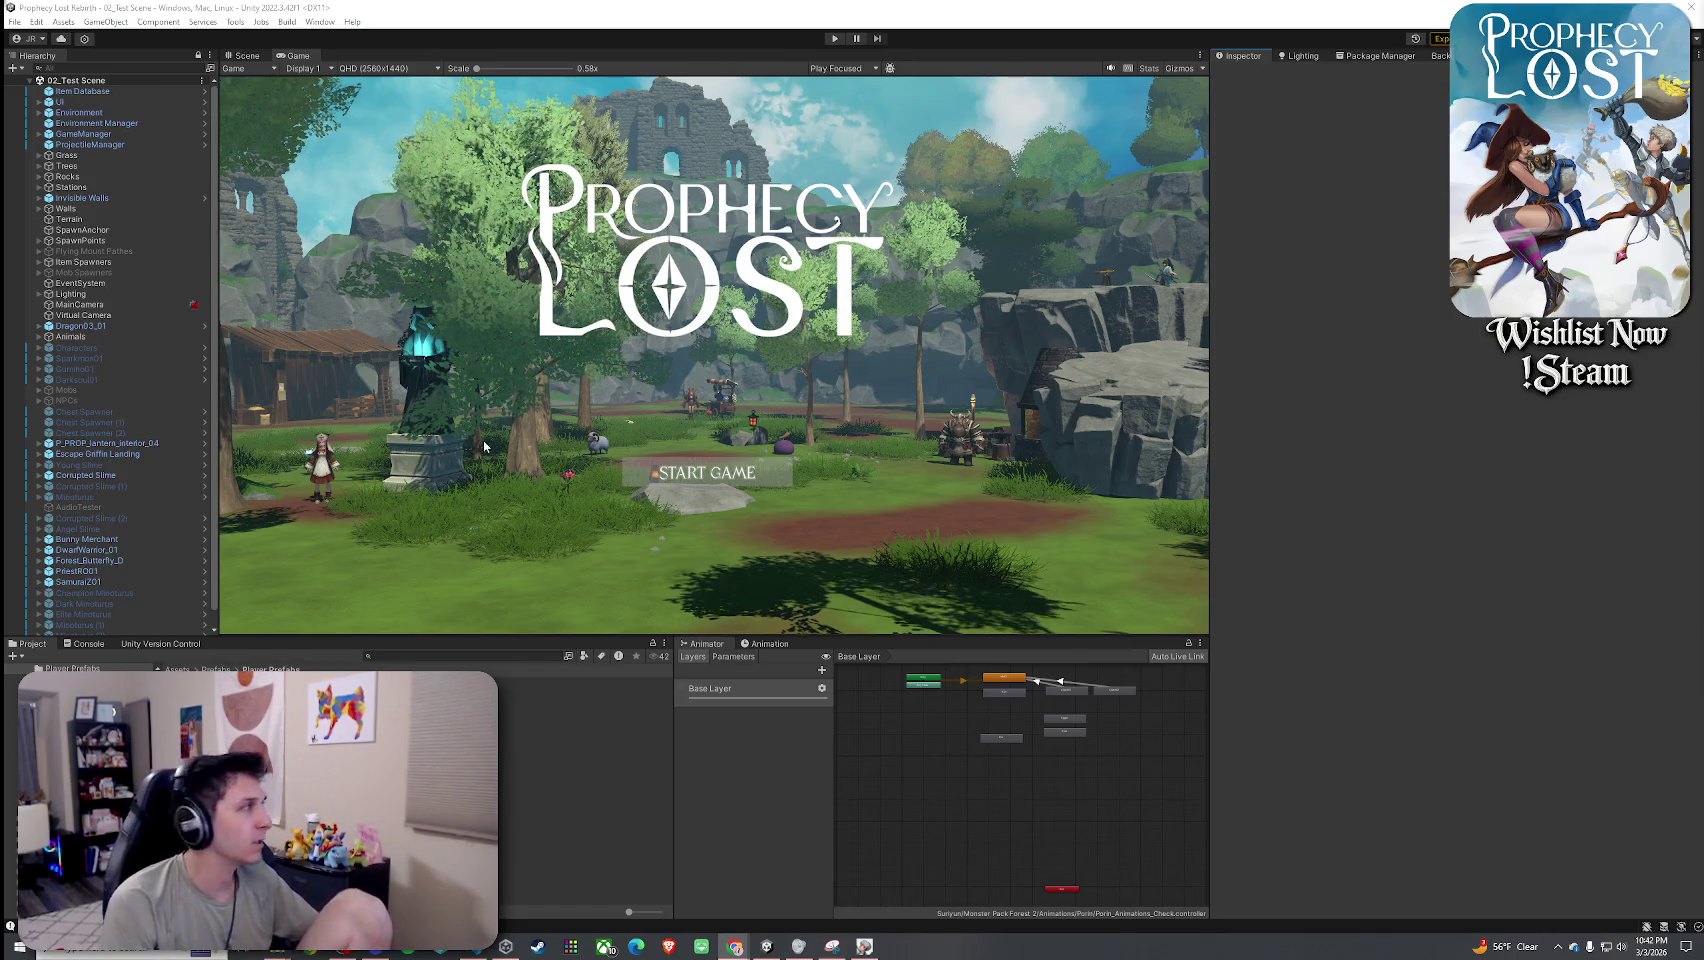
Enter play mode, start a game, disconnect, and start again to spawn beside another player.
left_click(834, 38)
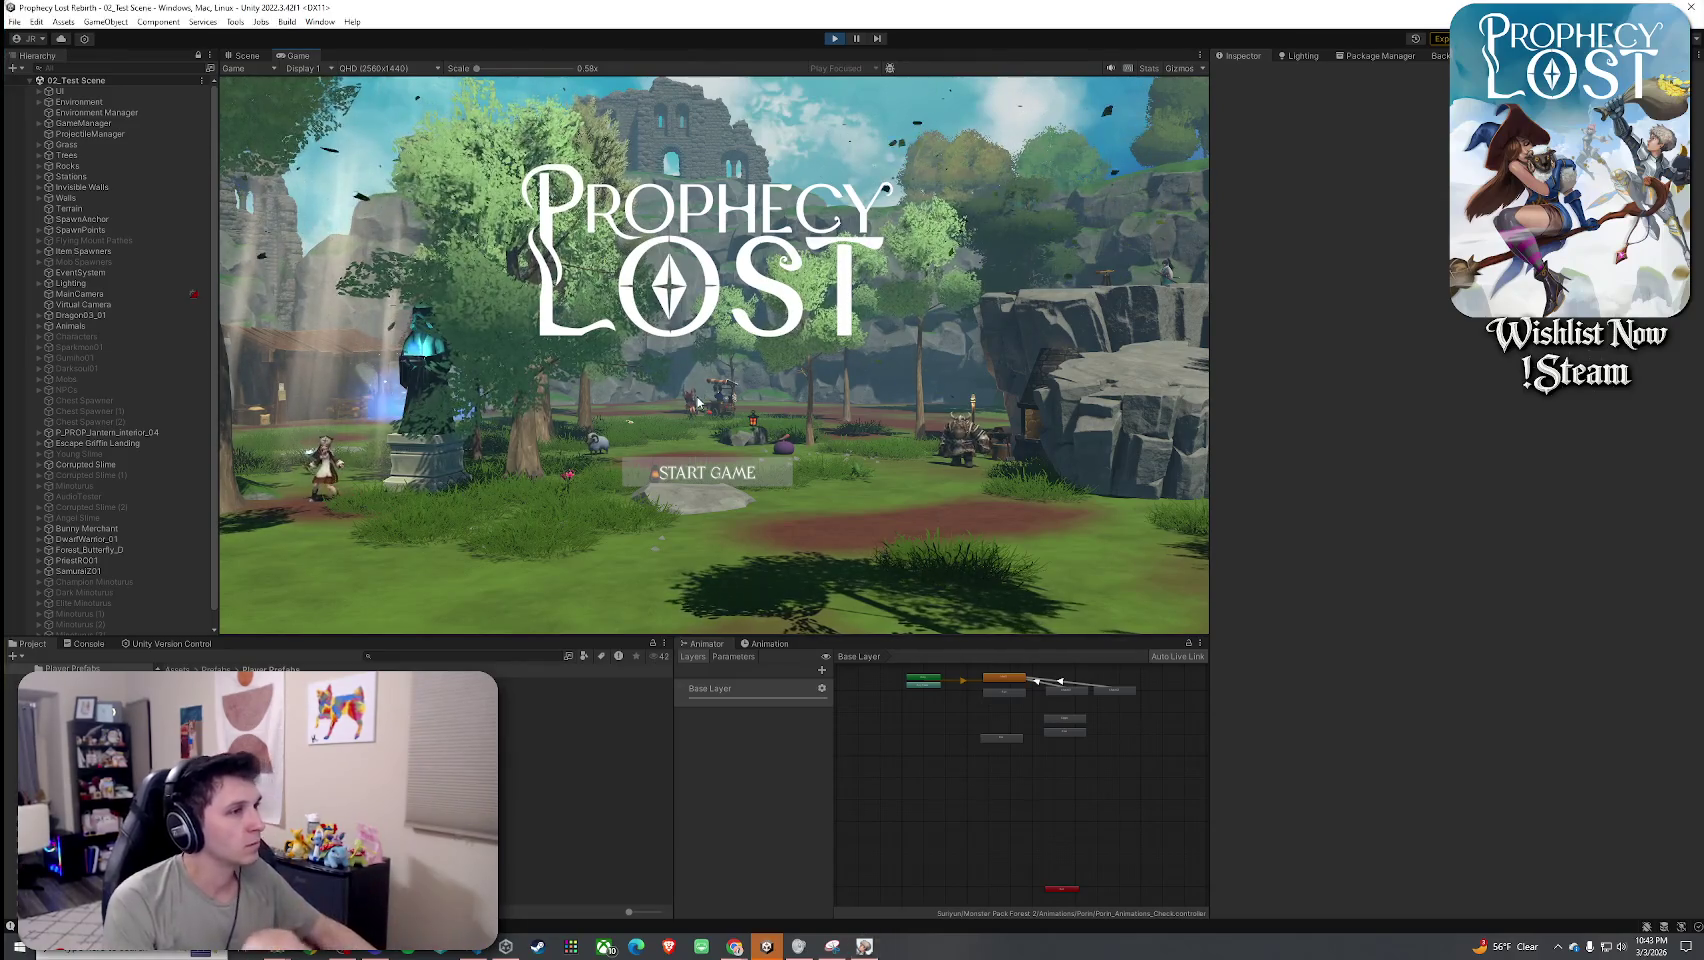
left_click(690, 479)
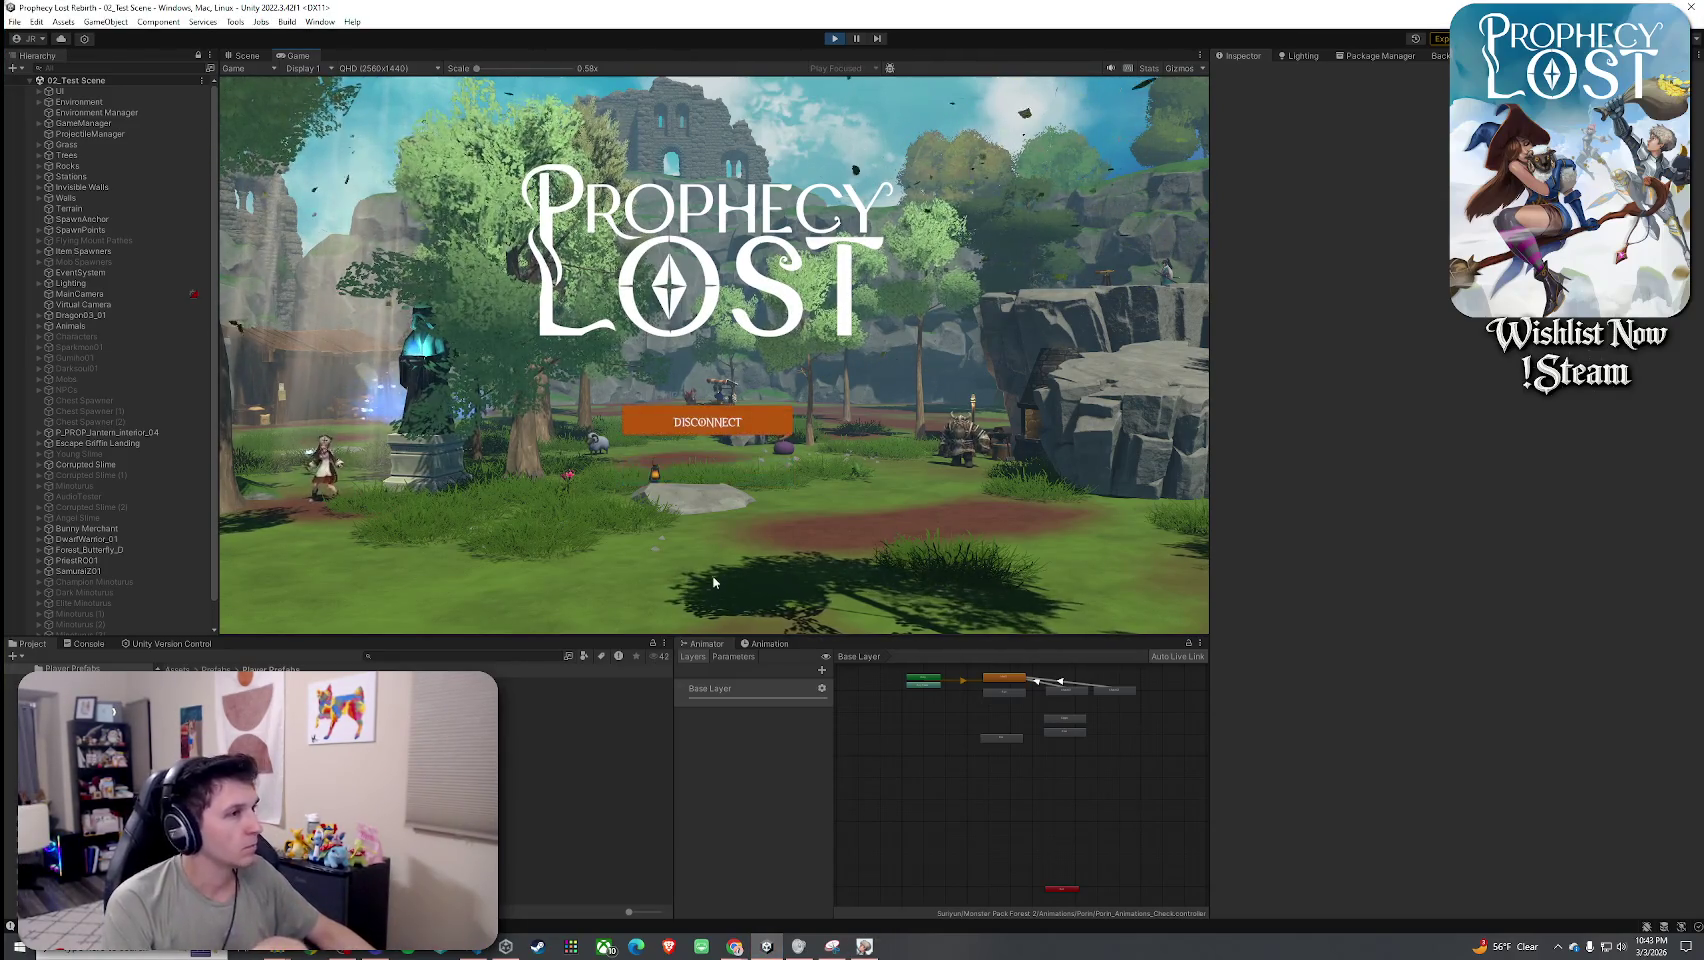
left_click(702, 428)
left_click(705, 484)
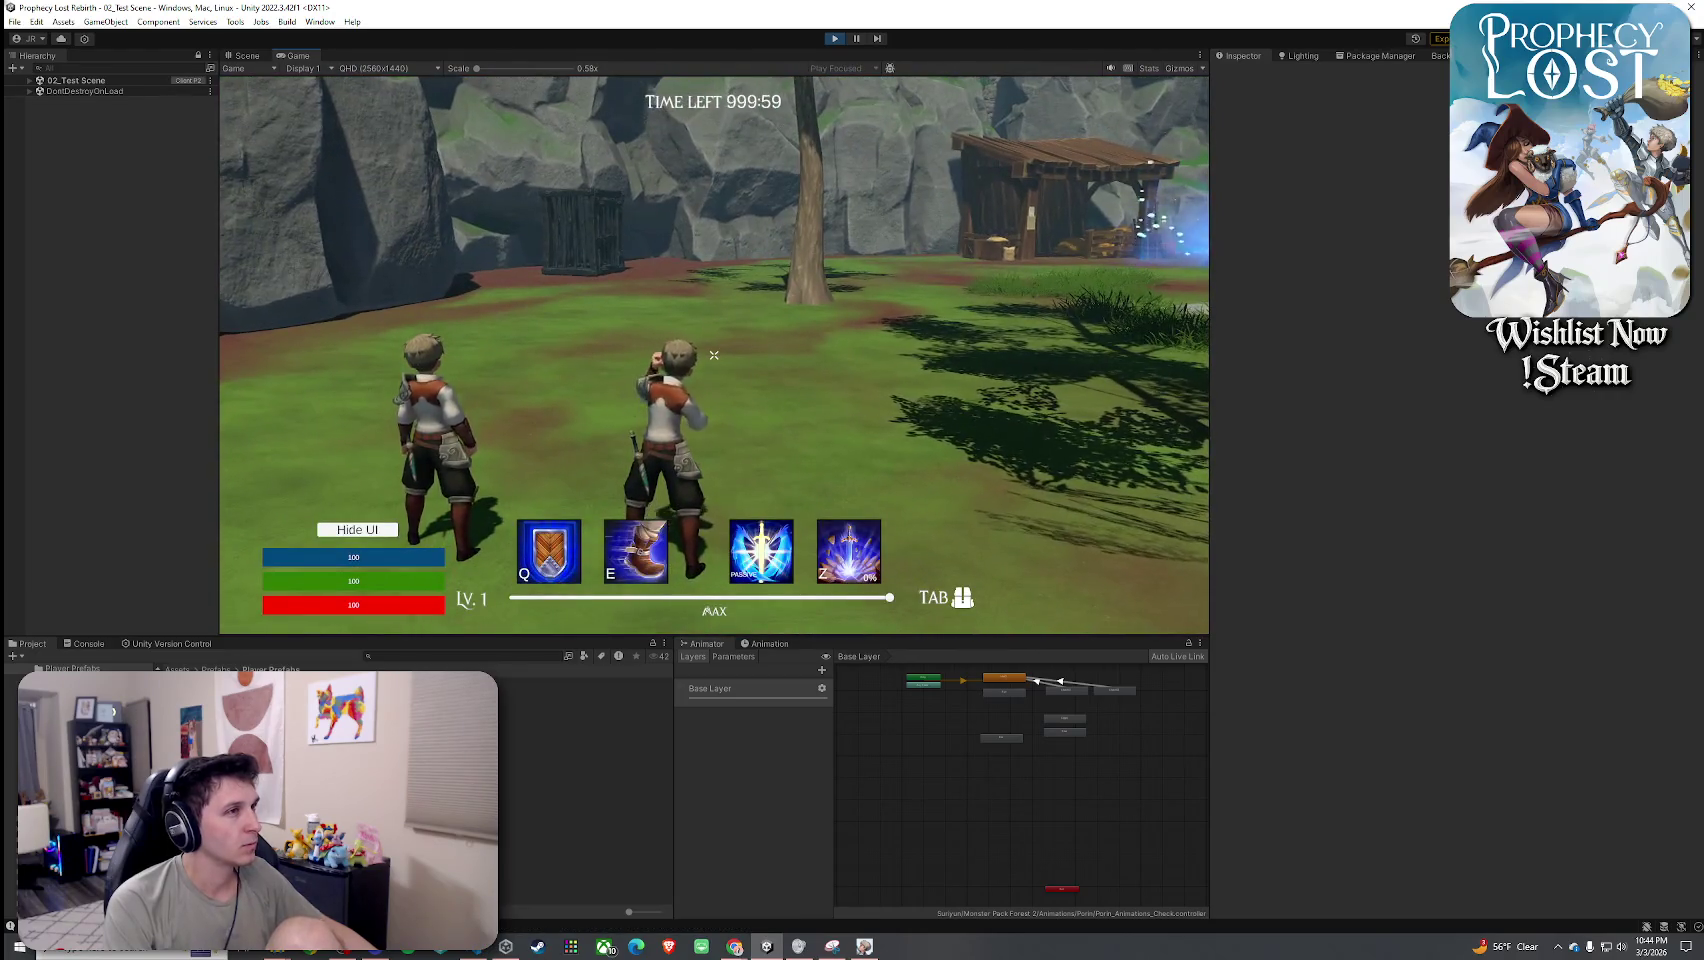
Walk to the sword, check it in the inventory, and trade sword swings with the enemy player.
key("w")
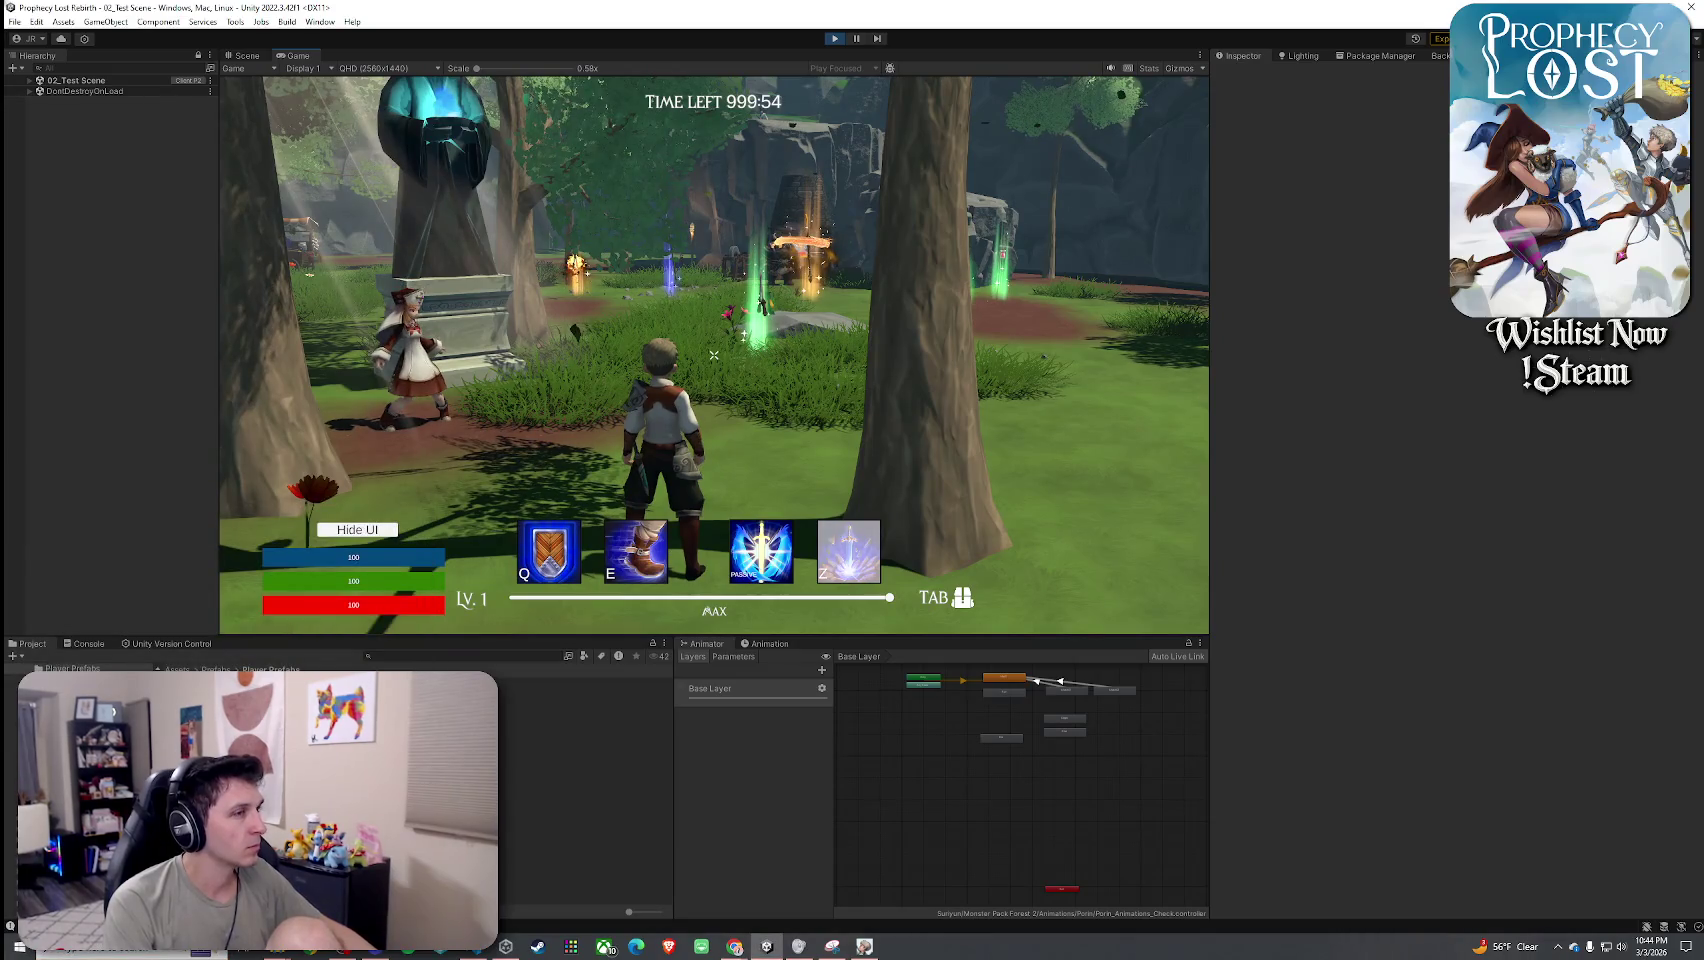
key("w")
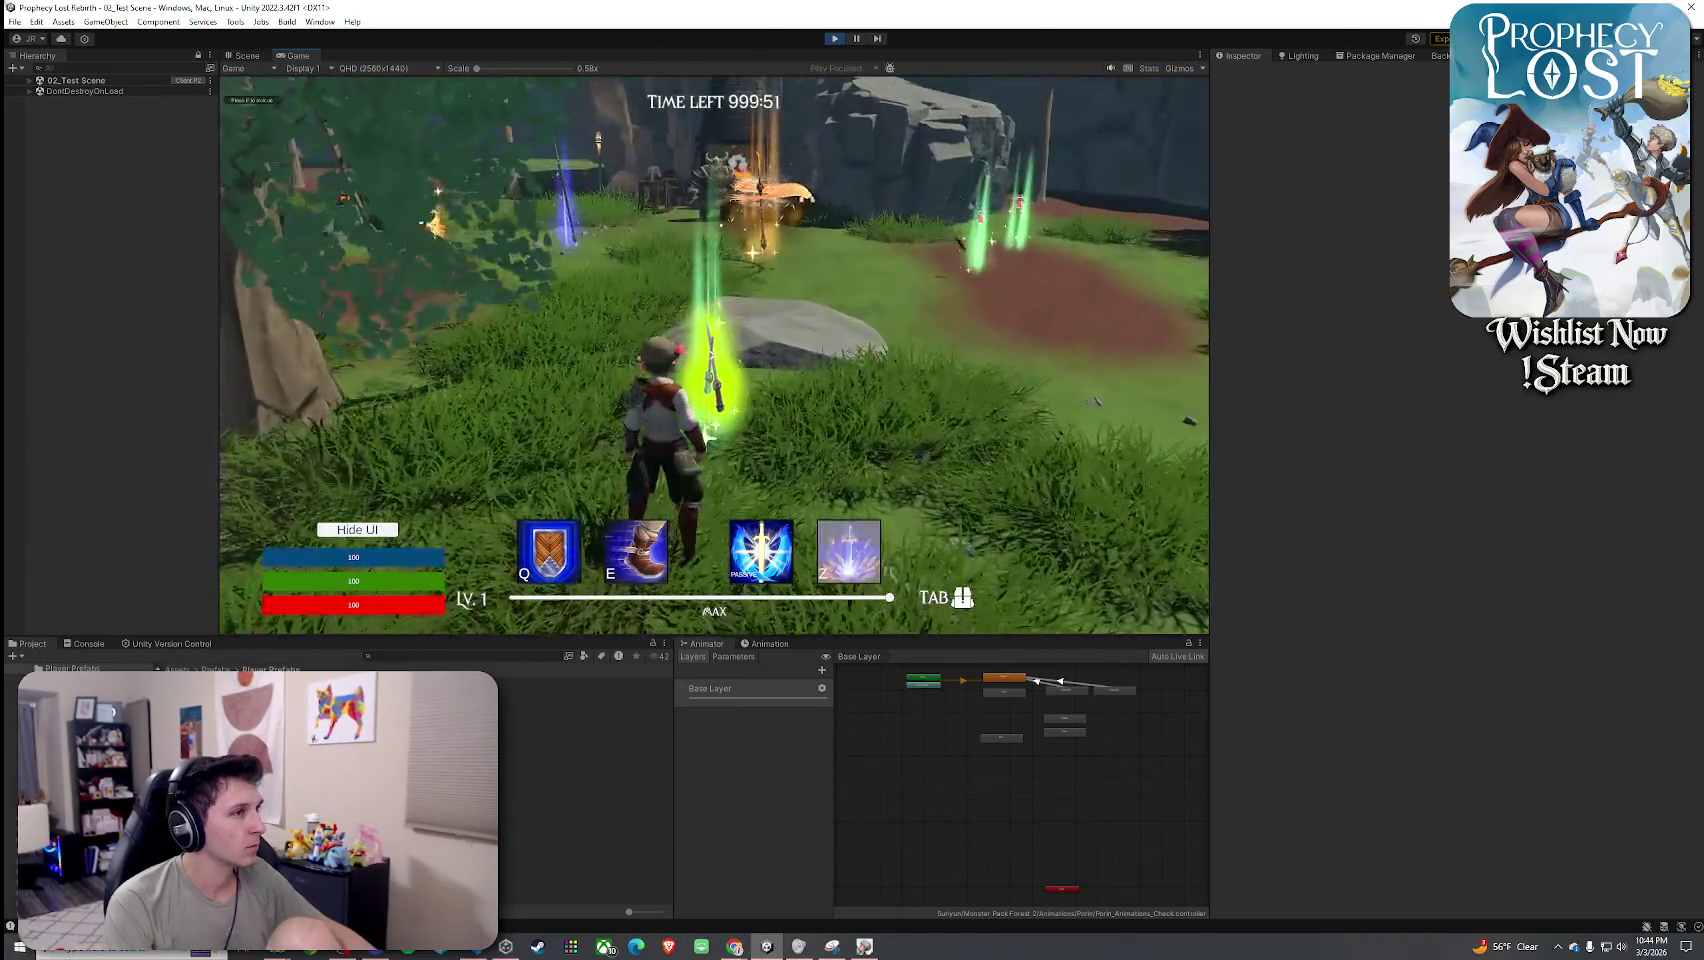
key("Tab")
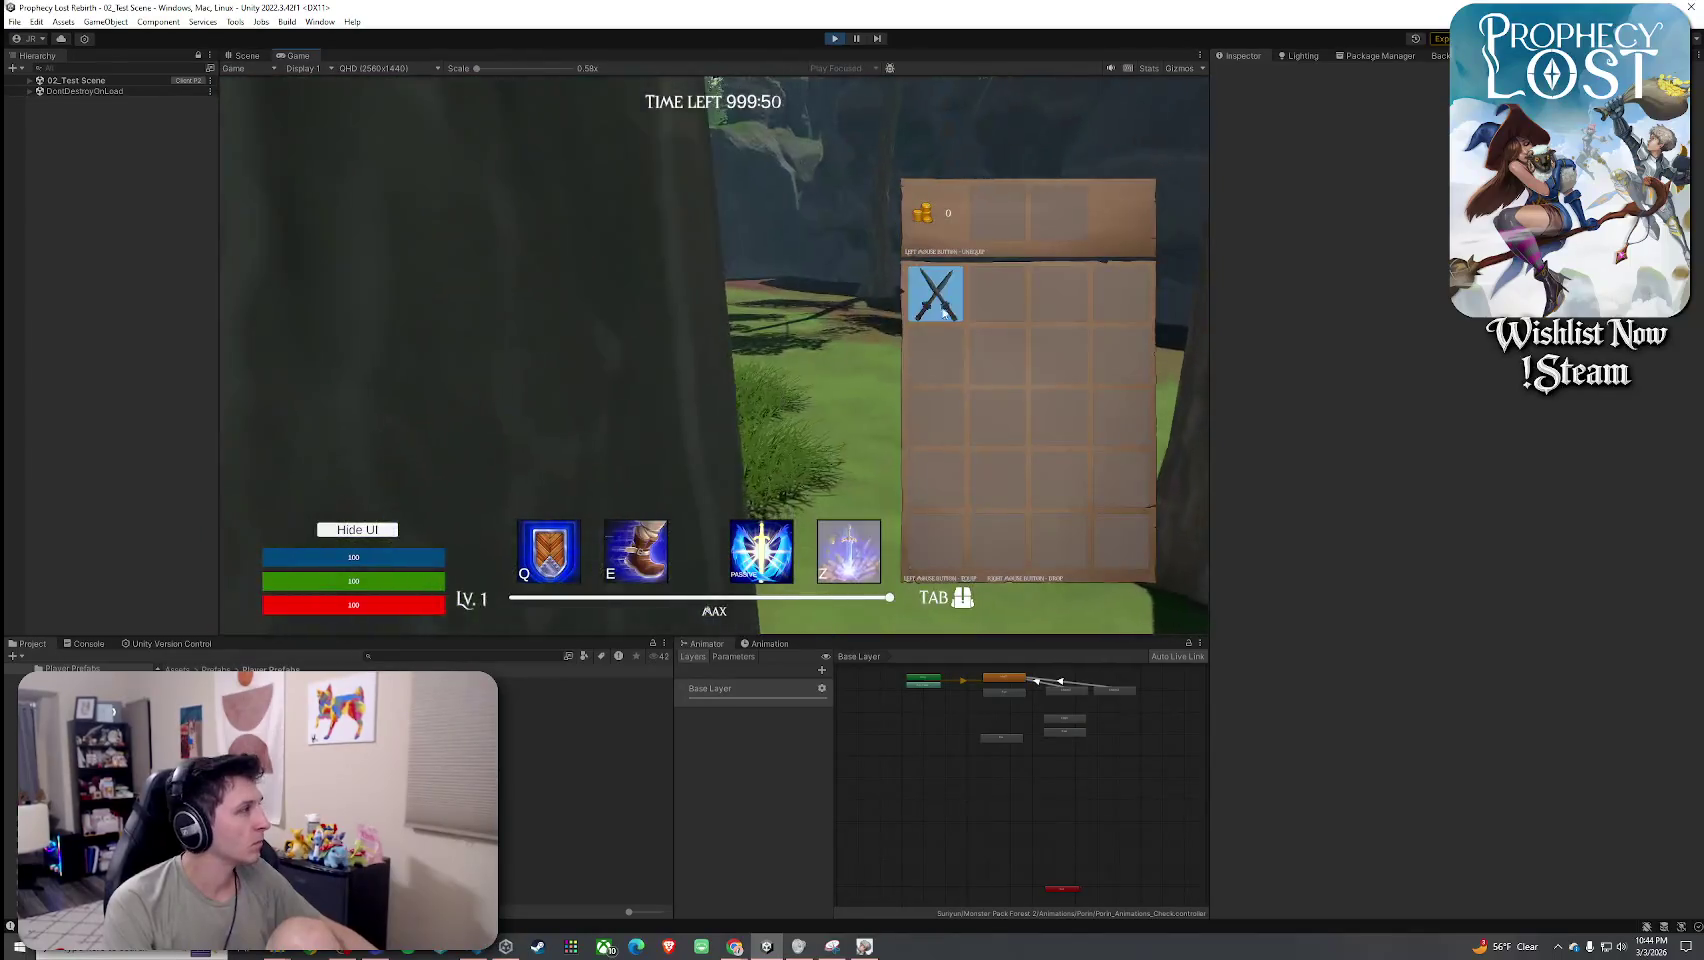
left_click(943, 308)
key("Tab")
key("w")
left_click(714, 355)
left_click(714, 355)
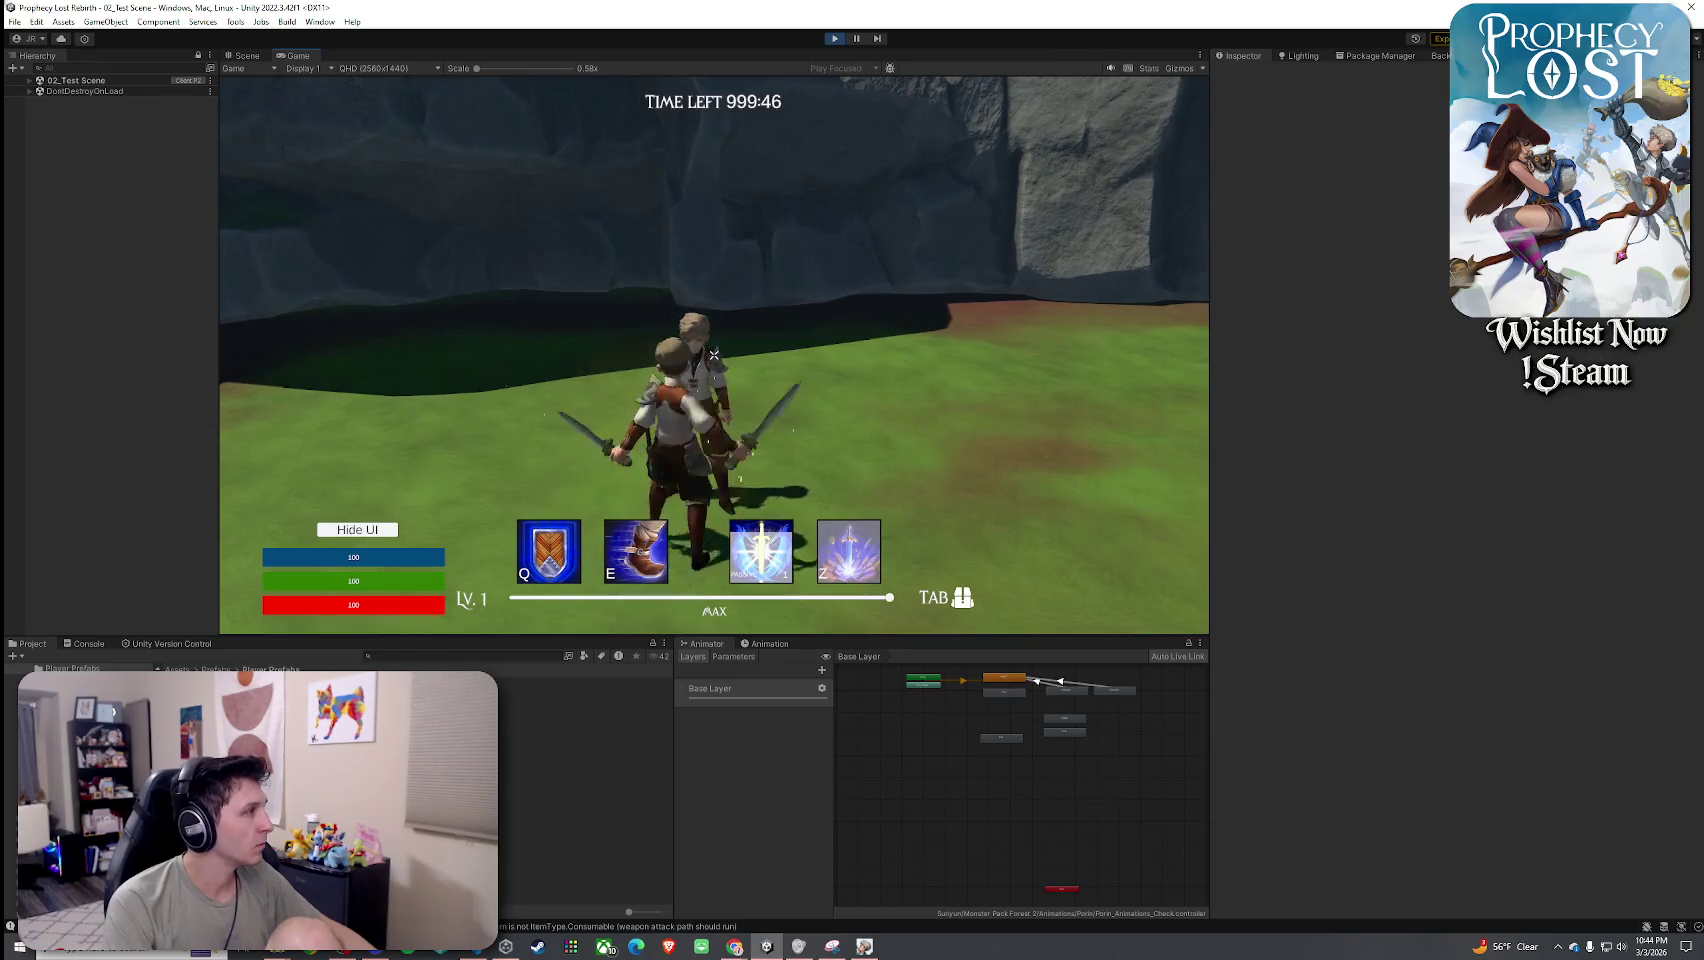
left_click(713, 354)
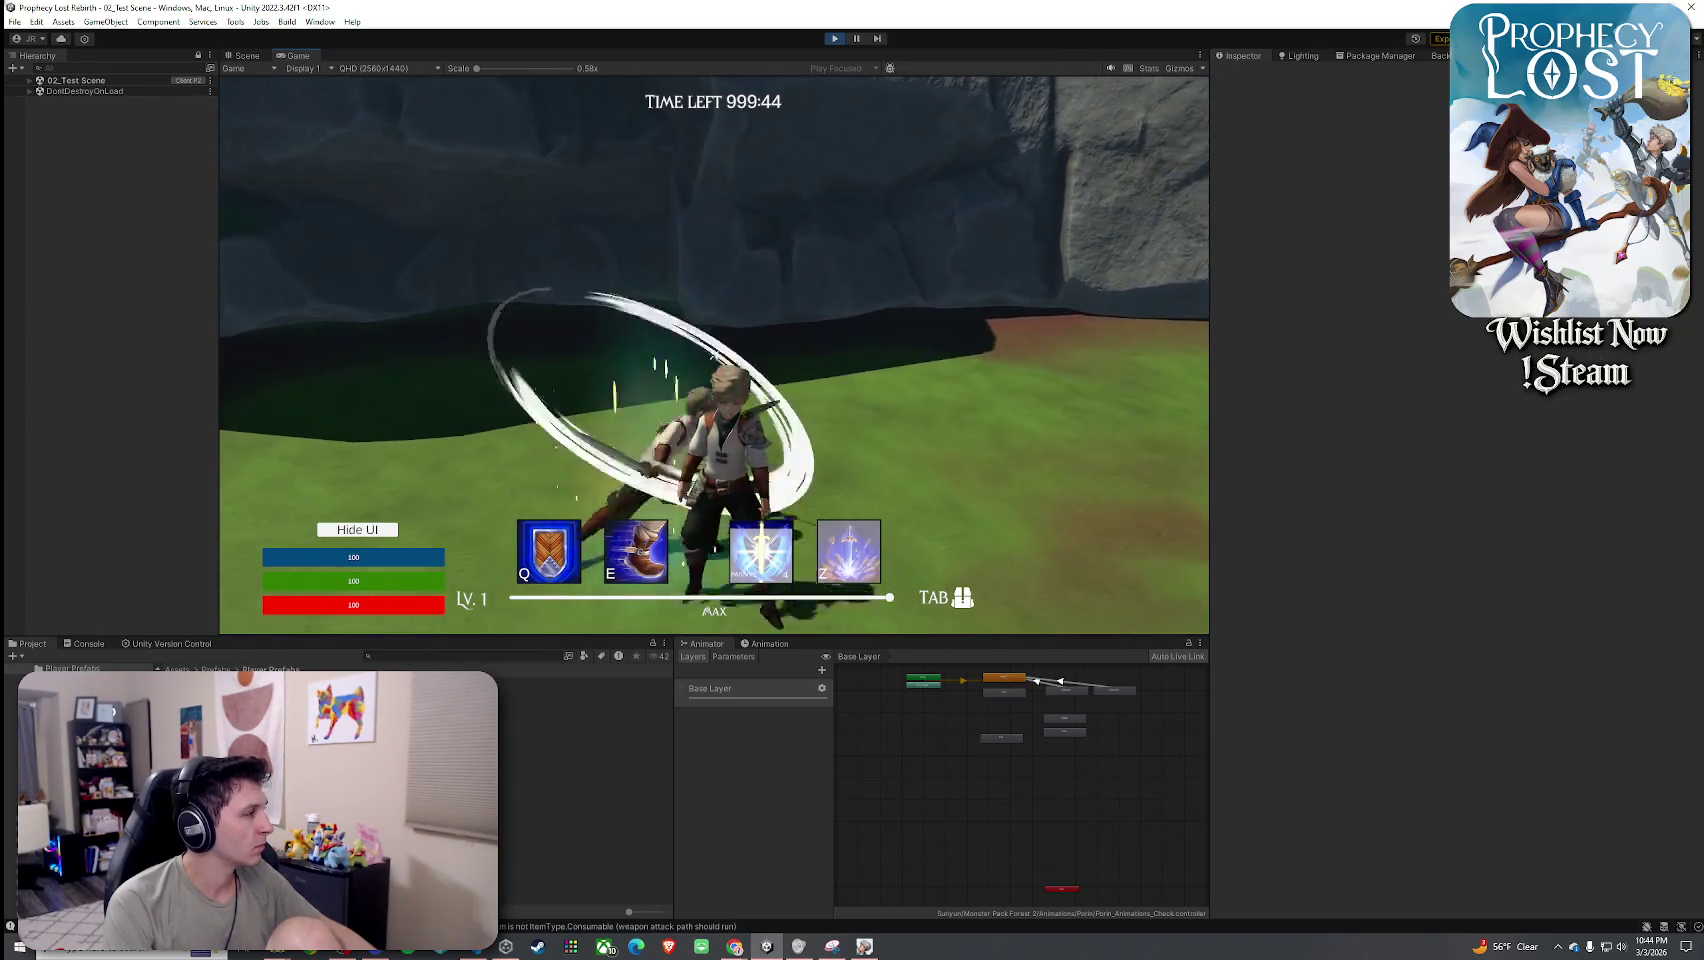
left_click(713, 355)
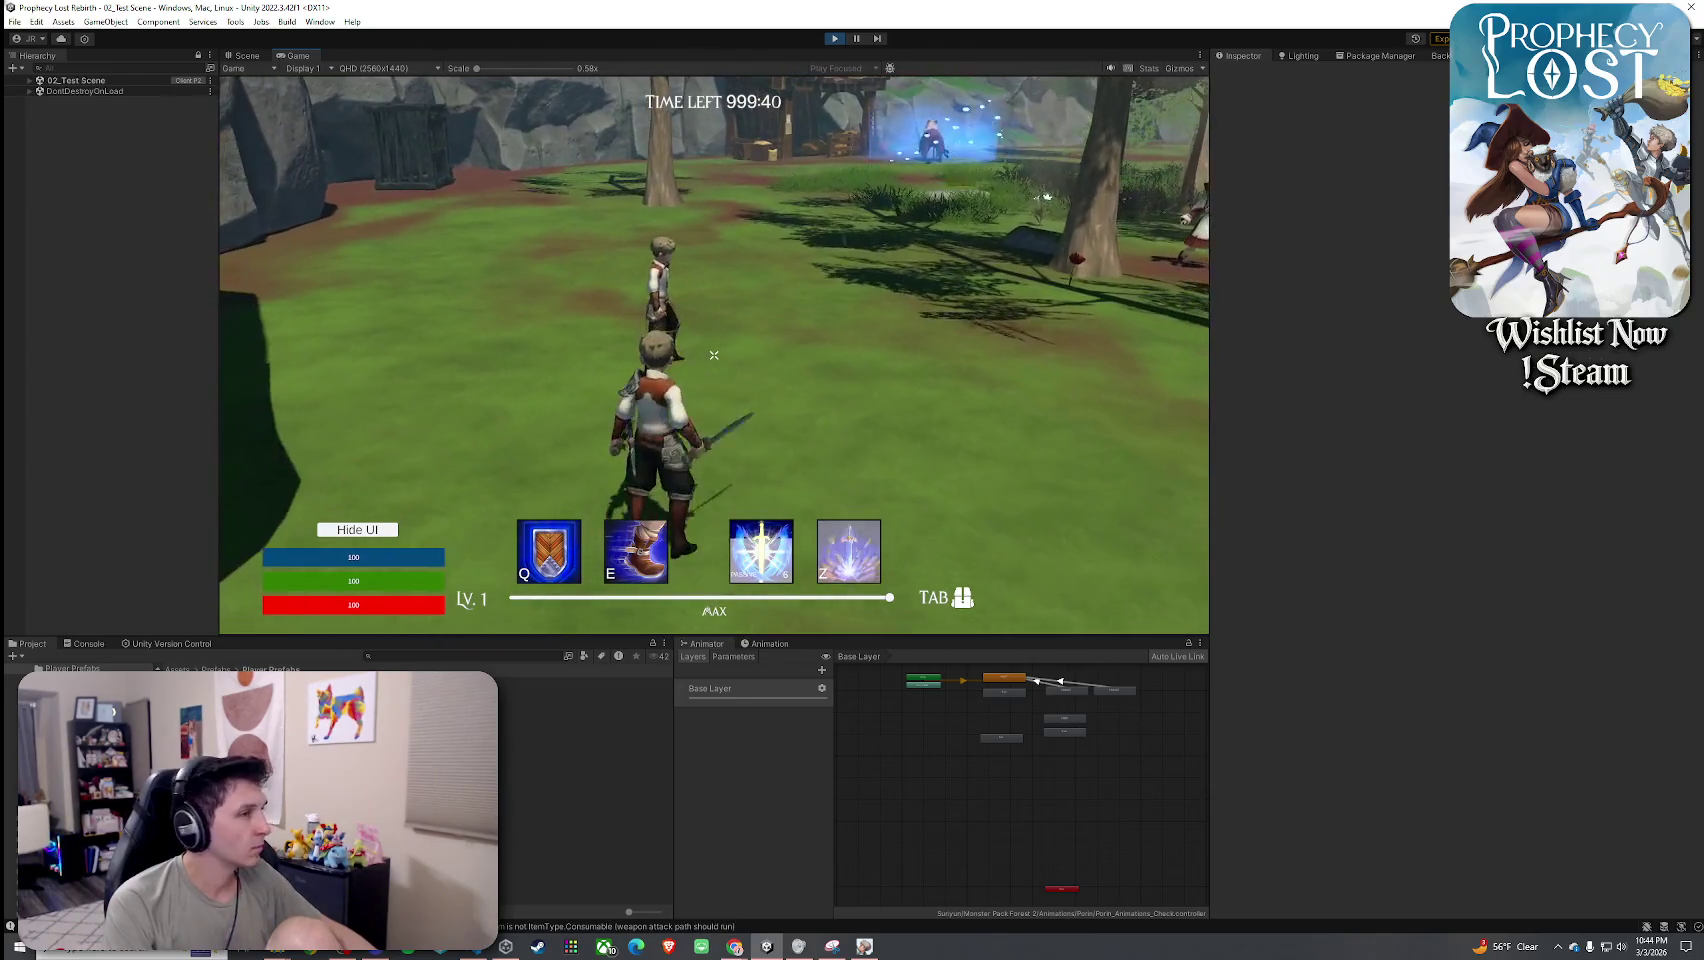
Open the Windows Volume Mixer from the speaker icon, adjust a volume slider, and return to the game.
key("super")
right_click(1622, 946)
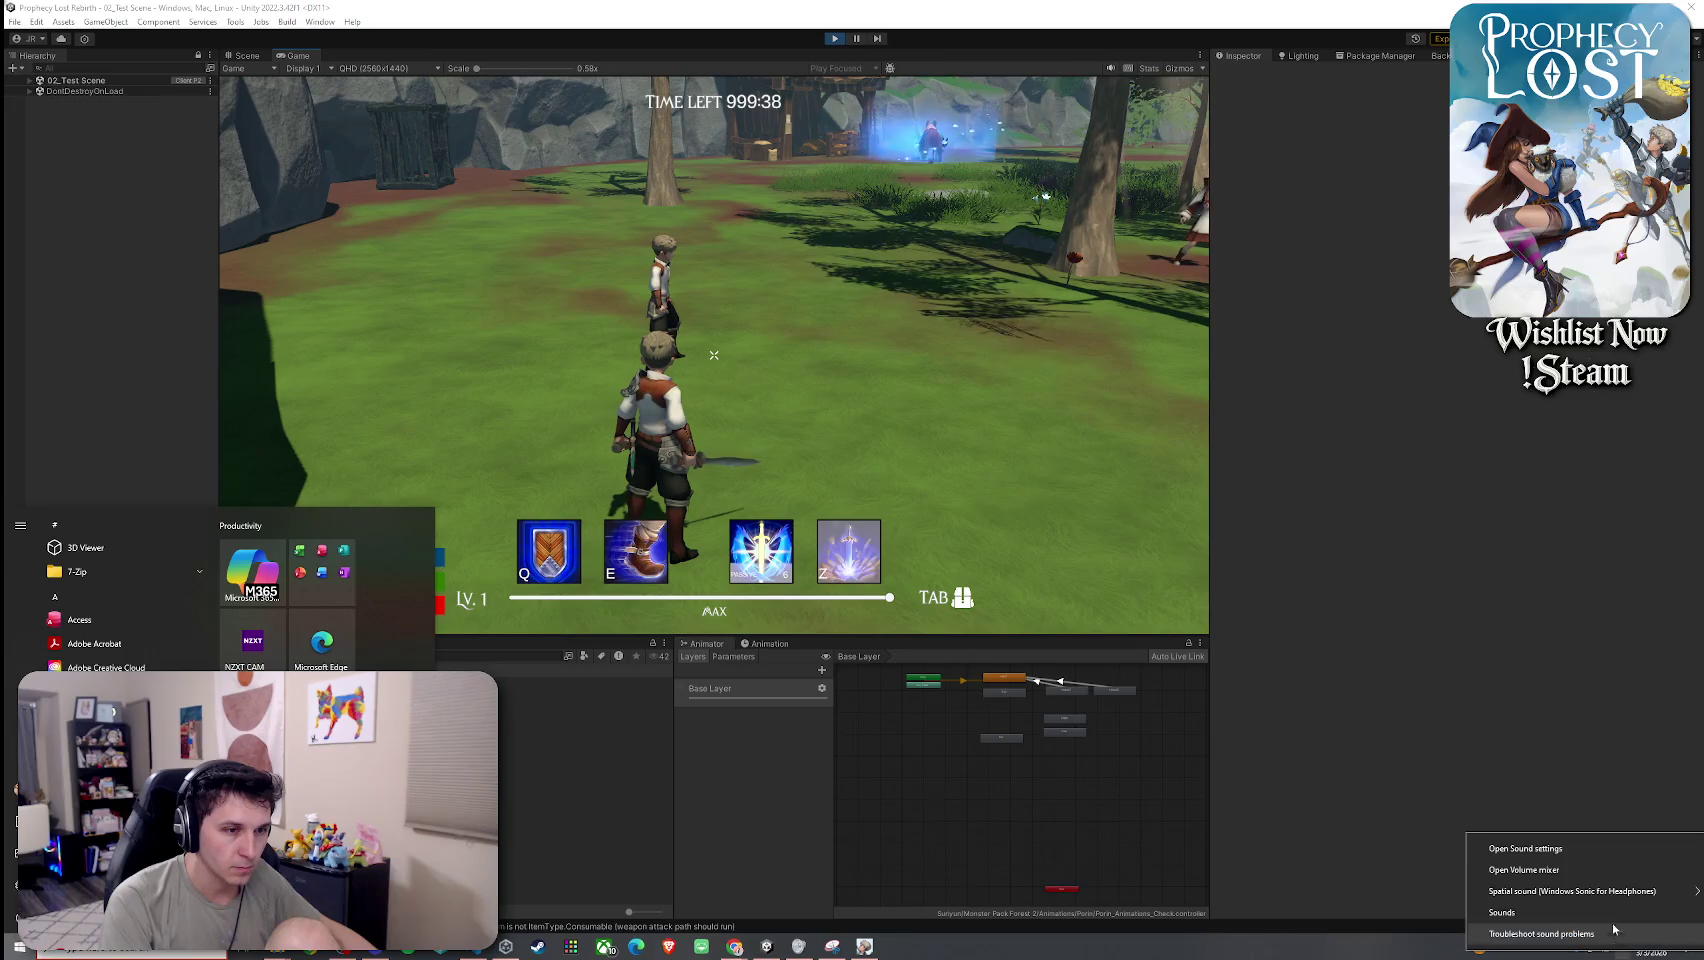
left_click(1530, 868)
left_click_drag(1543, 914, 1627, 913)
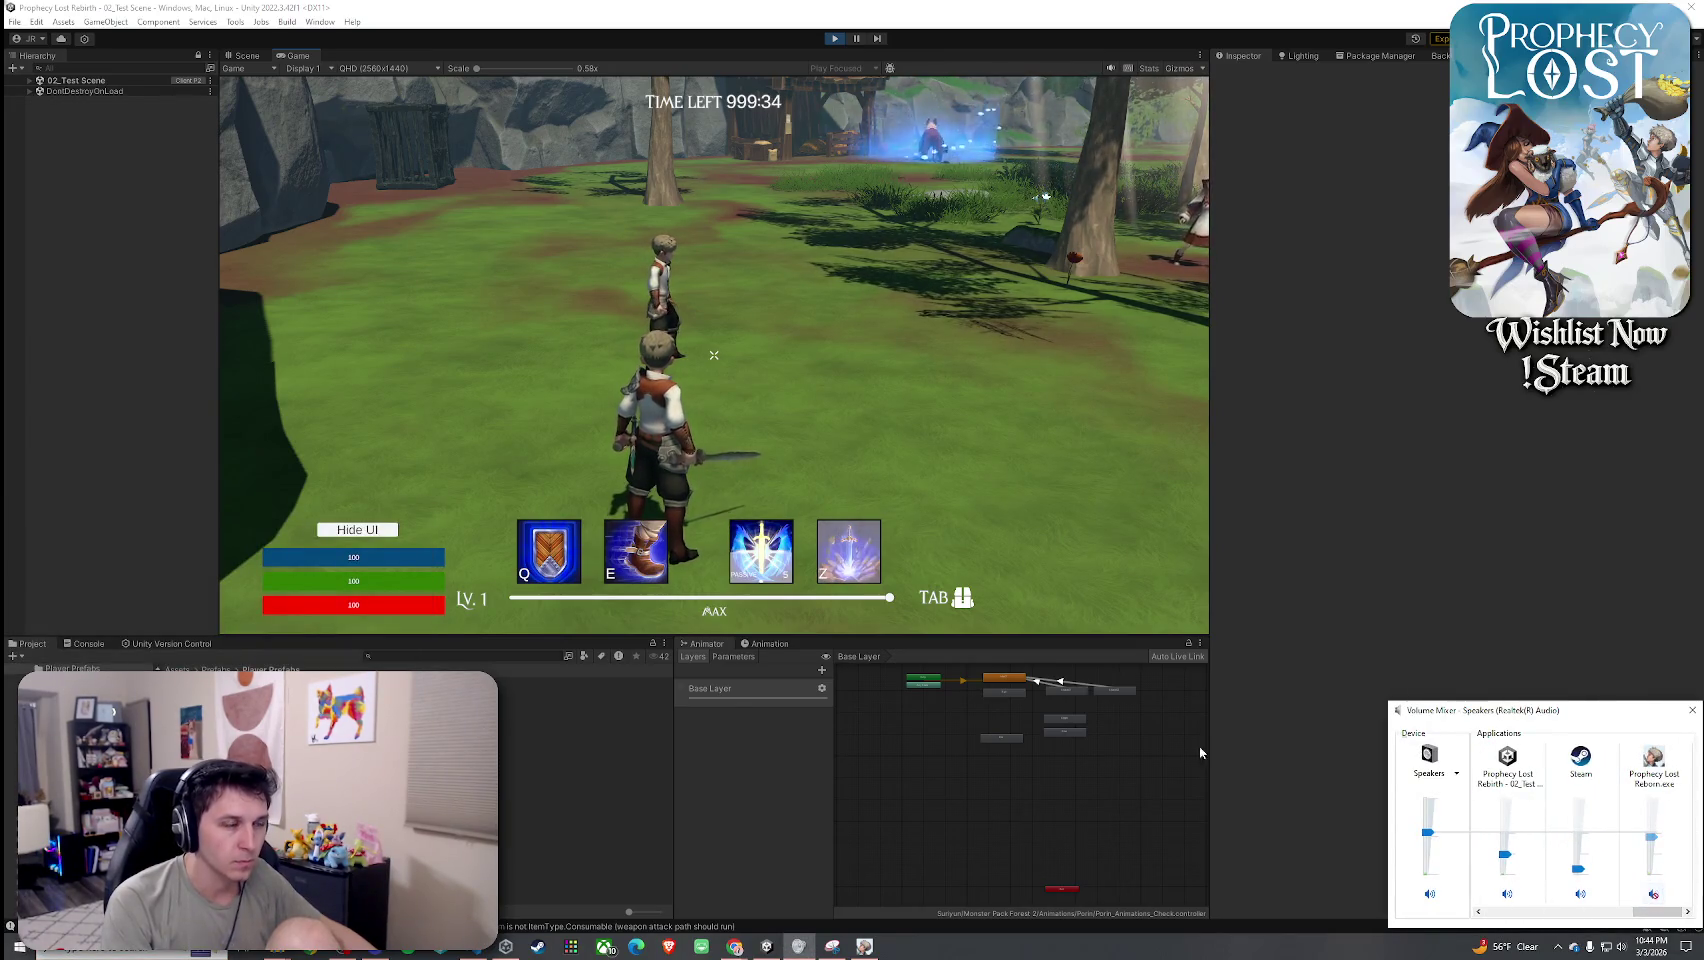
left_click(1261, 779)
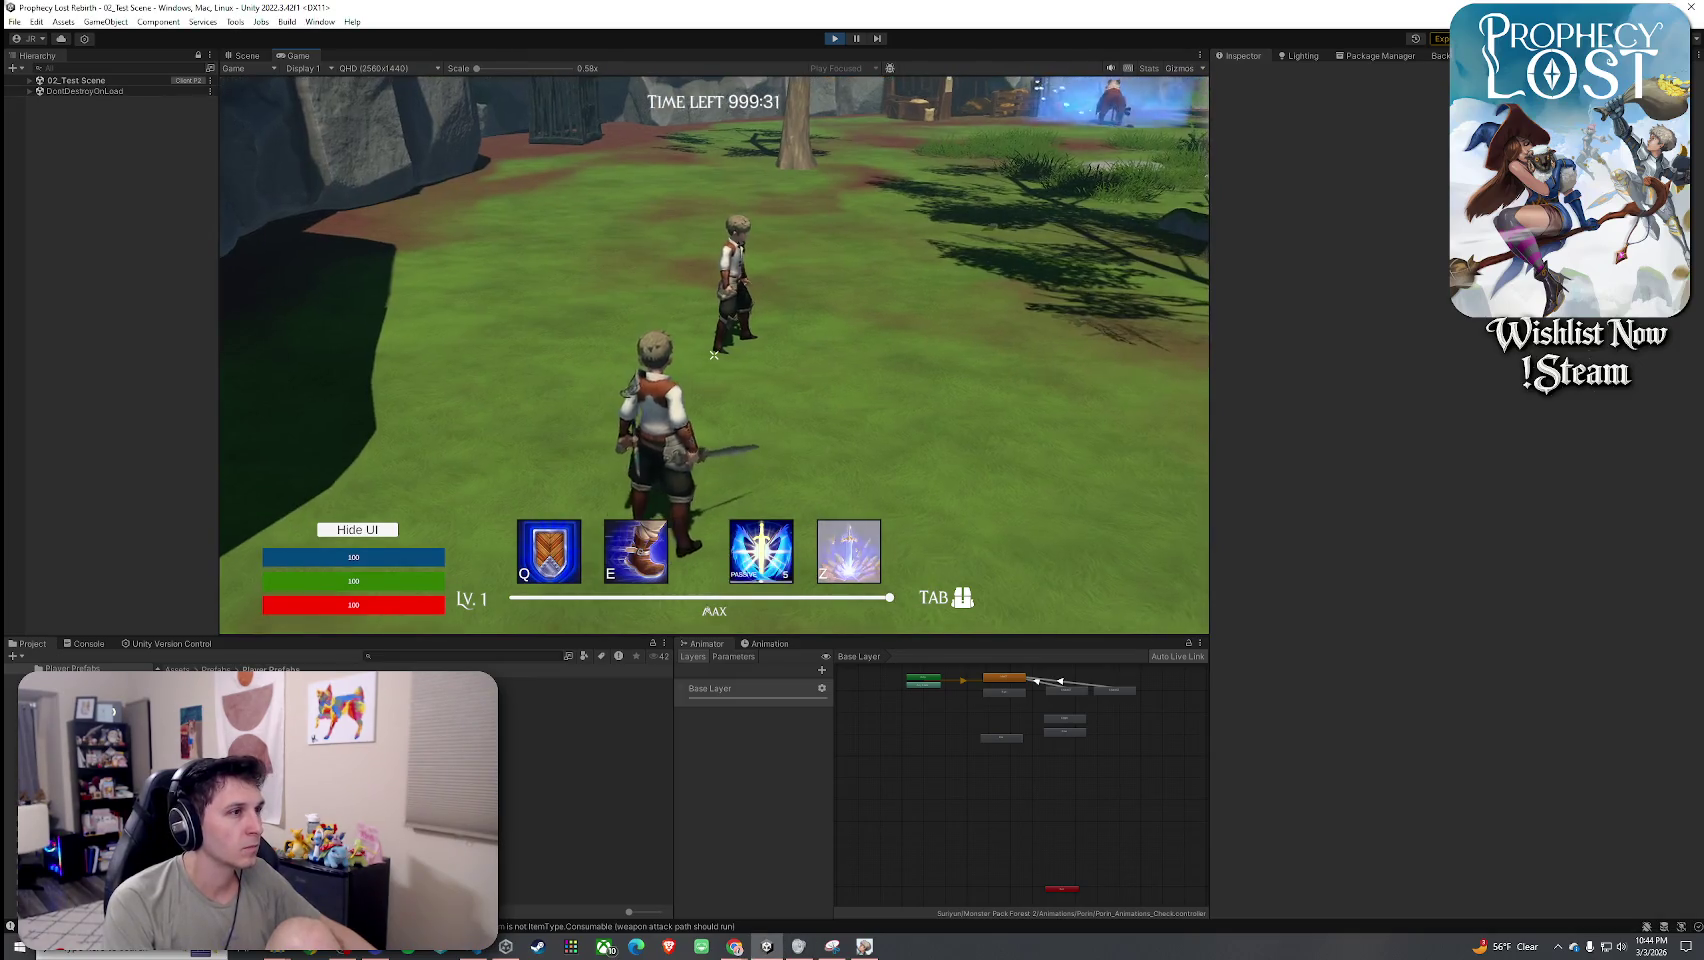
Slash at enemies while running past the shed and rocks toward the forge.
left_click(714, 355)
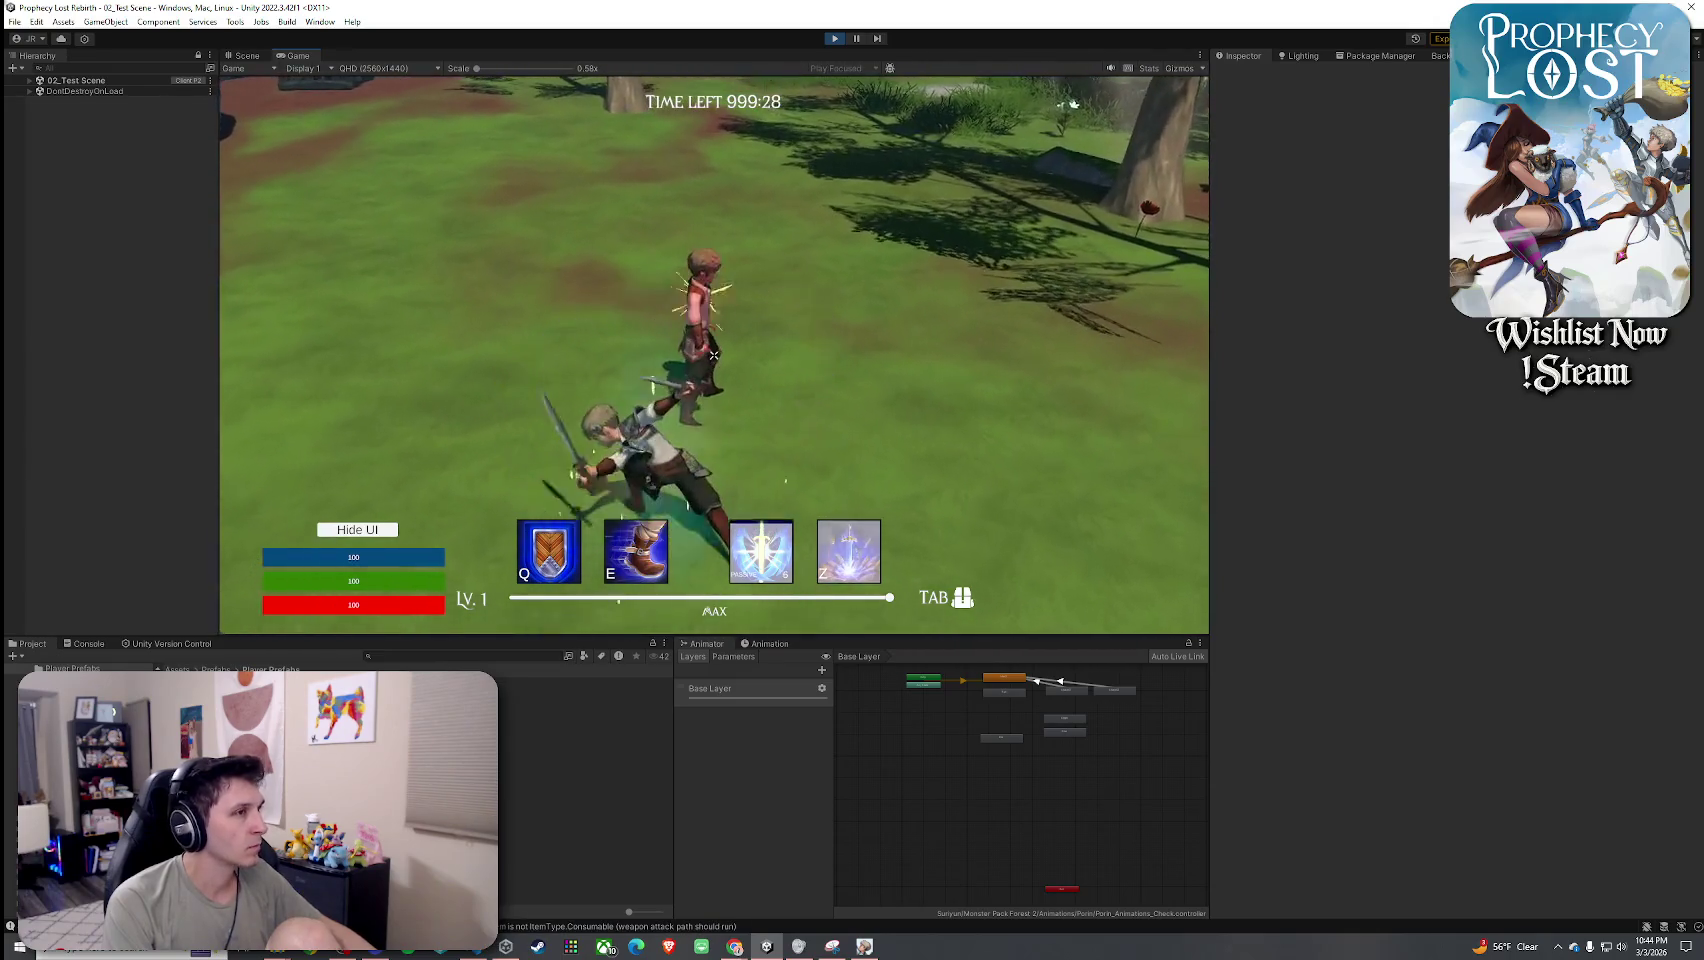
left_click(714, 355)
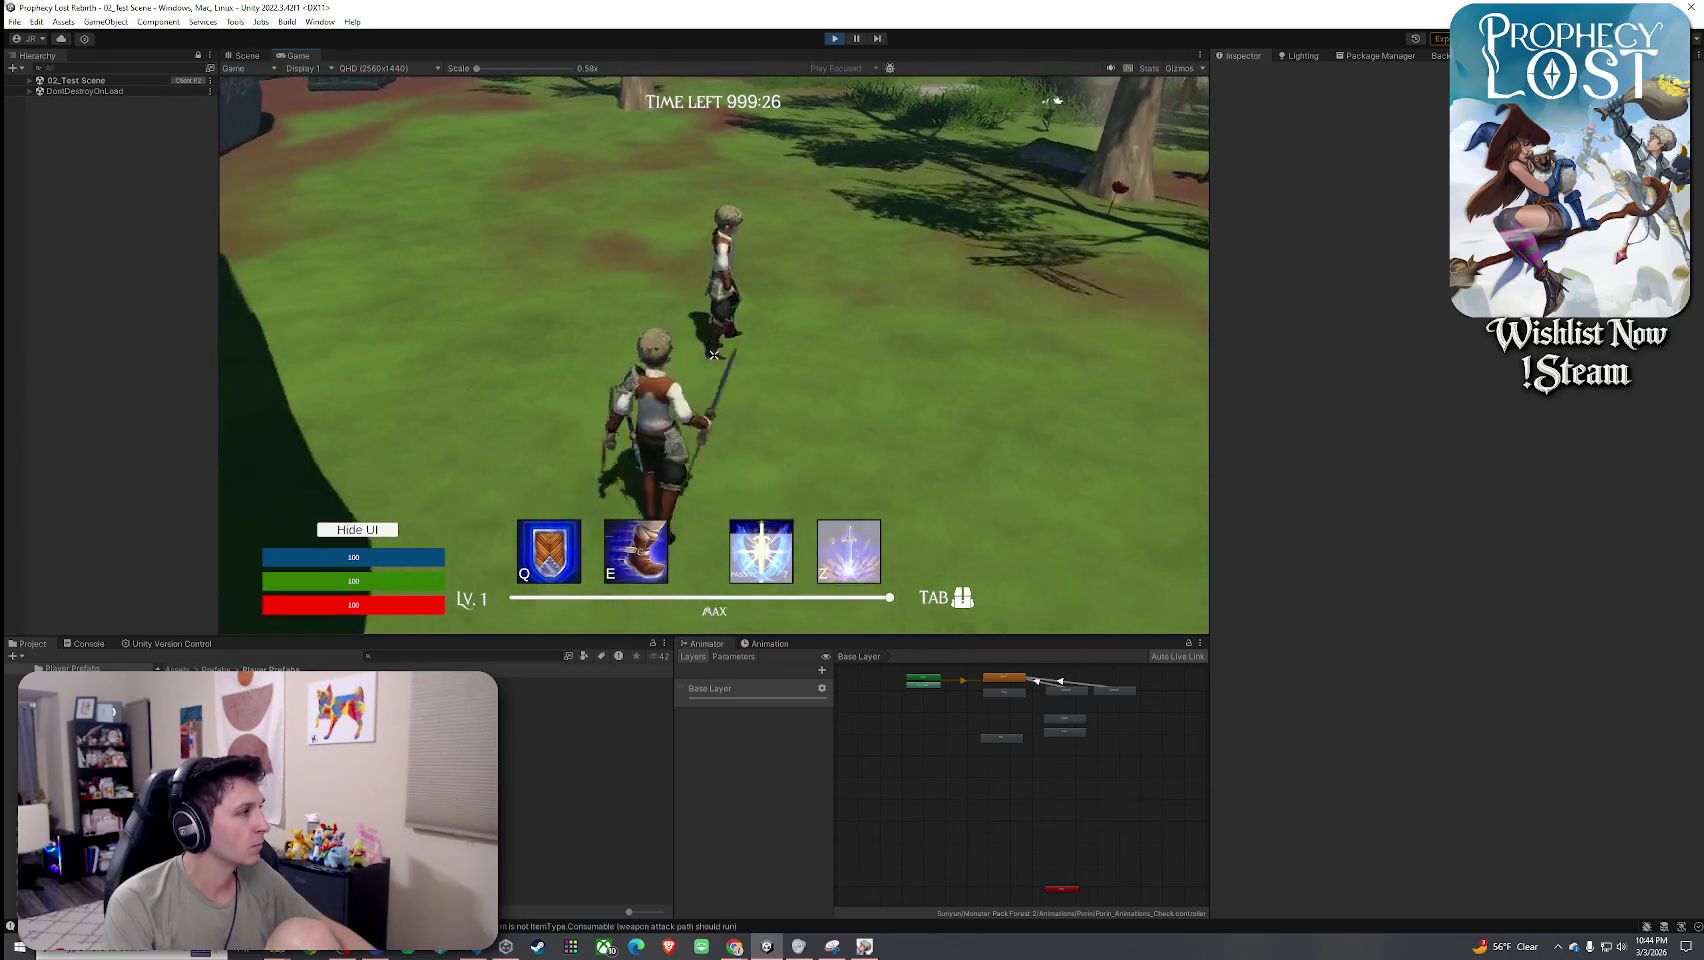
key("w")
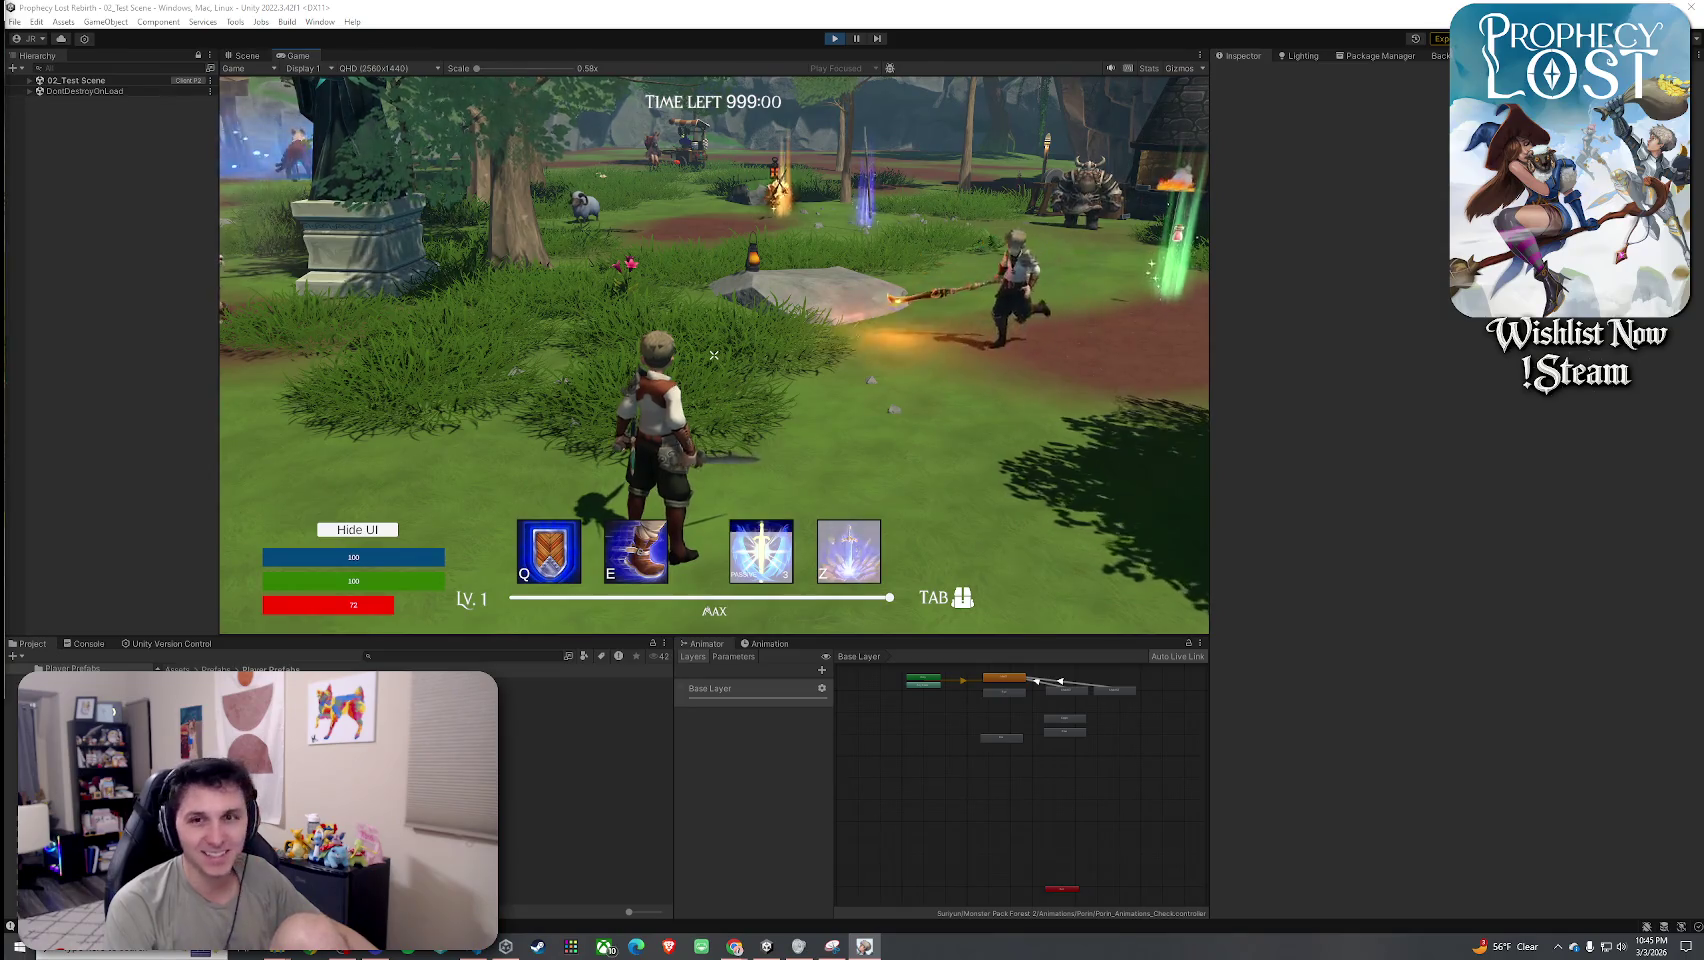
left_click(713, 355)
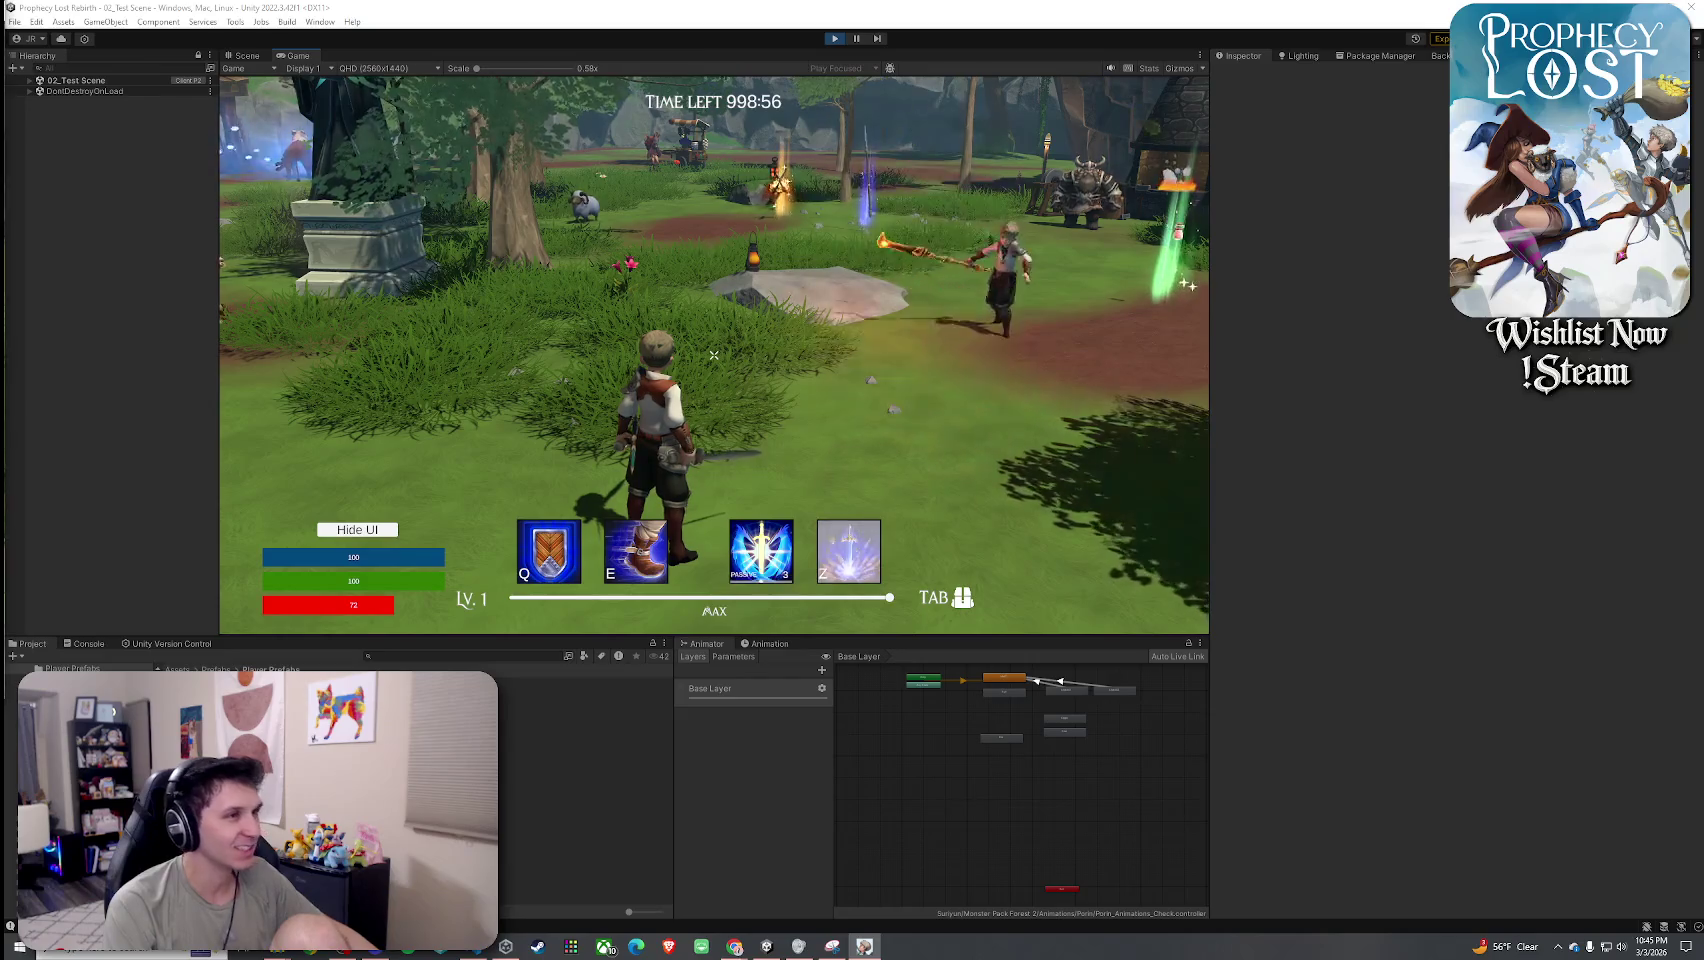
left_click(713, 355)
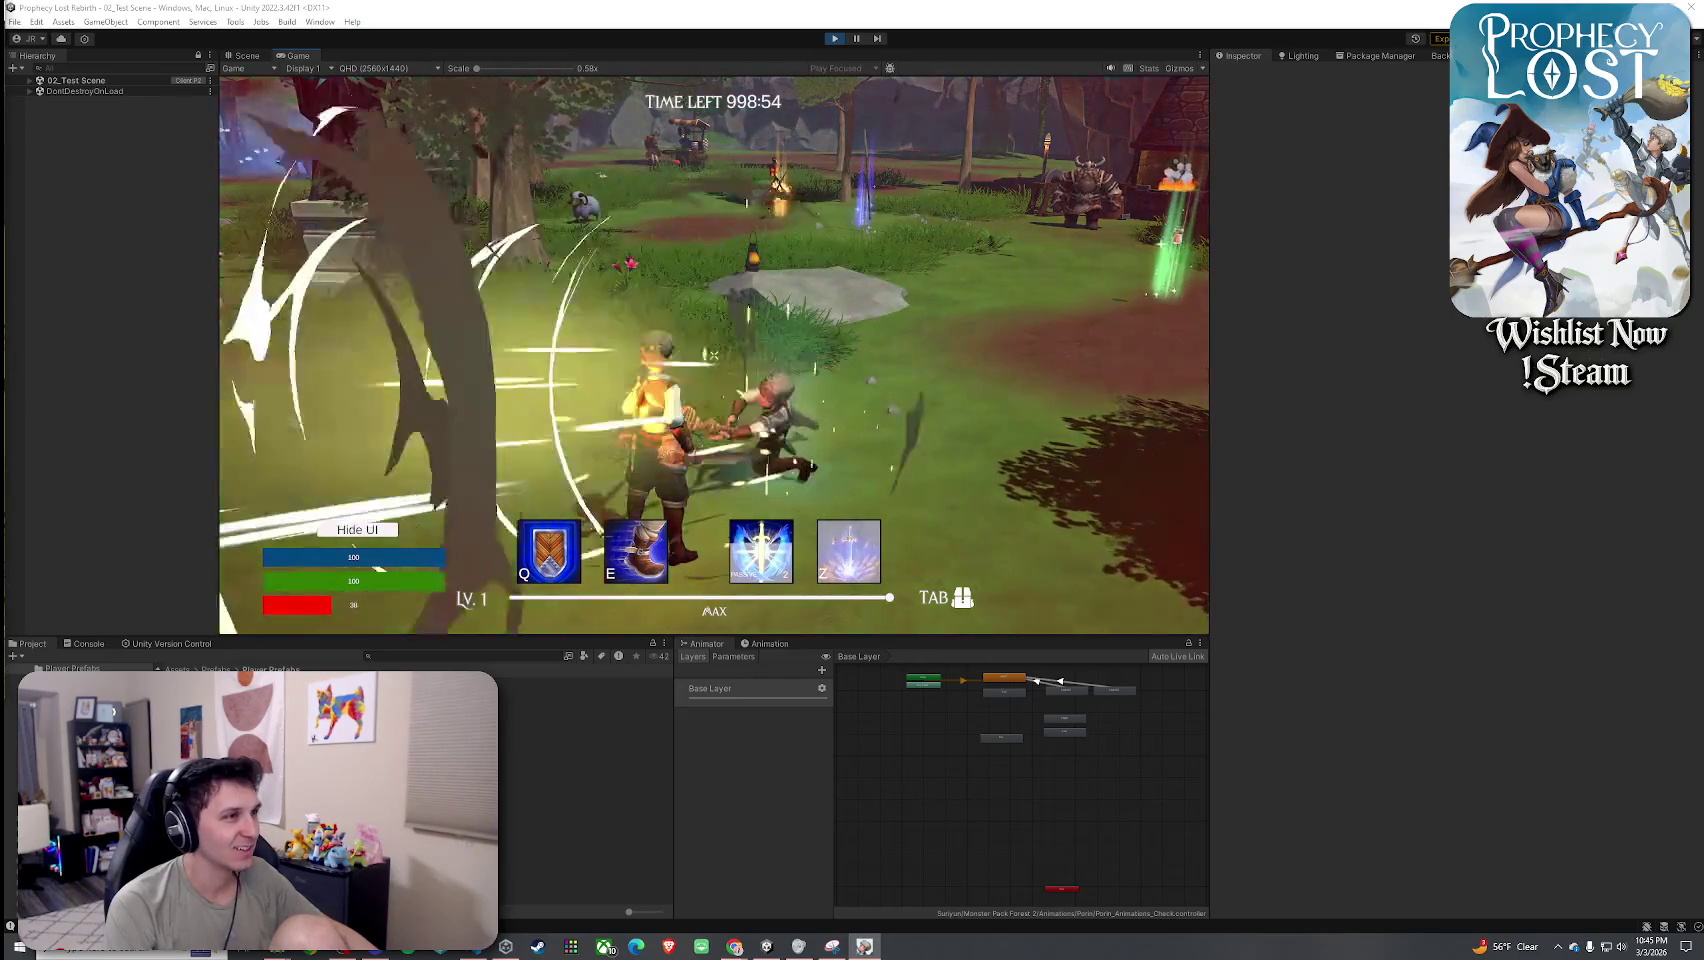
key("w")
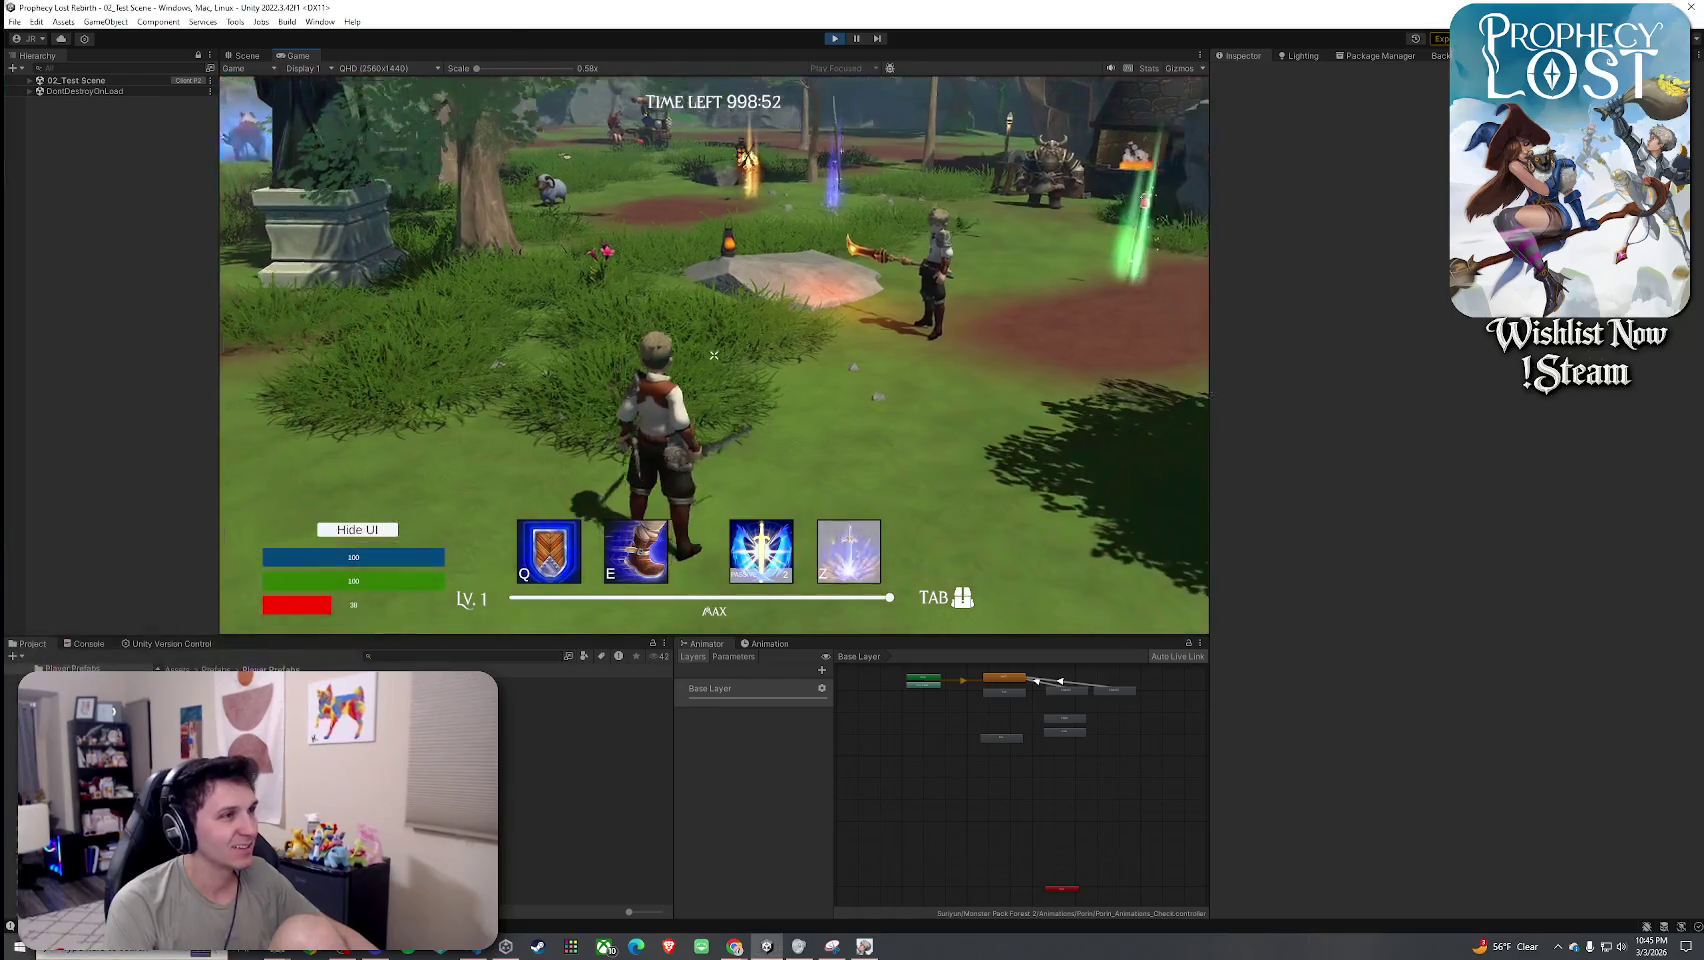
left_click(713, 355)
left_click(713, 355)
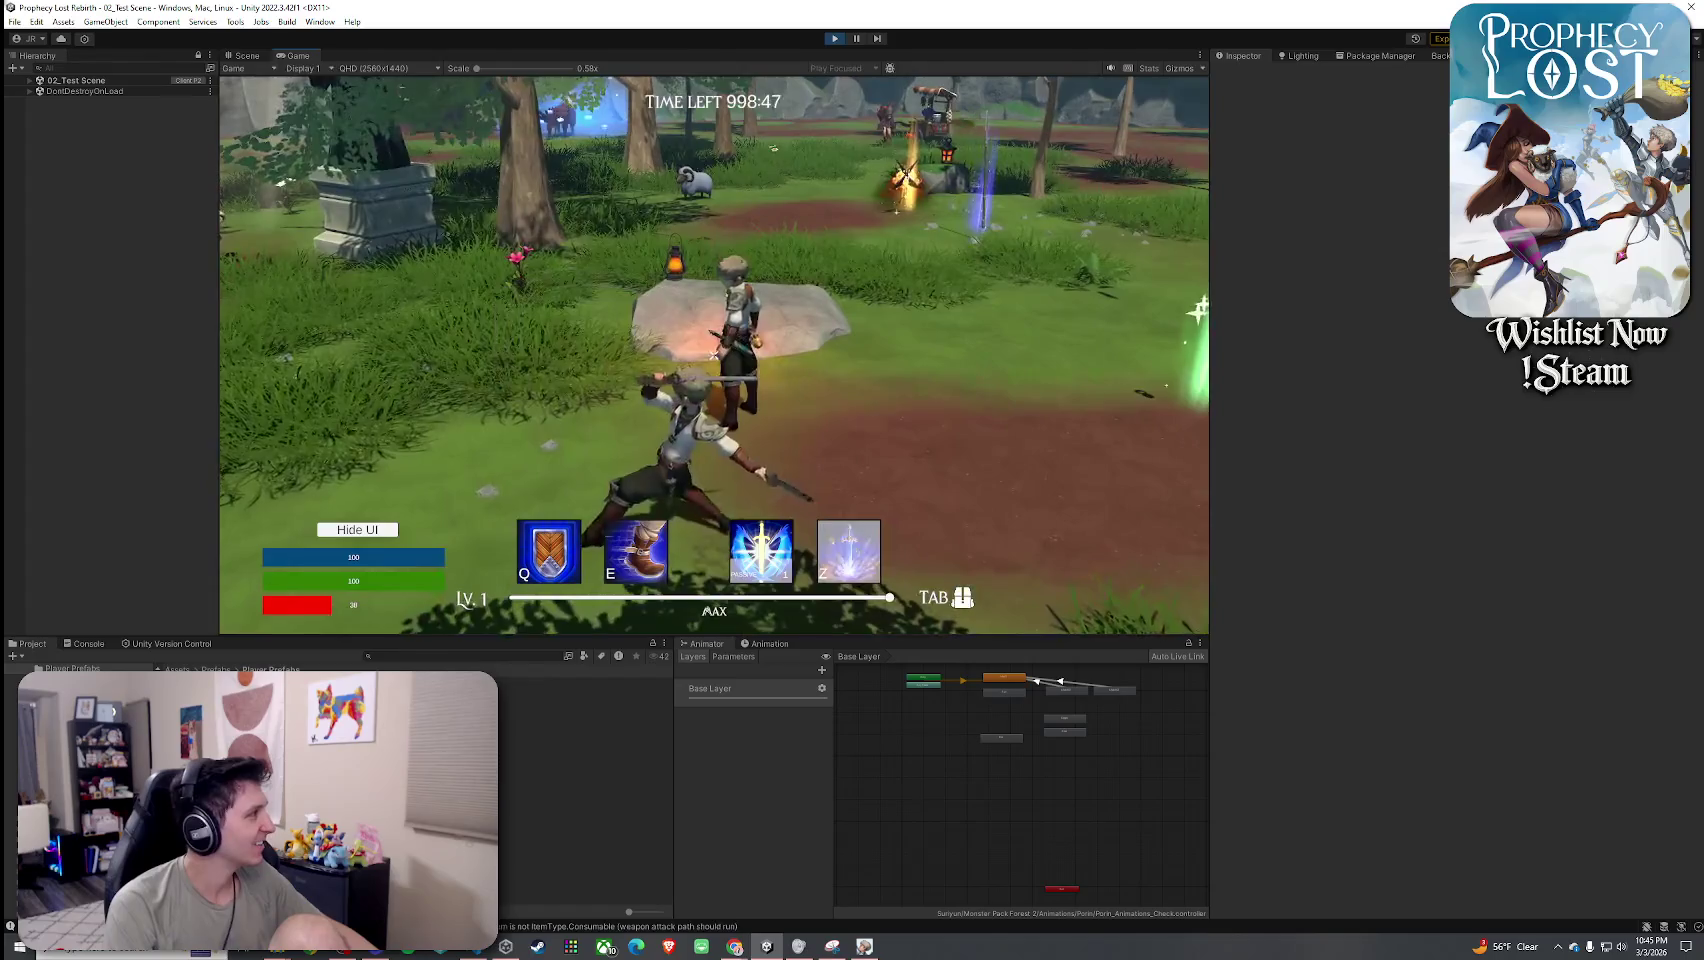
key("w")
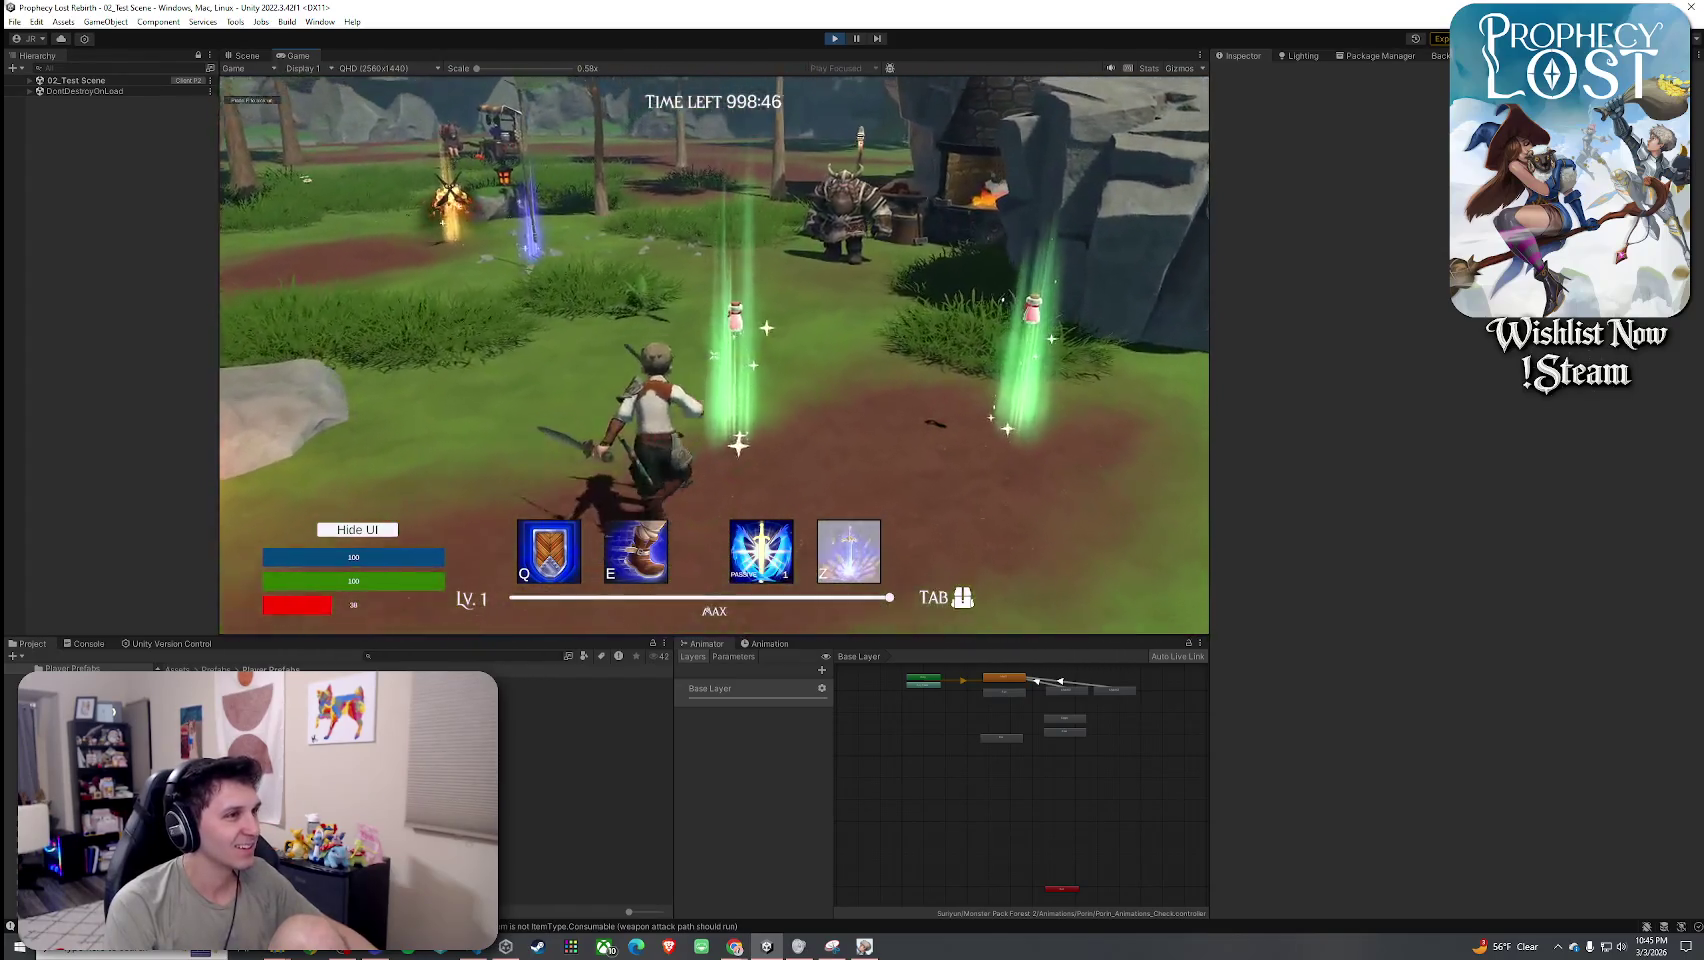
Toggle the inventory panel several times while moving to the rock by the forge.
key("Tab")
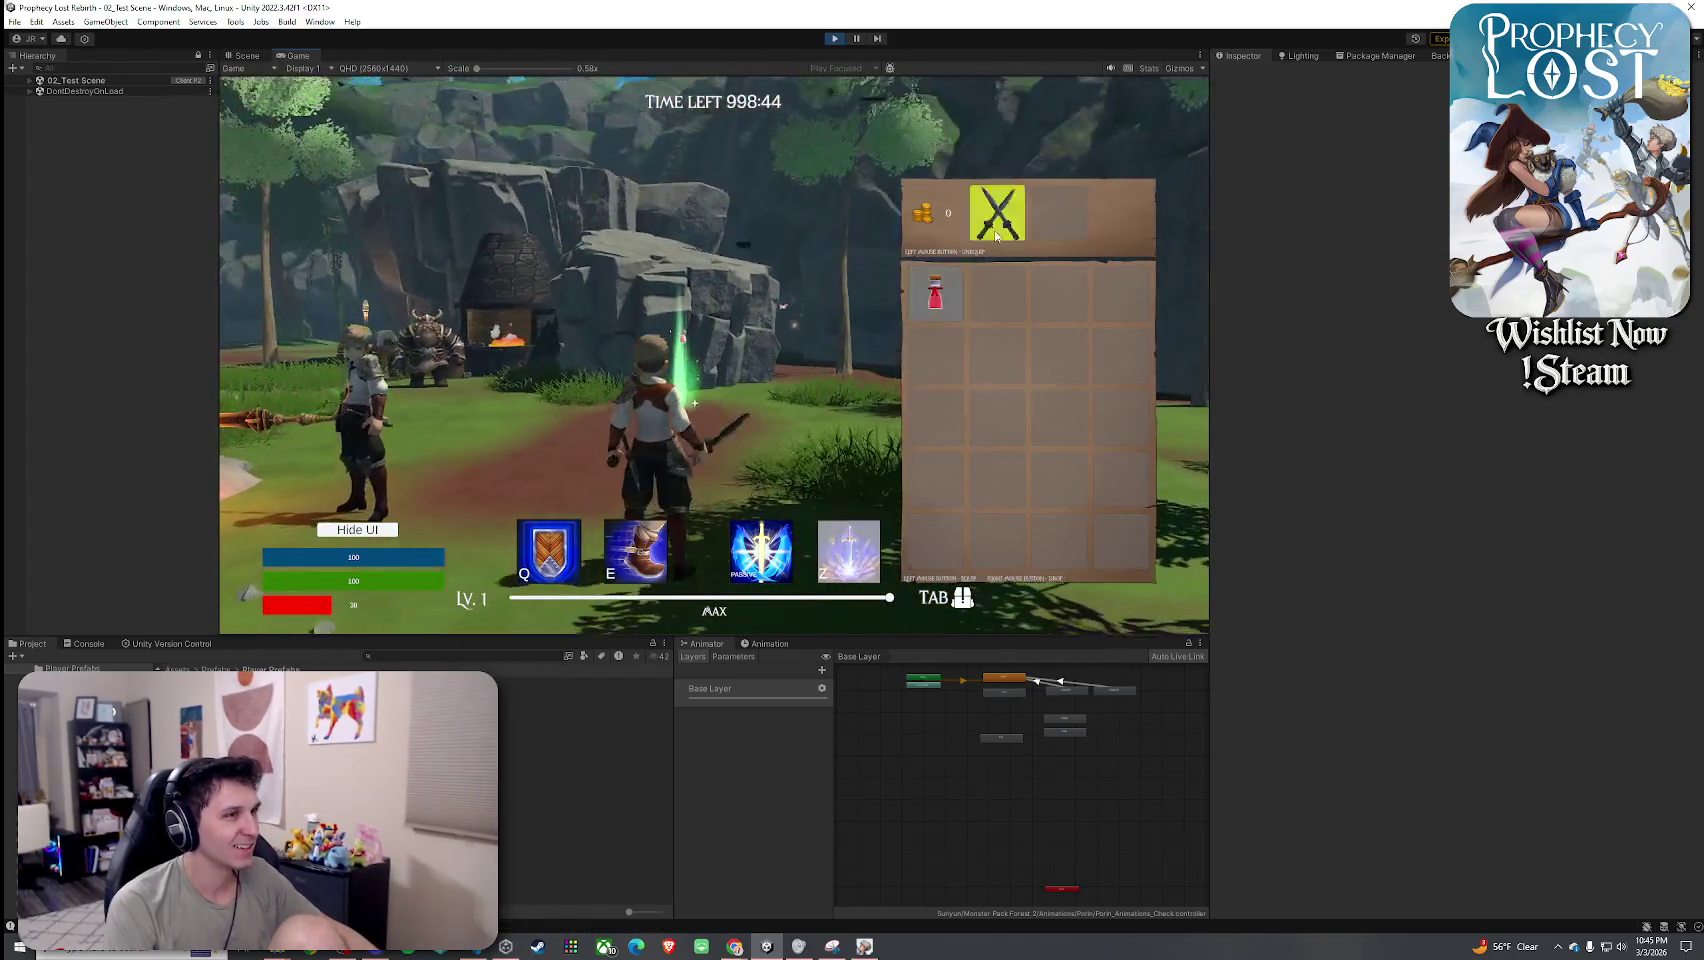
key("Tab")
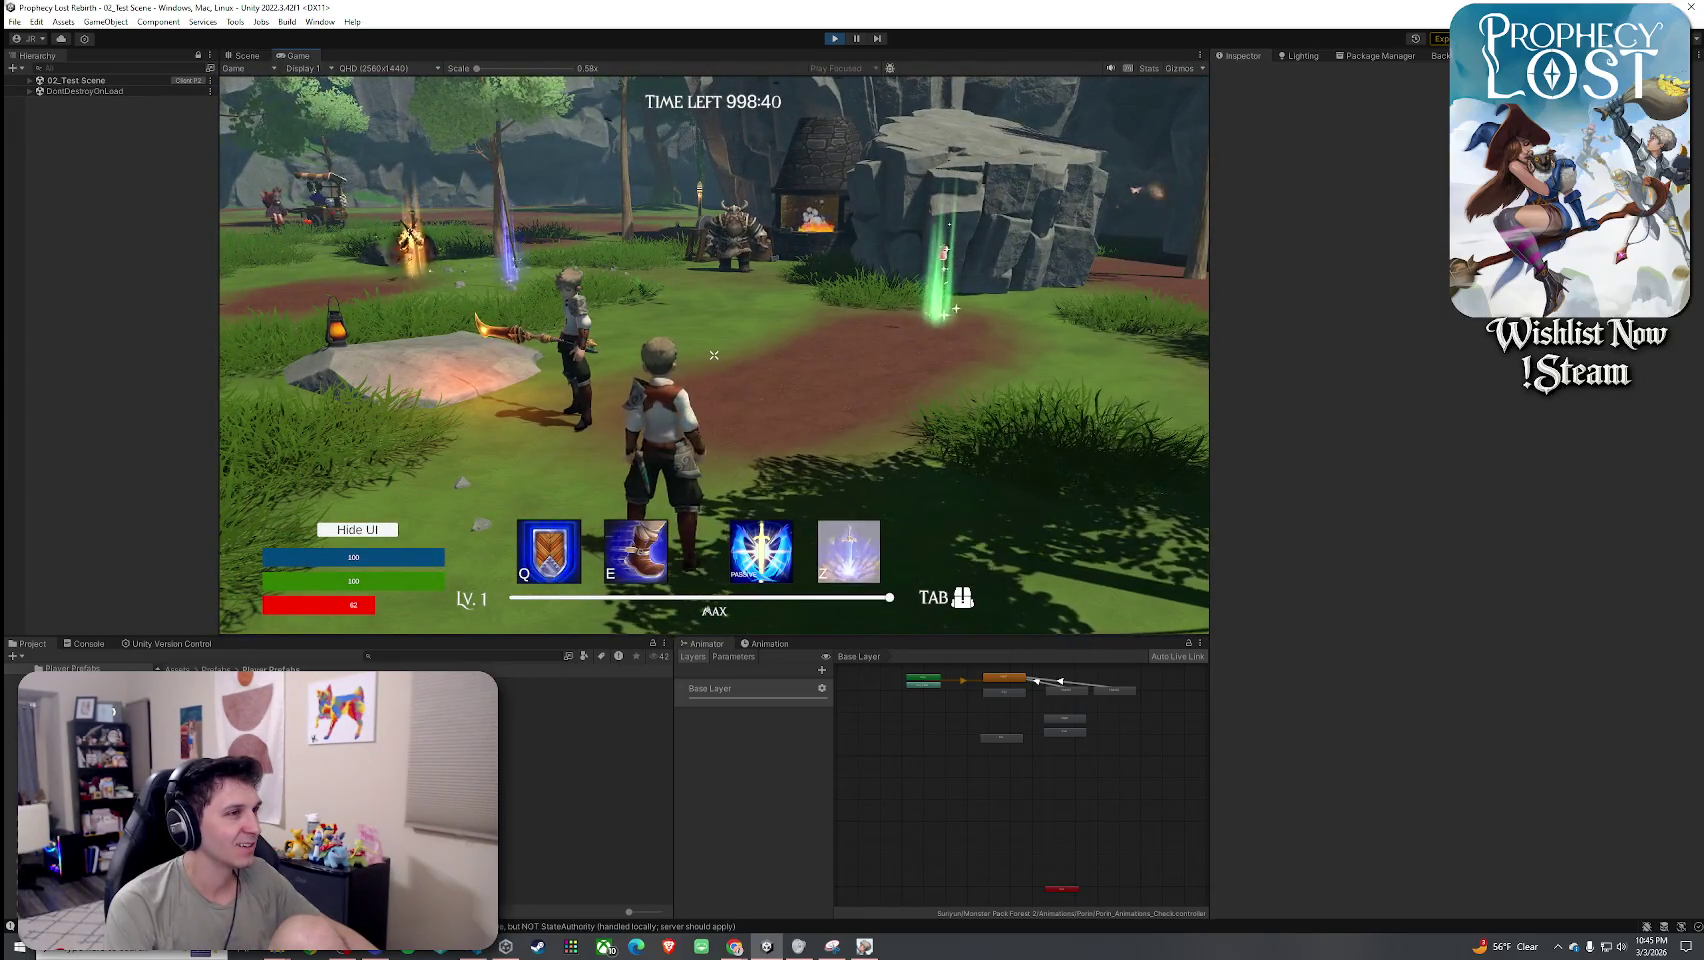
key("w")
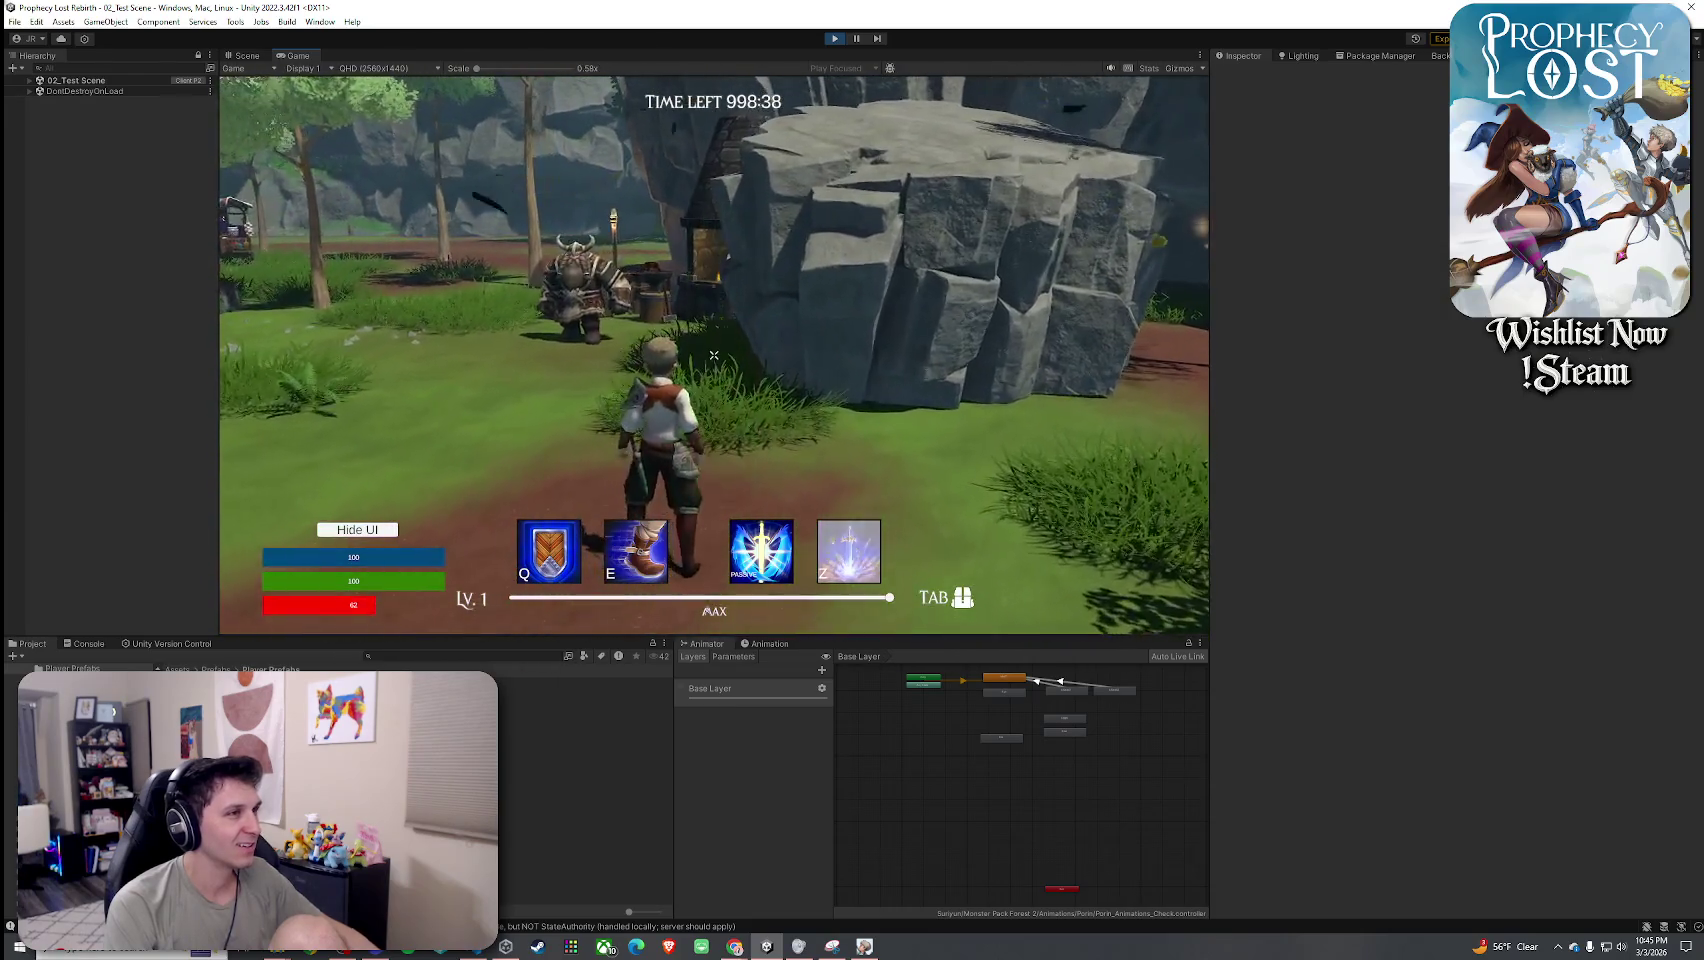
key("Tab")
key("Tab")
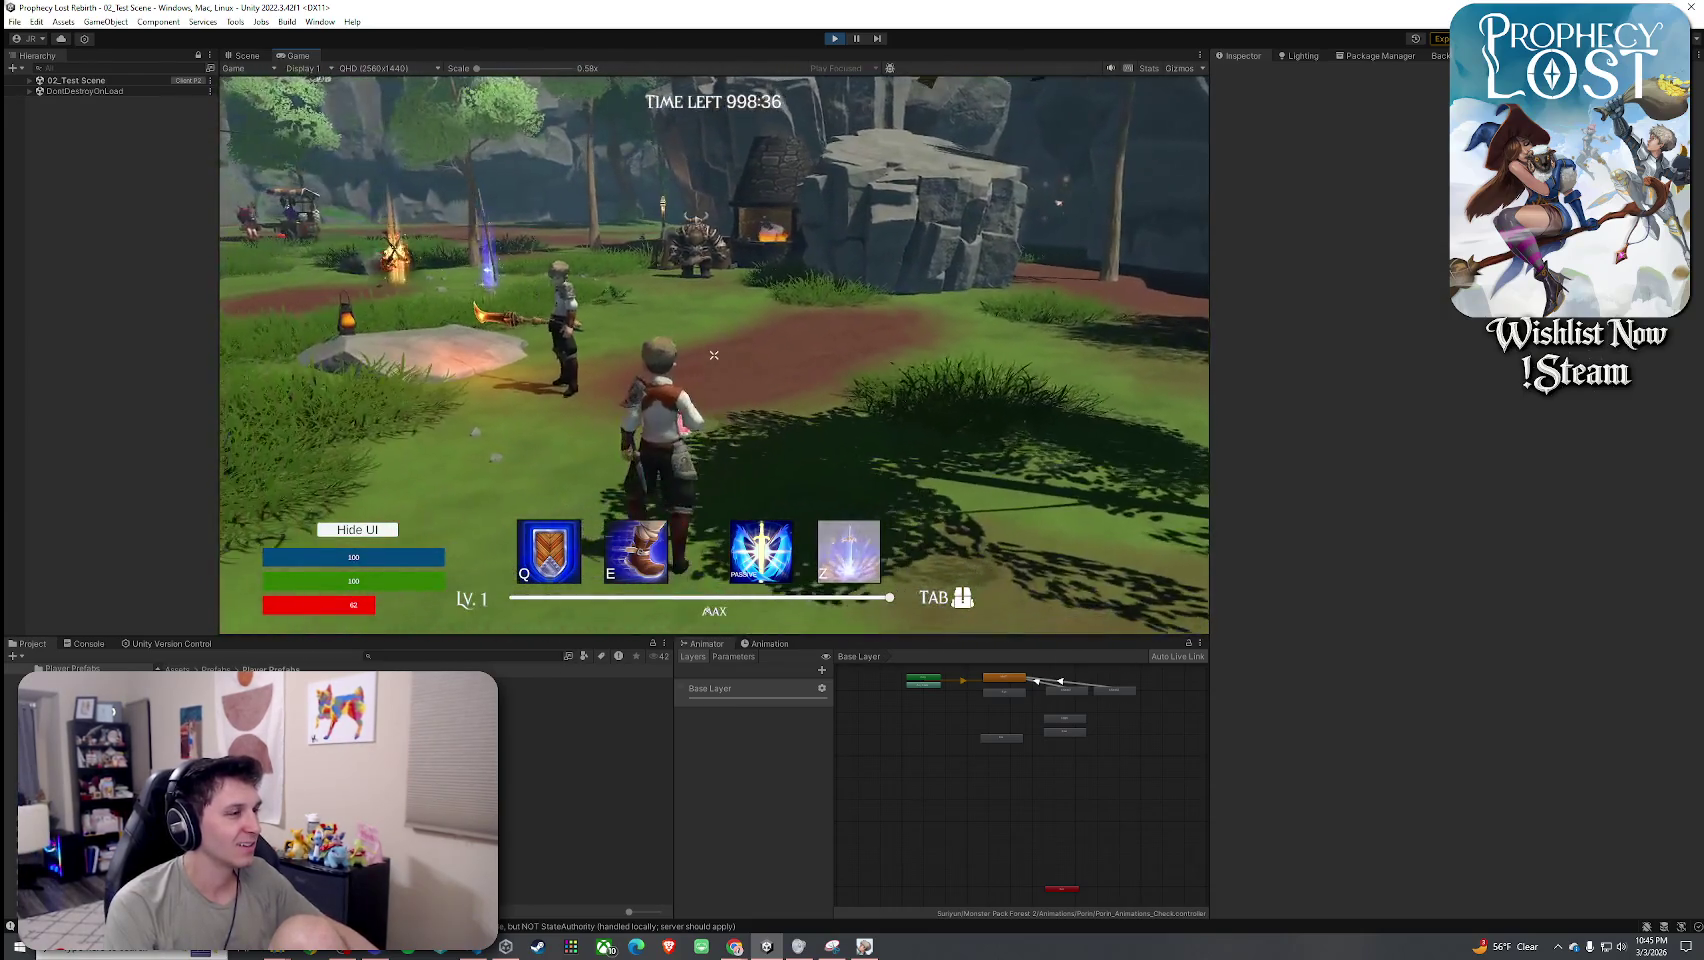
key("Tab")
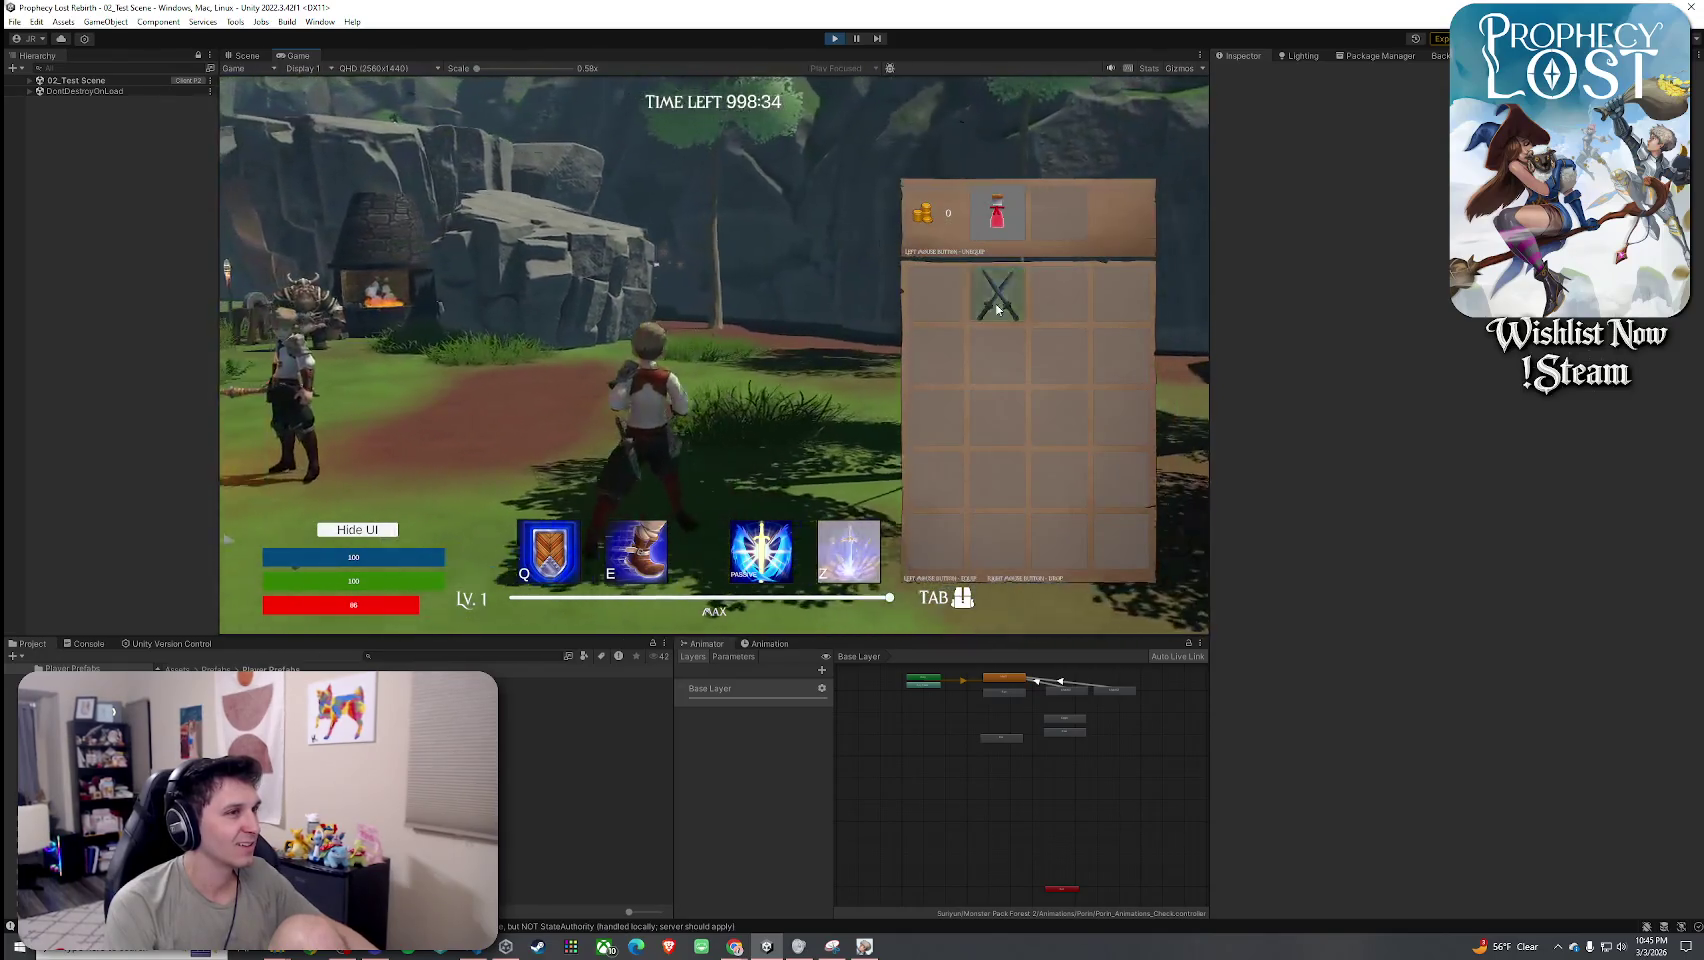
key("Tab")
Keep unleashing spinning sword slashes until the red health bar is nearly empty.
left_click(997, 308)
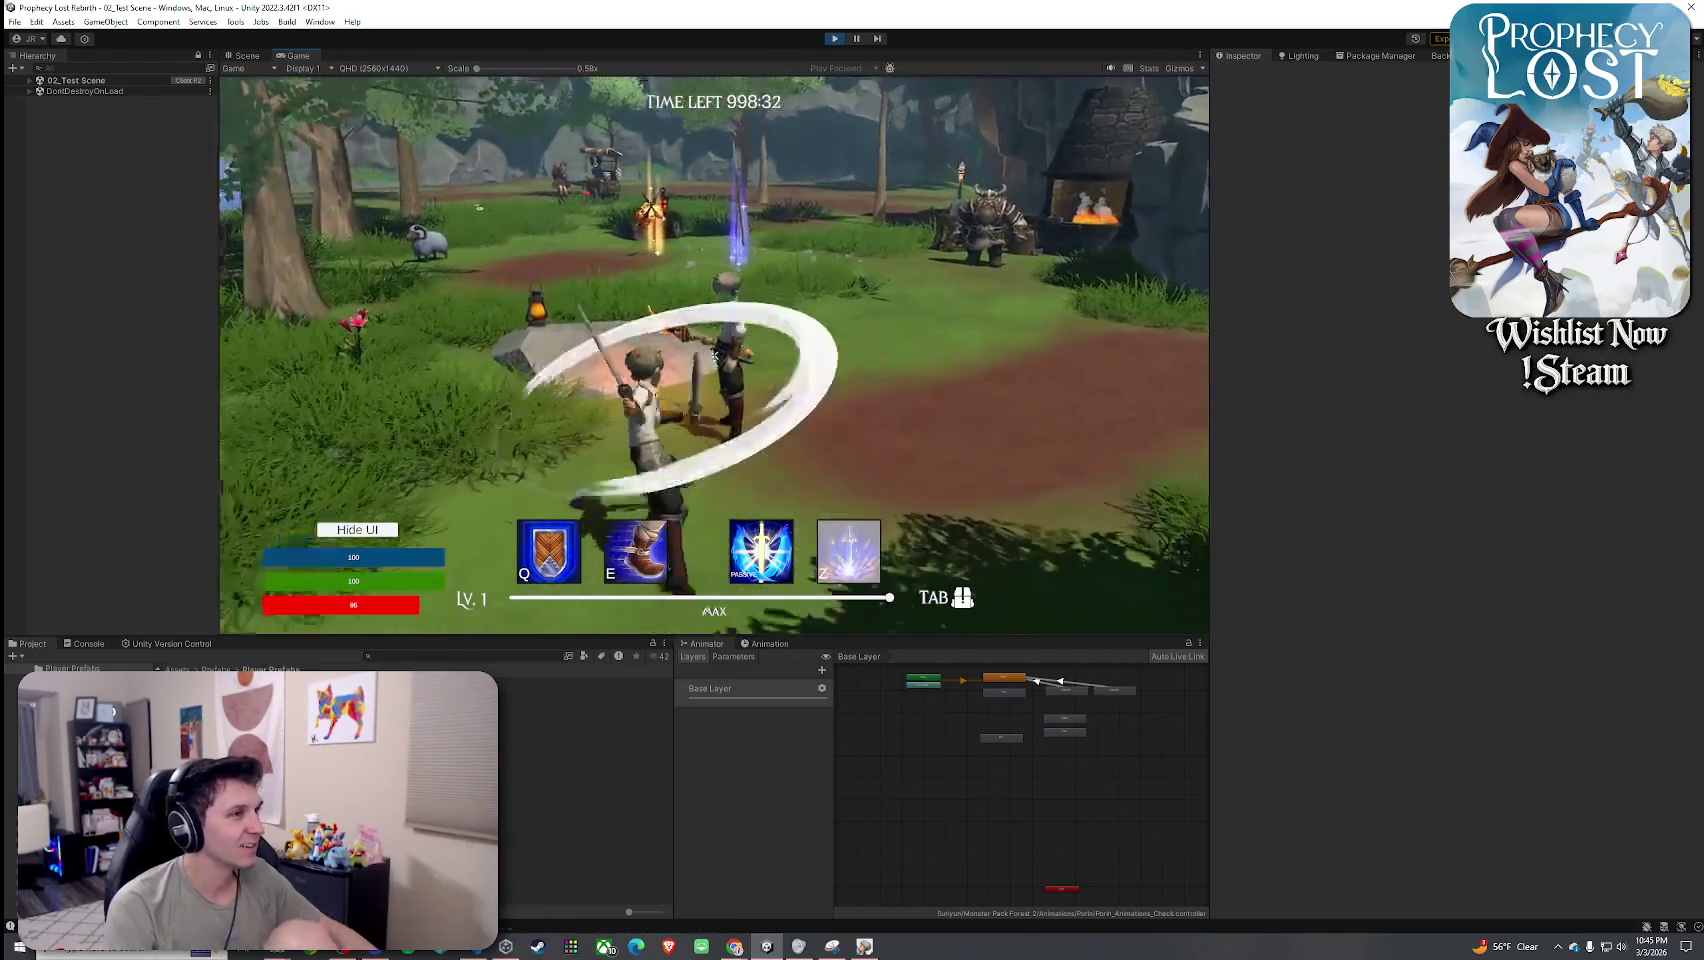
left_click(713, 355)
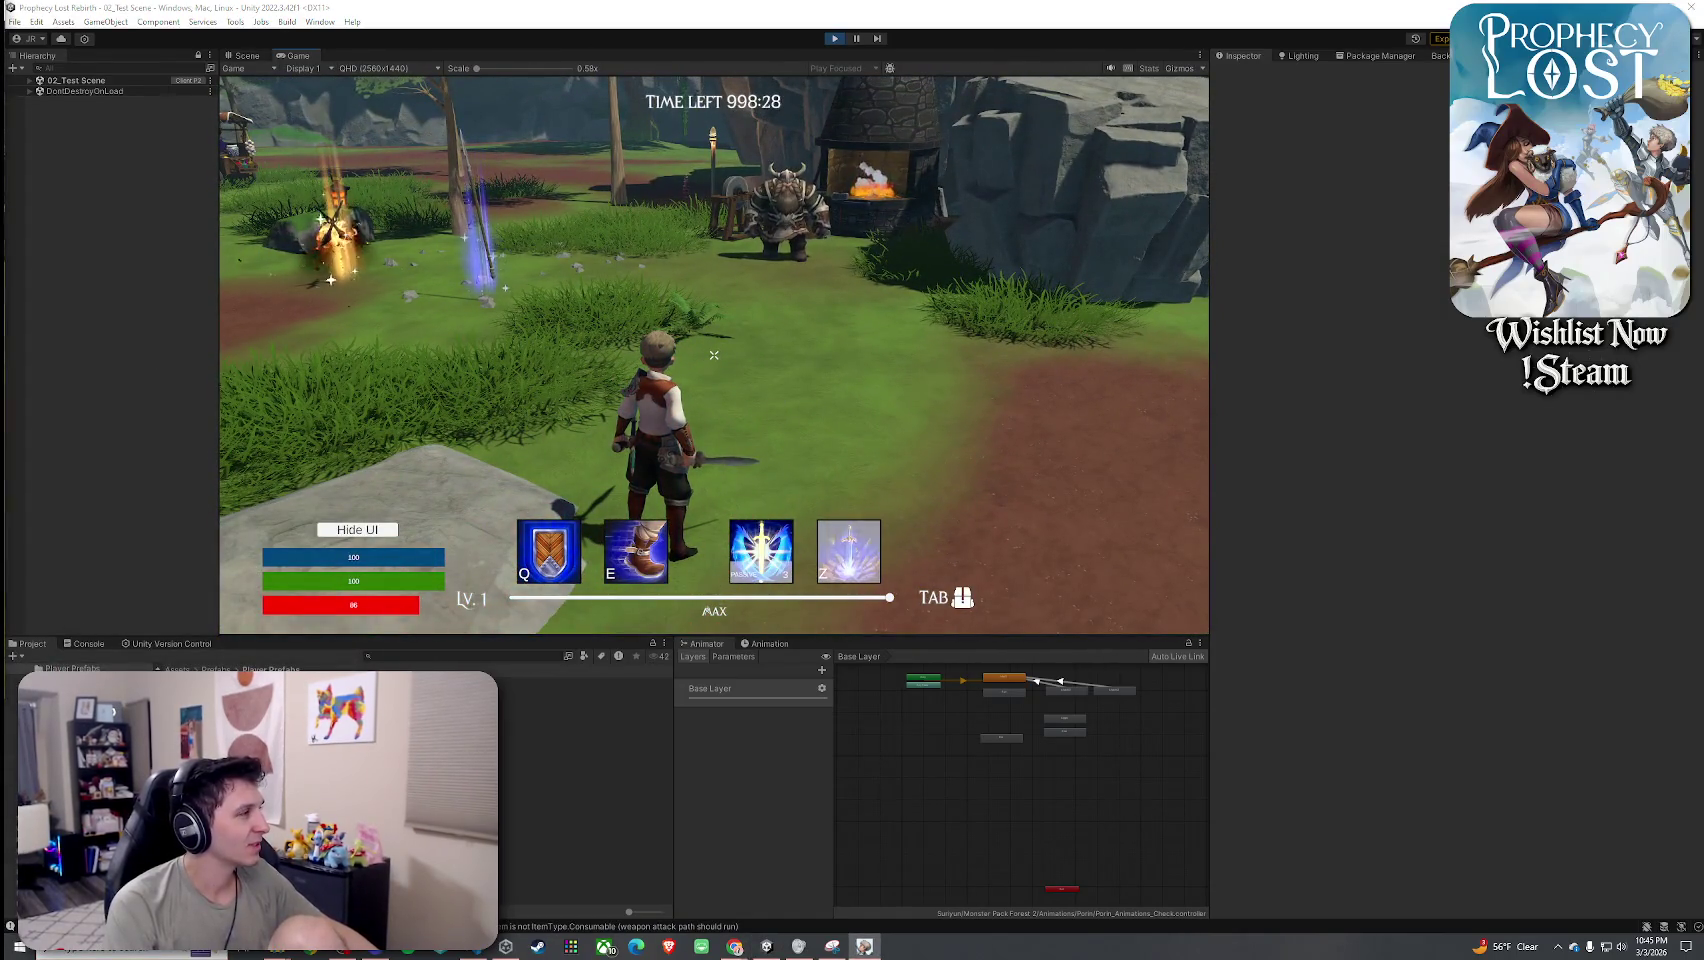
left_click(714, 355)
left_click(714, 355)
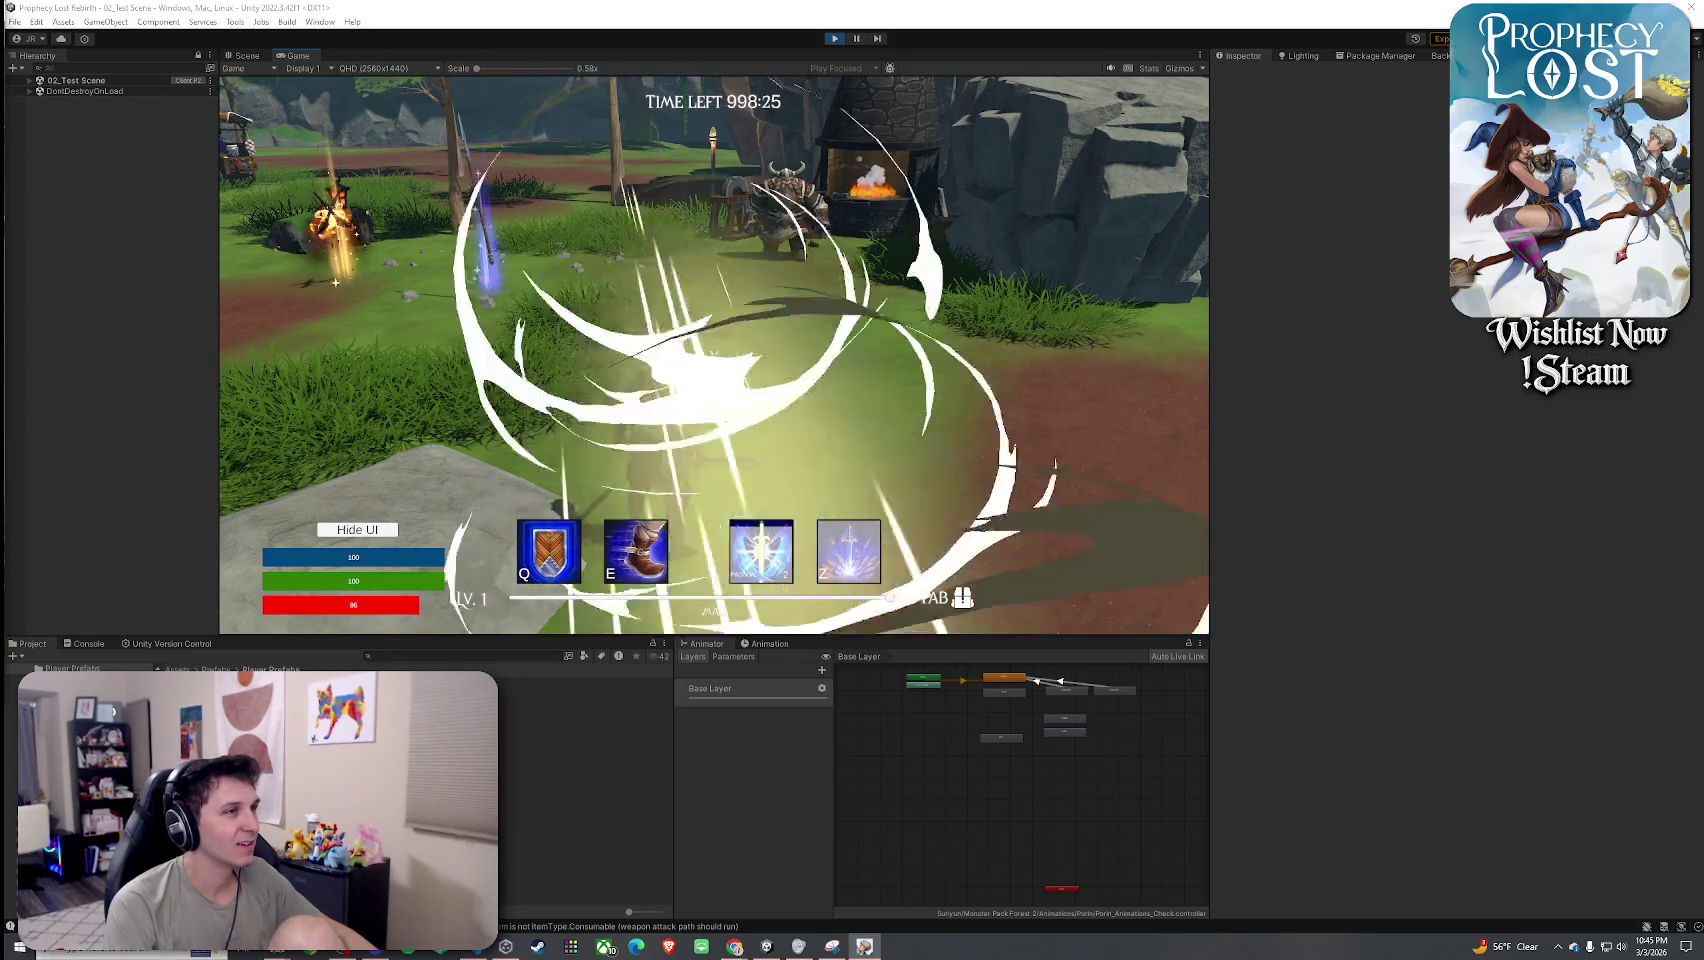
left_click(714, 355)
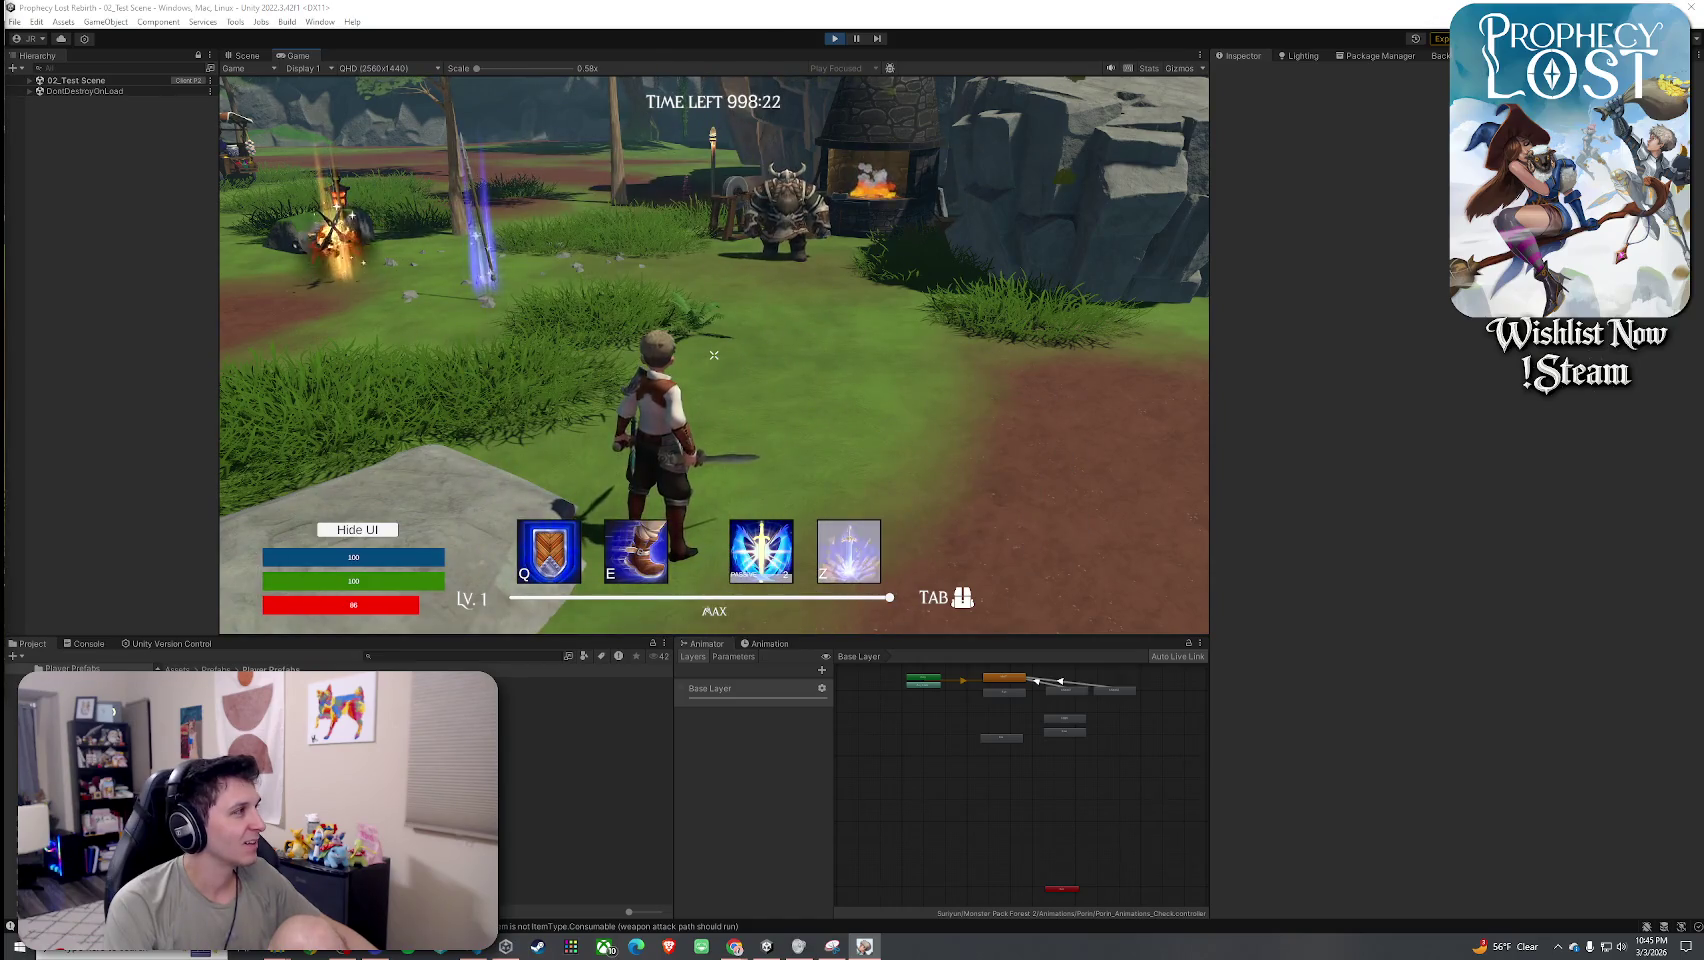
left_click(714, 355)
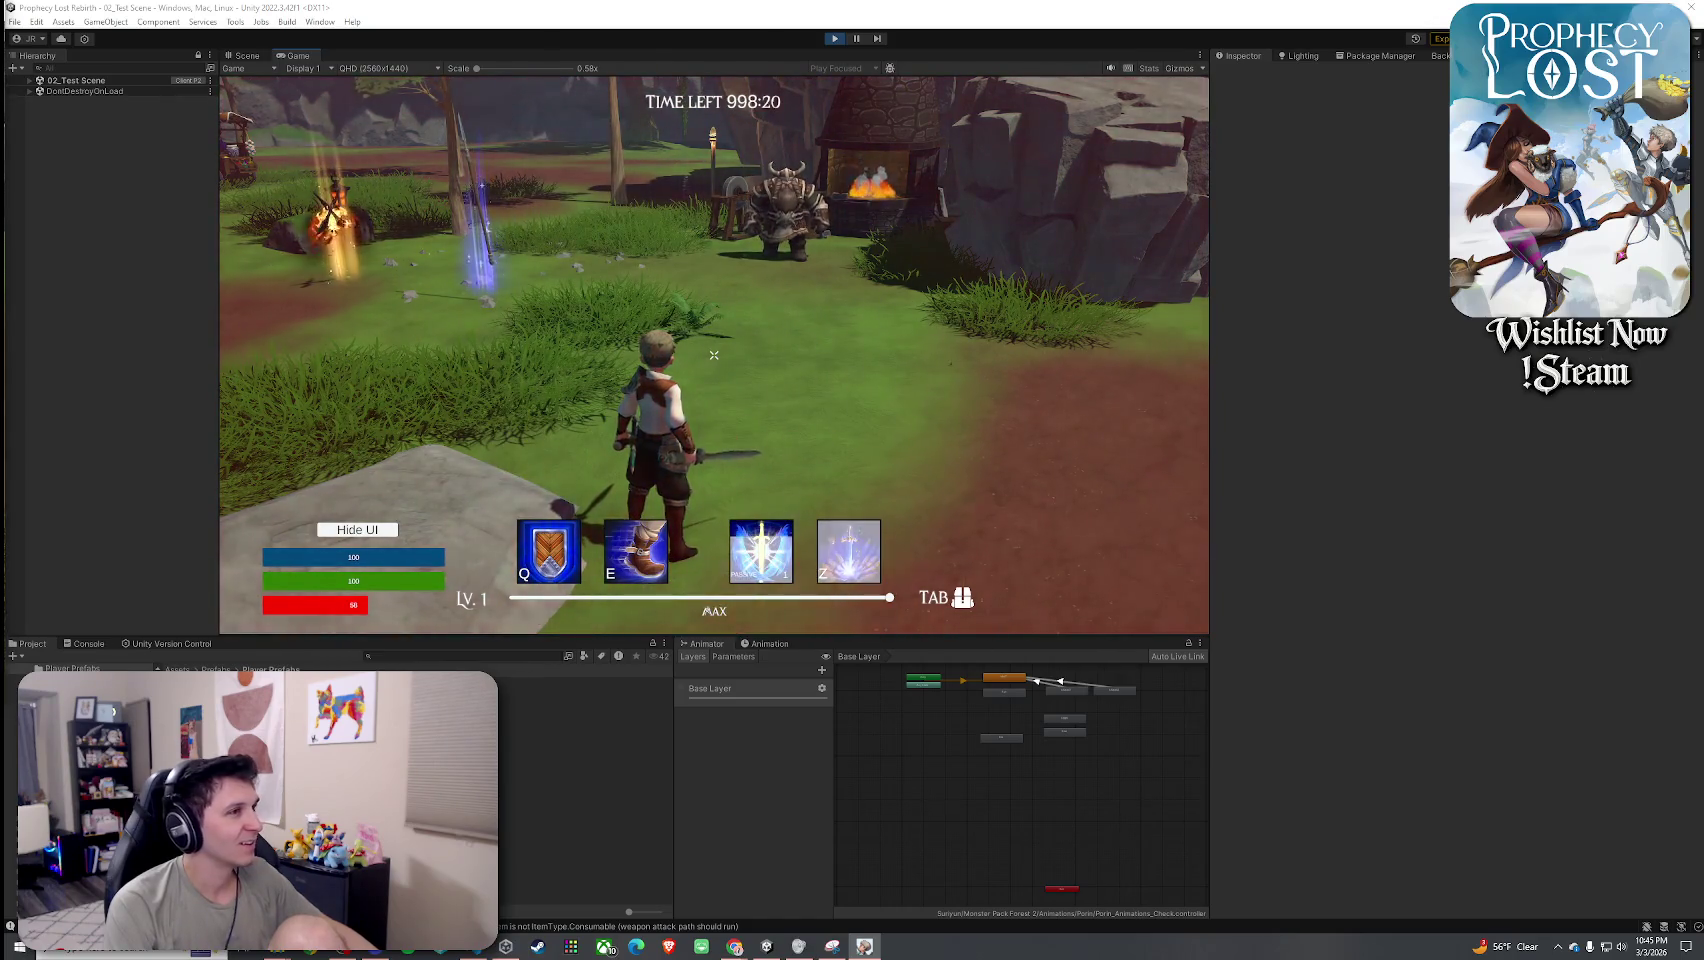
left_click(714, 355)
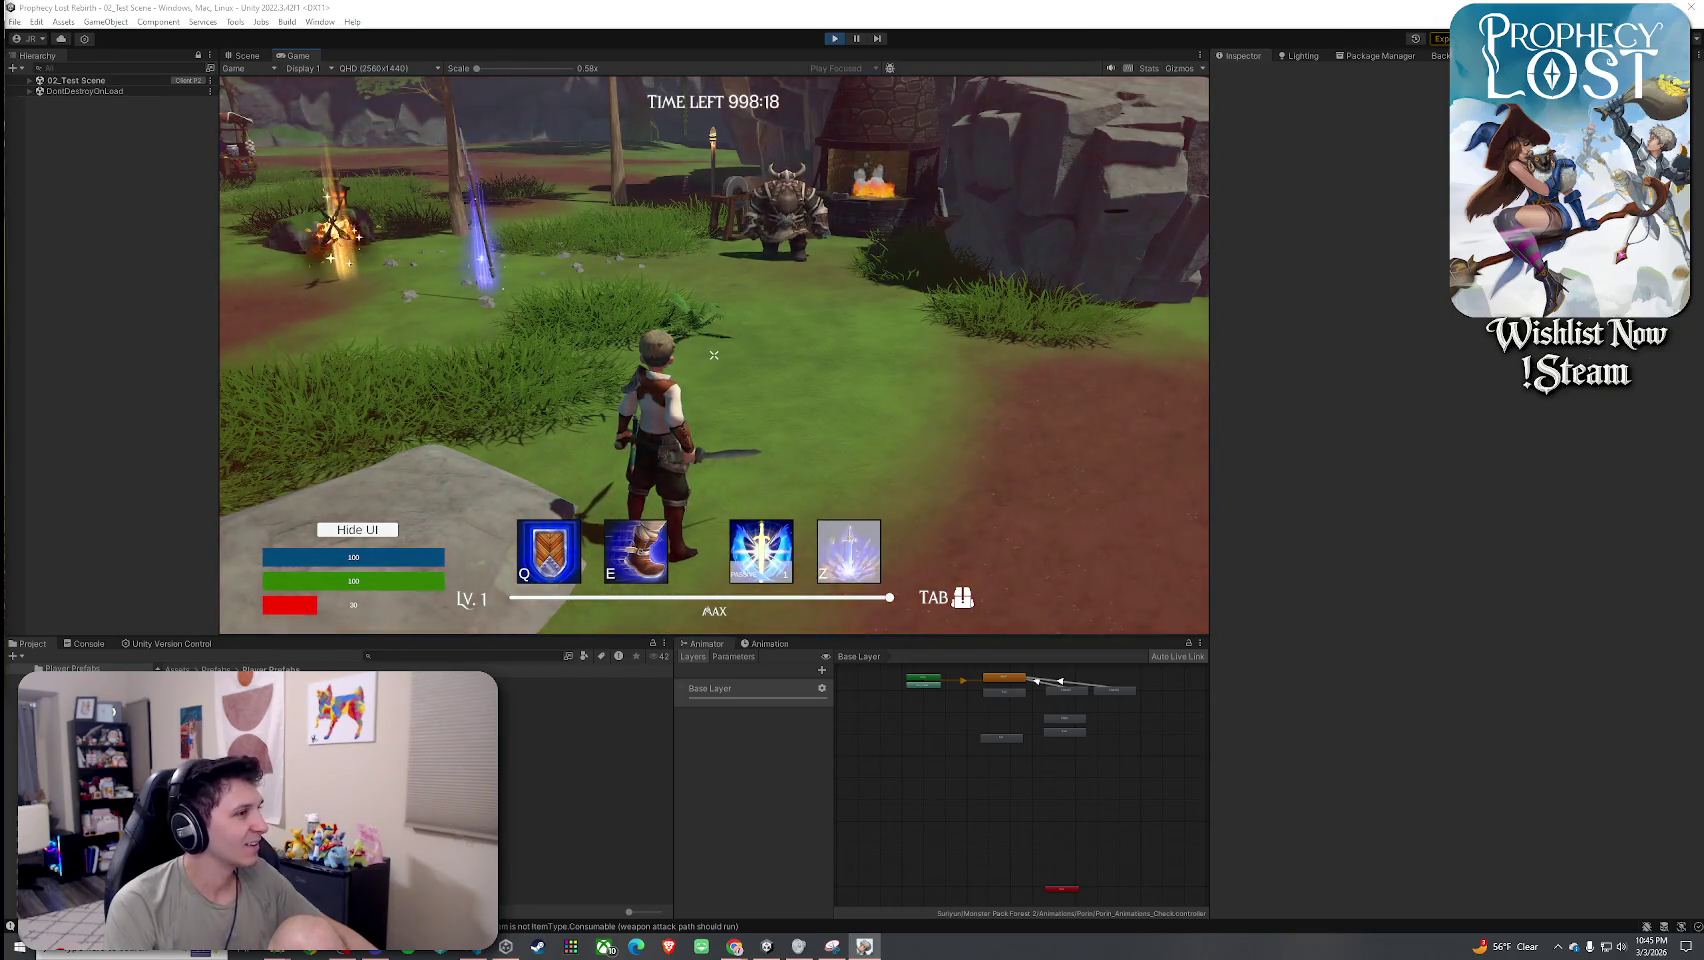
left_click(714, 355)
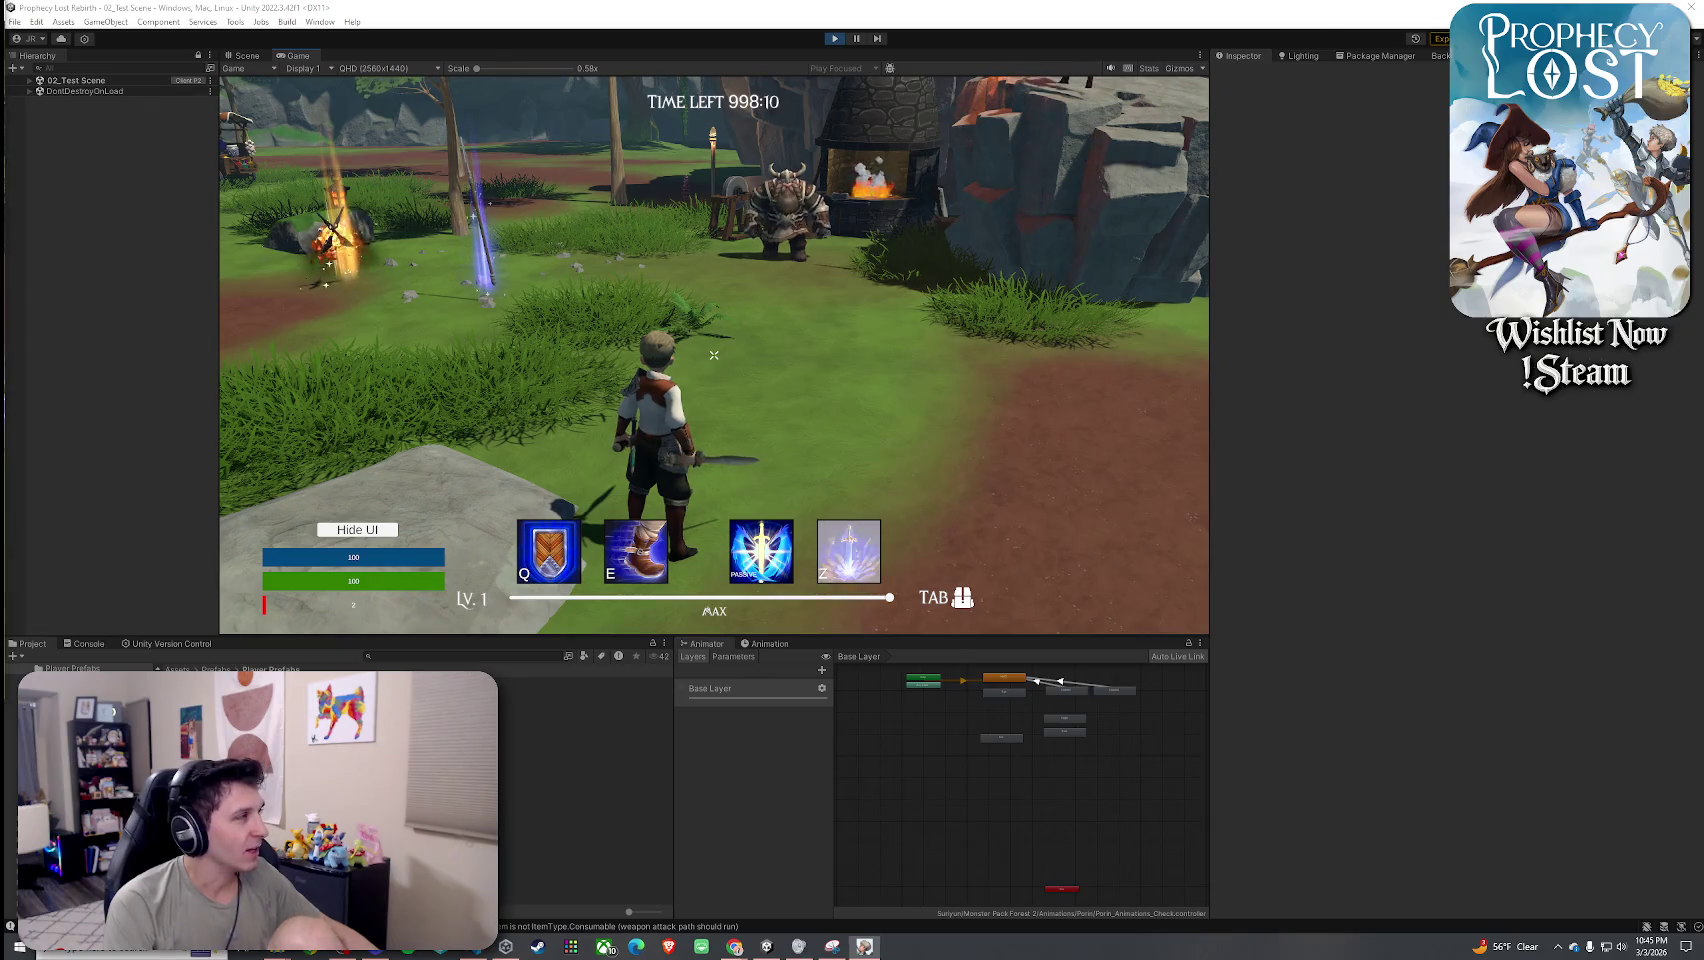
Dash three times with E to climb the rock beside the forge, then dismiss the Start menu.
mouse_move(714, 355)
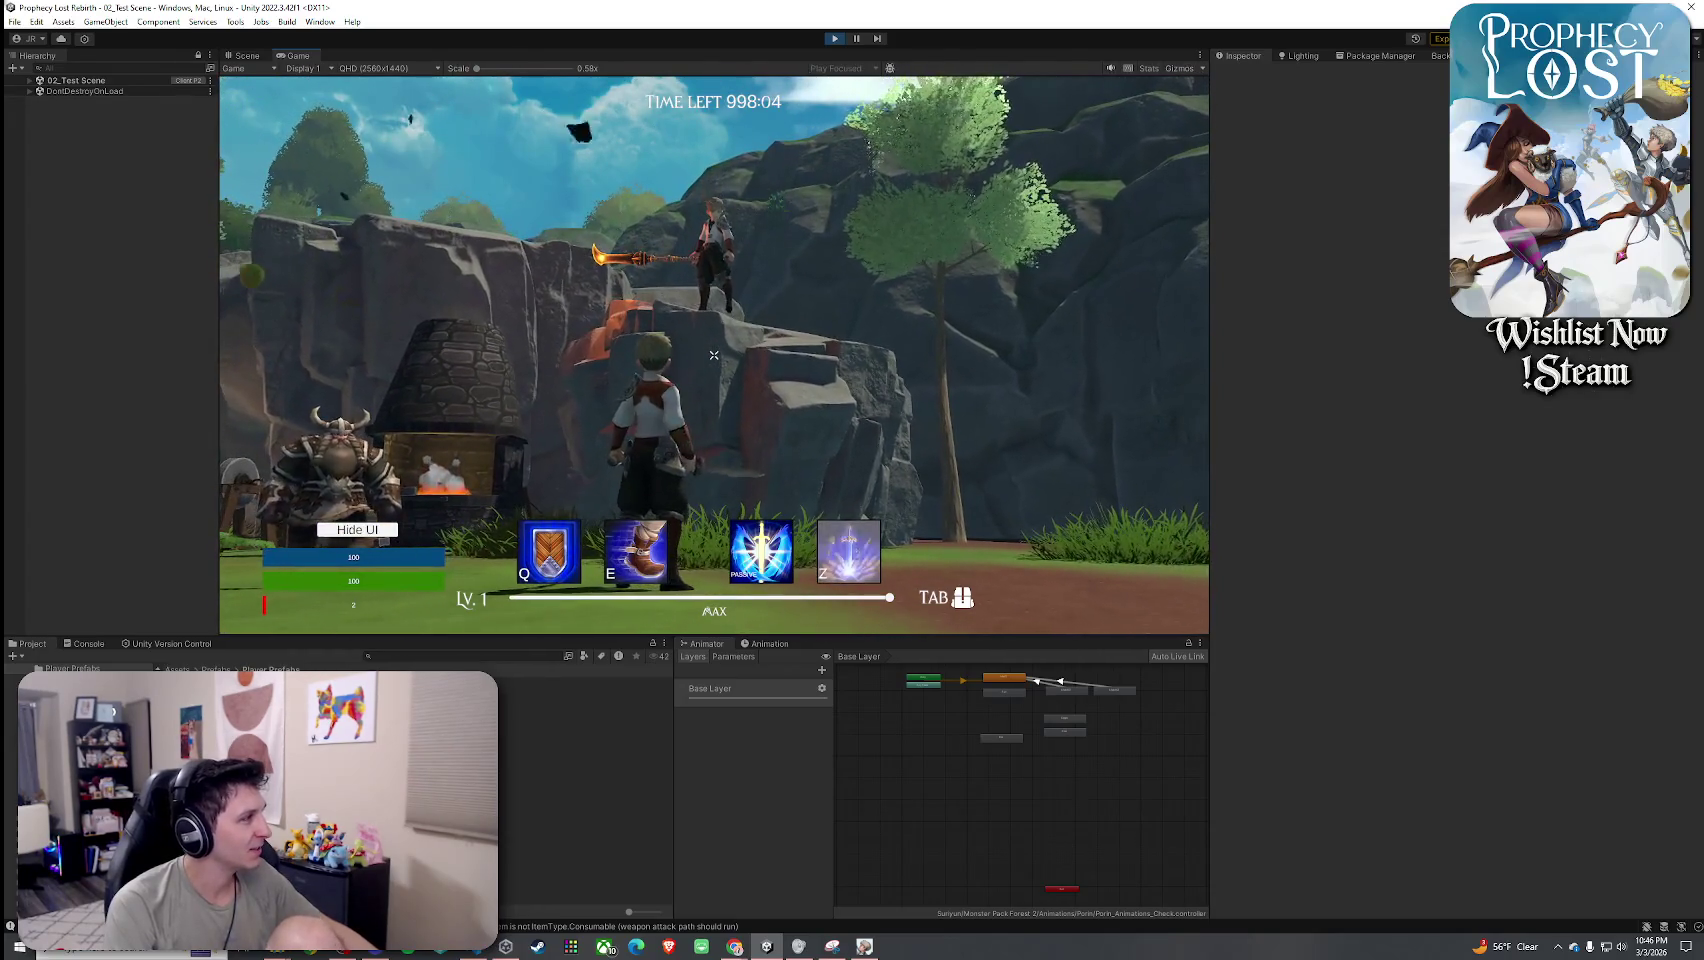
key("e")
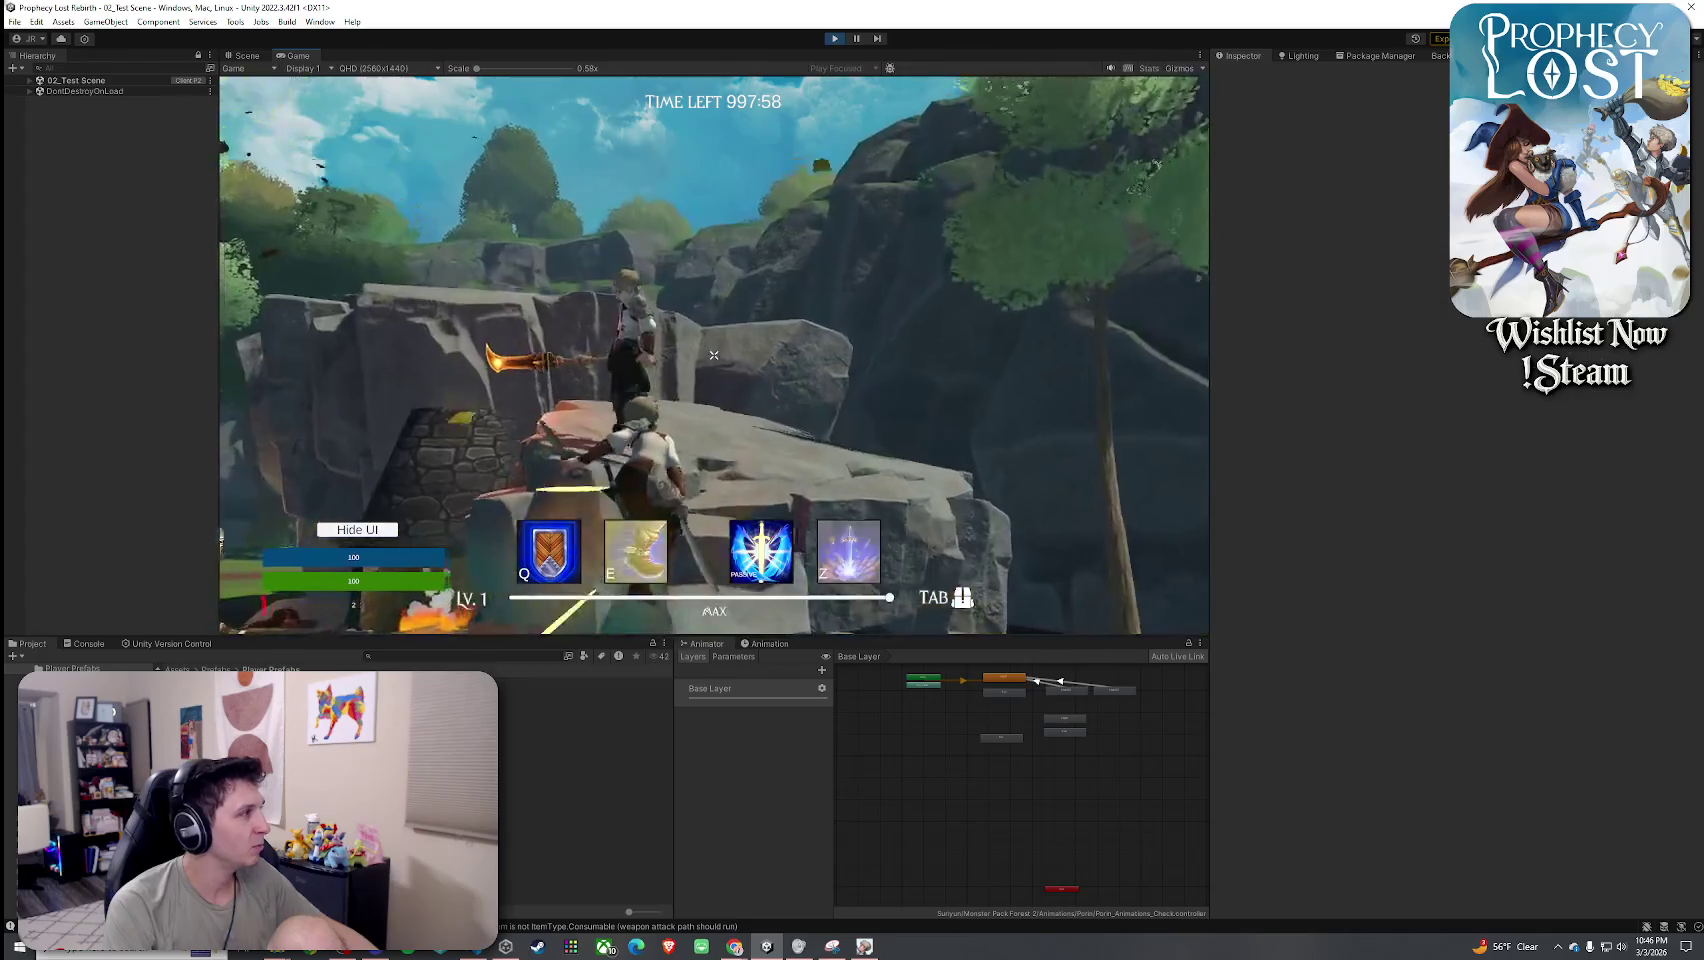
key("e")
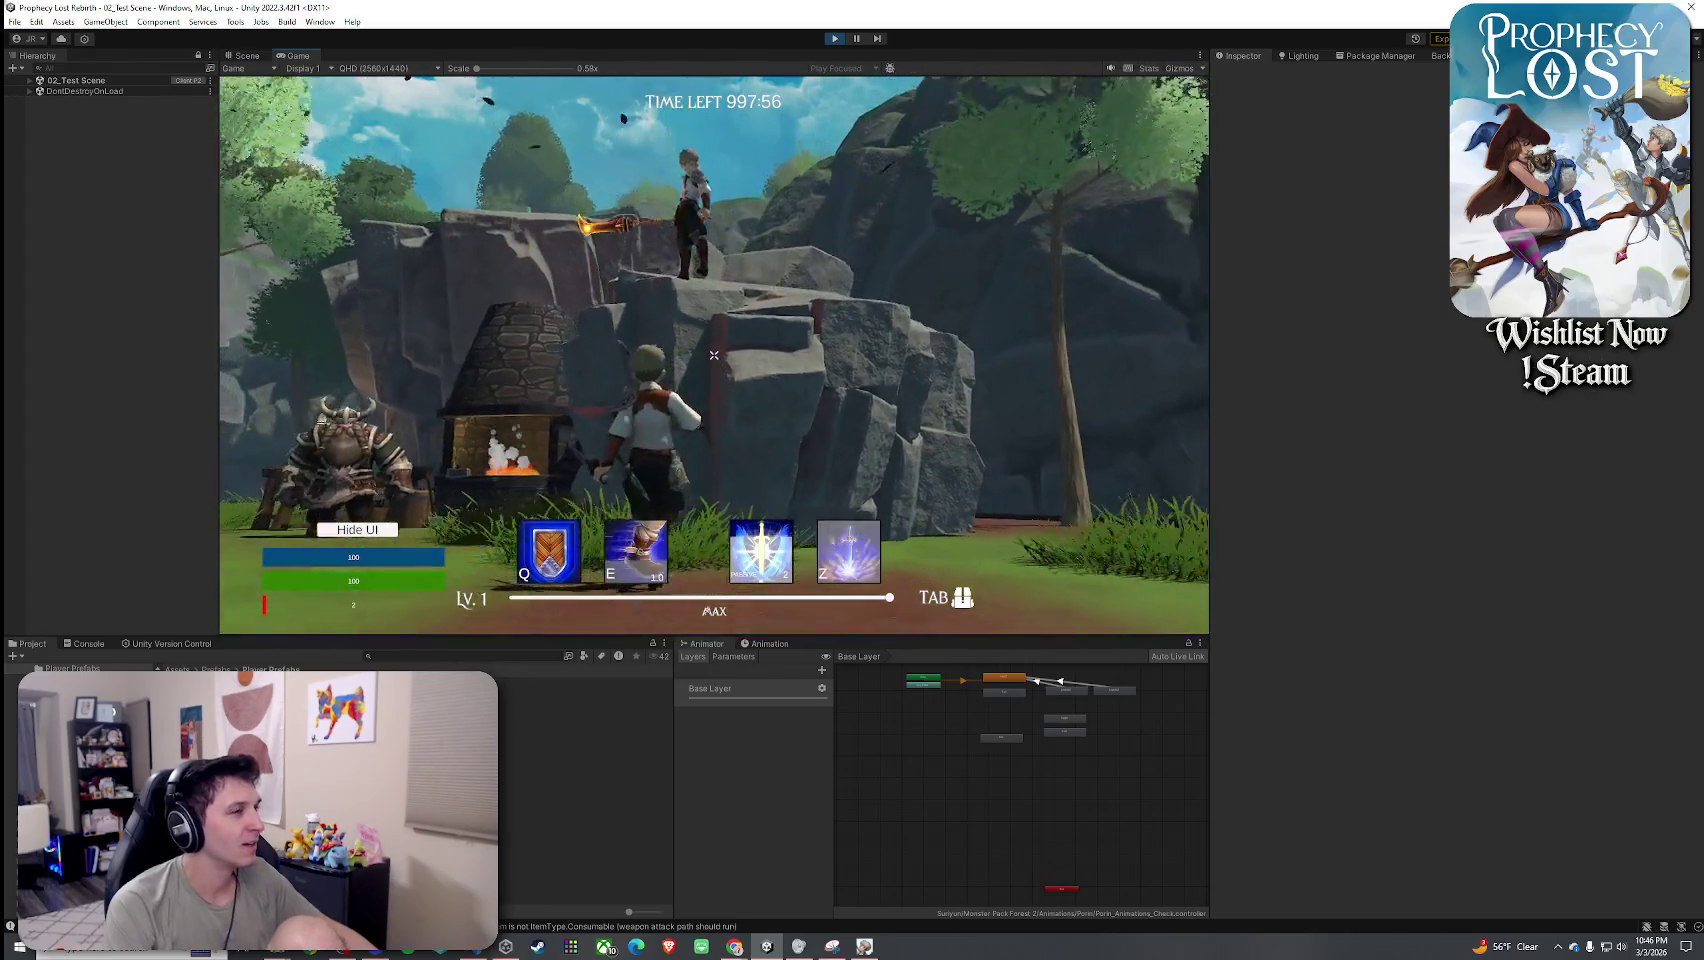
key("e")
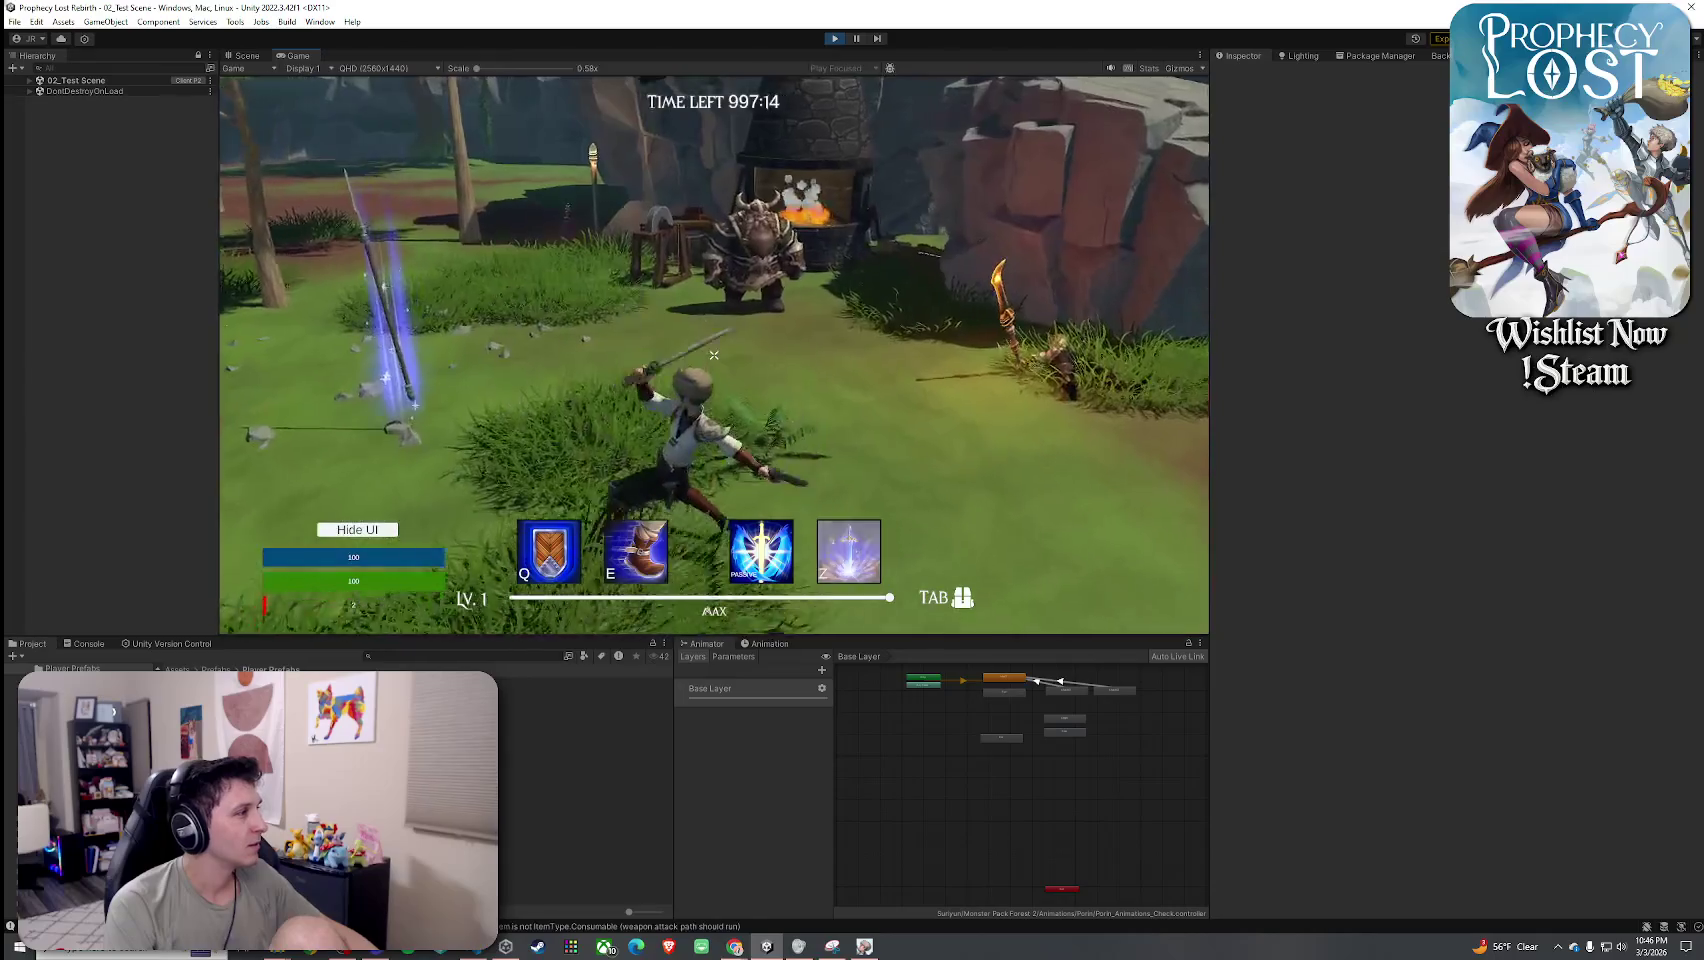
key("super")
key("Escape")
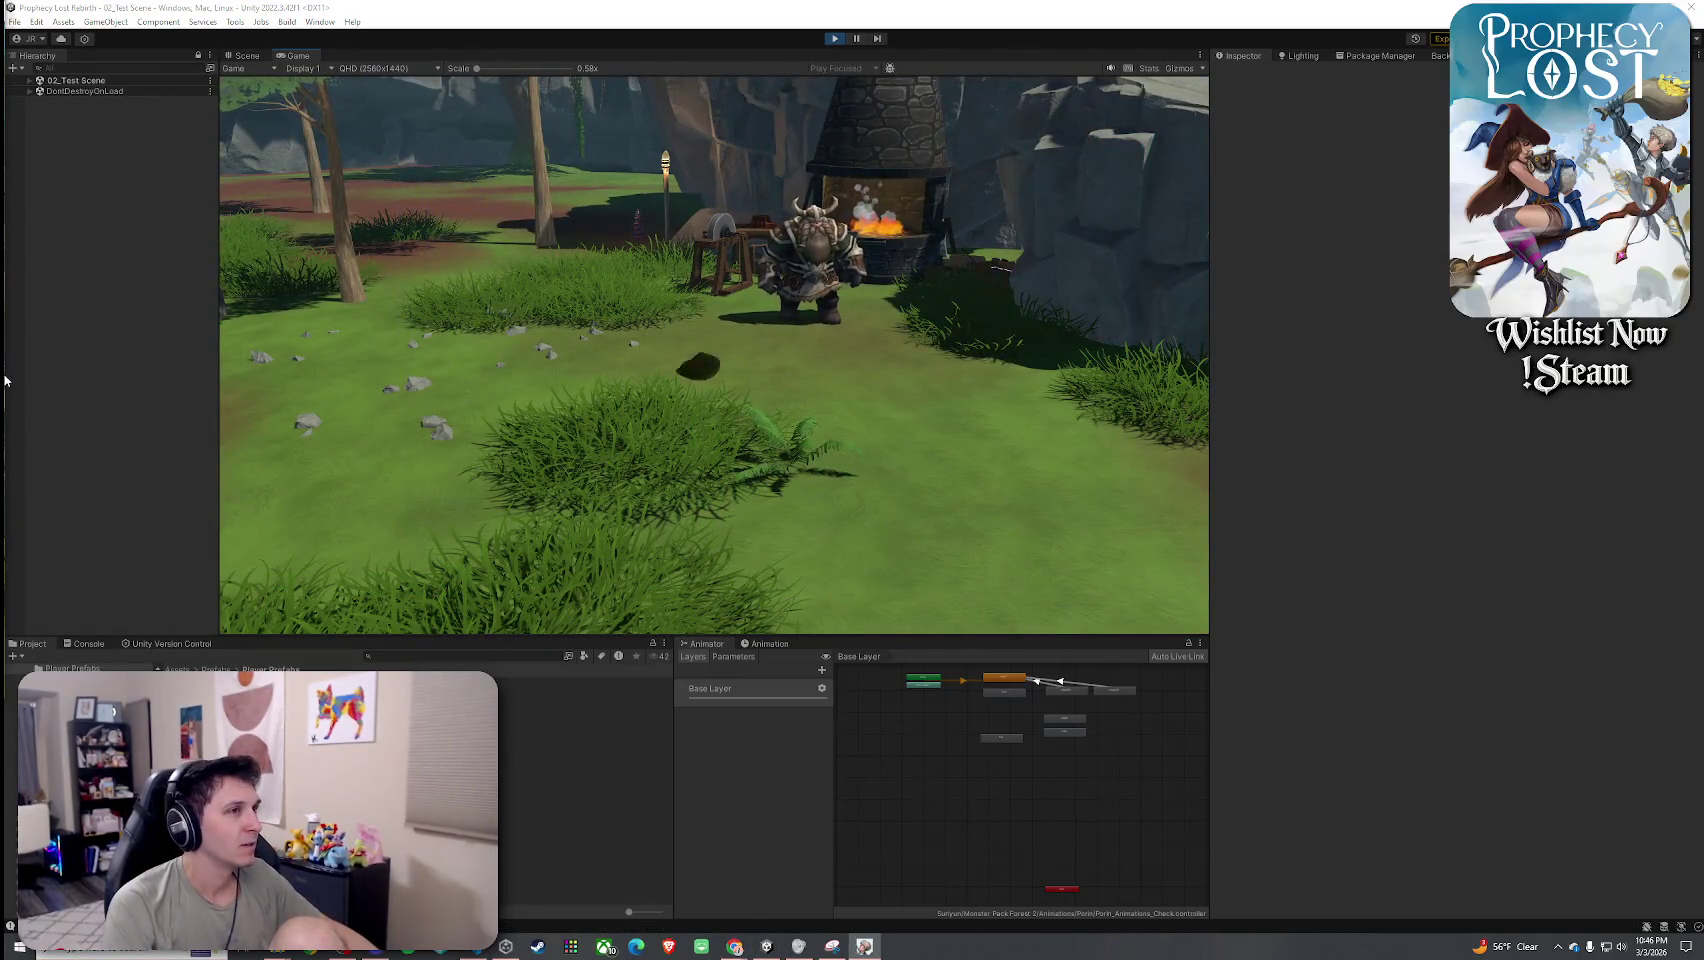
Restart play mode and begin a new session now waiting for players at 00:13.
left_click(835, 38)
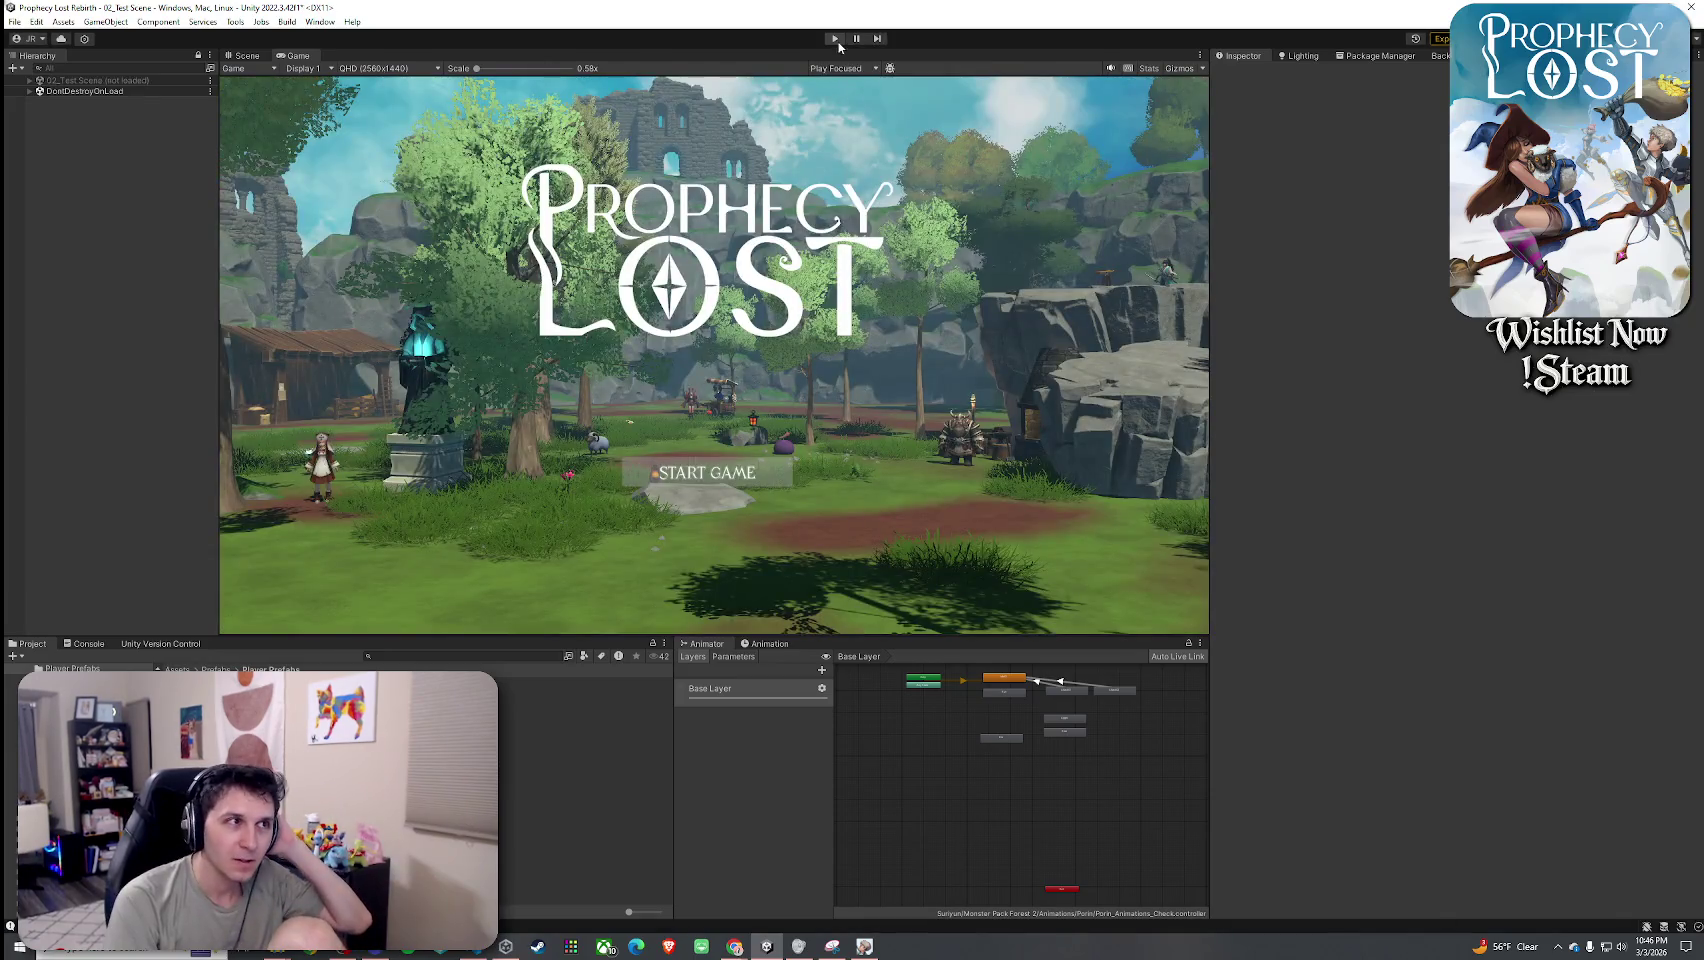
left_click(835, 38)
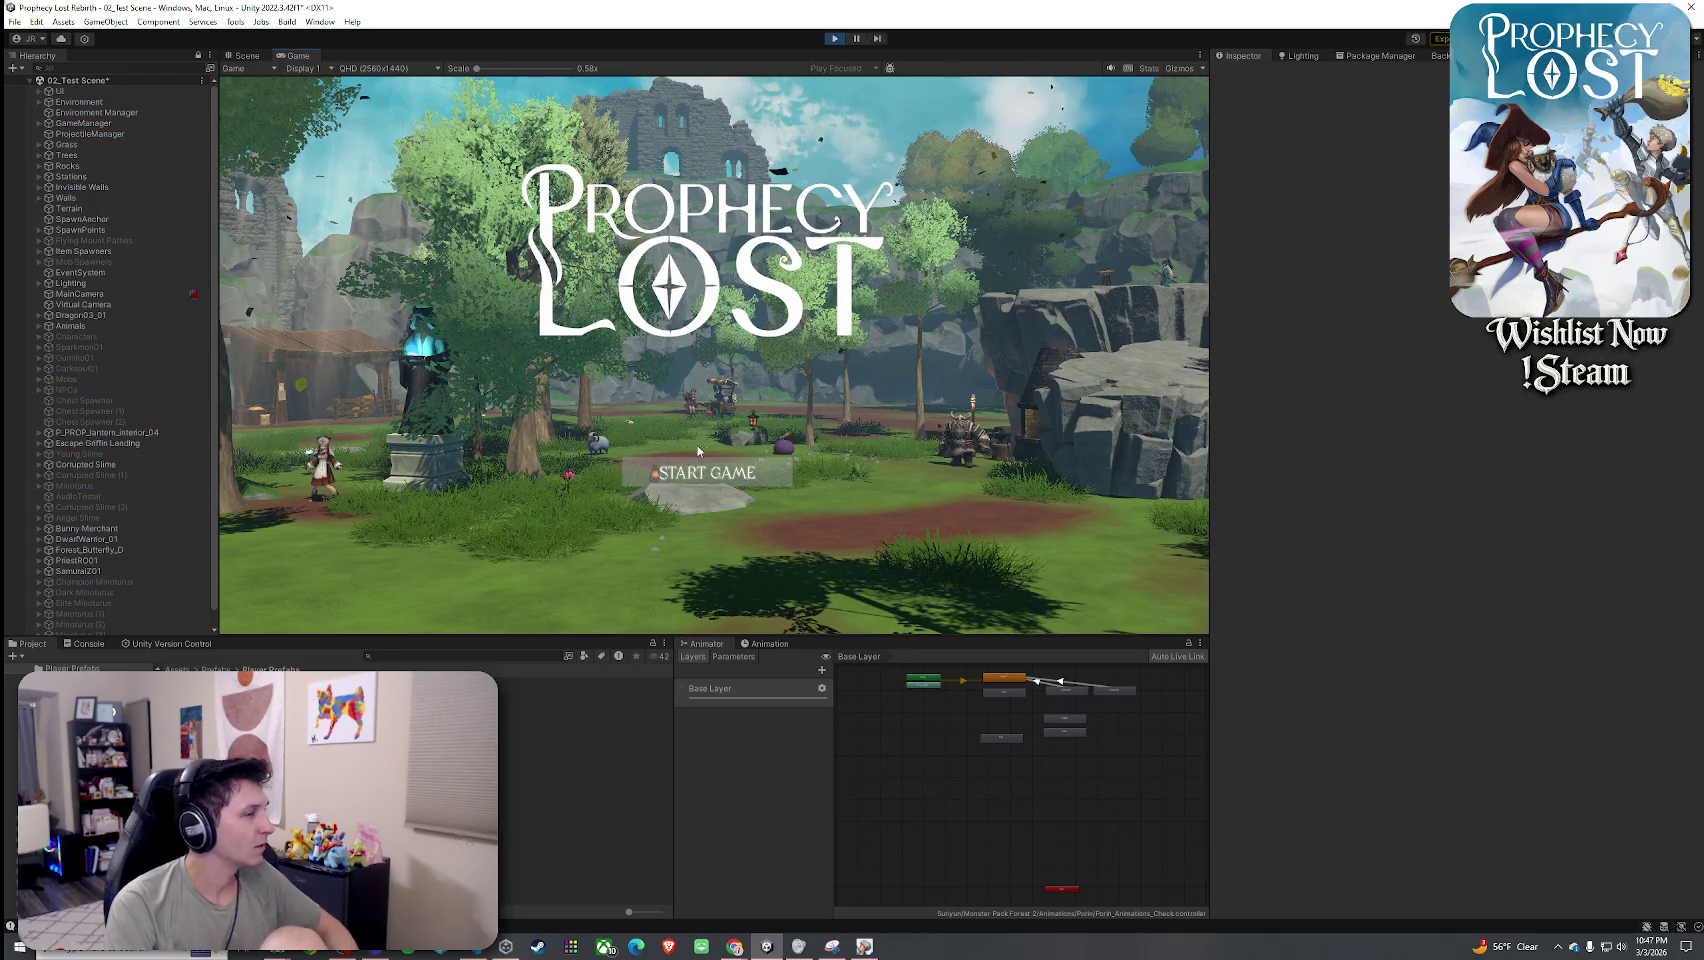
left_click(716, 464)
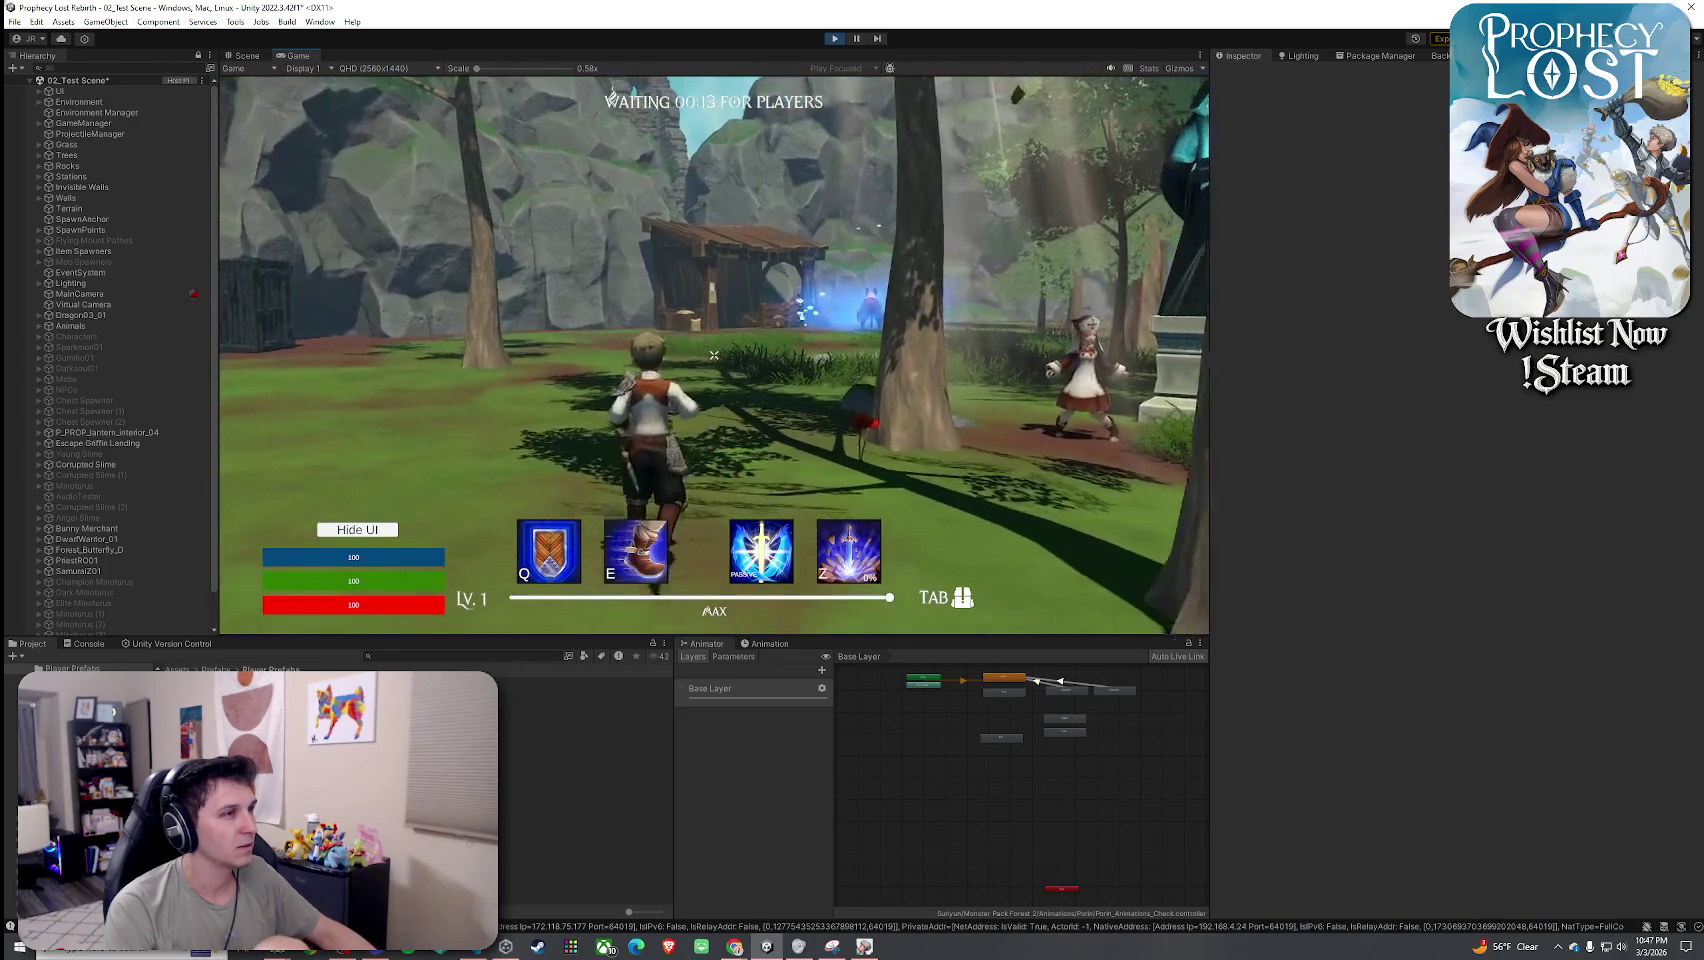
Stop and re-enter play mode, then choose START GAME on the Prophecy Lost title screen.
key("super")
key("super")
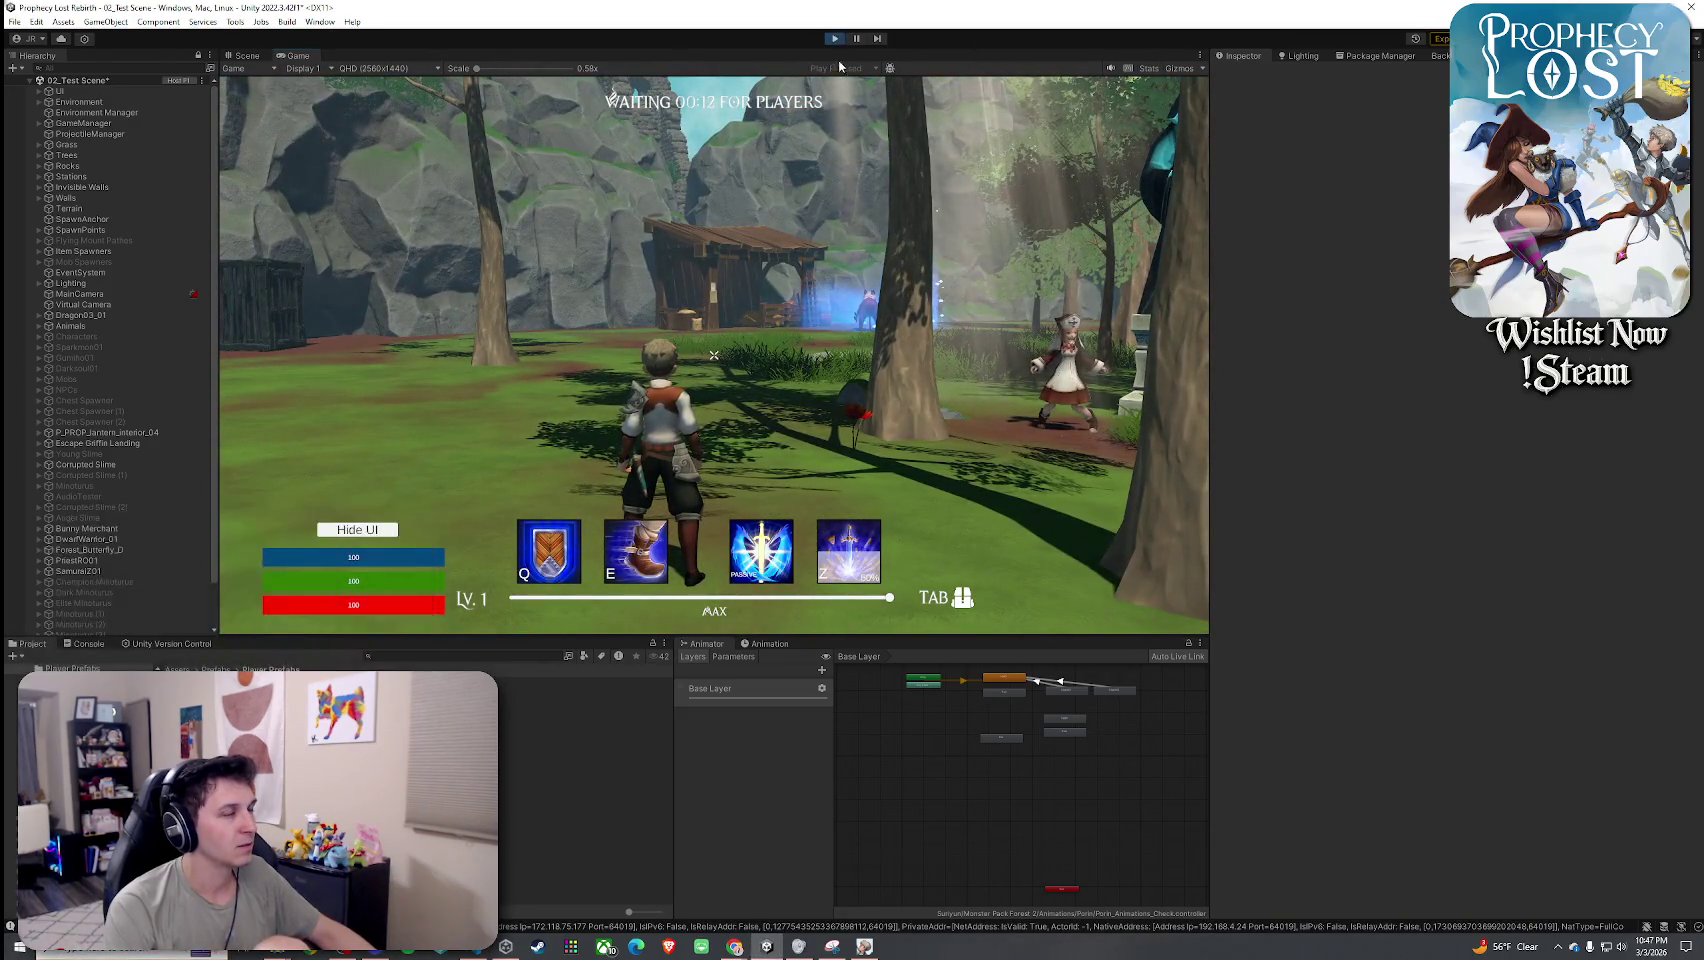
left_click(835, 40)
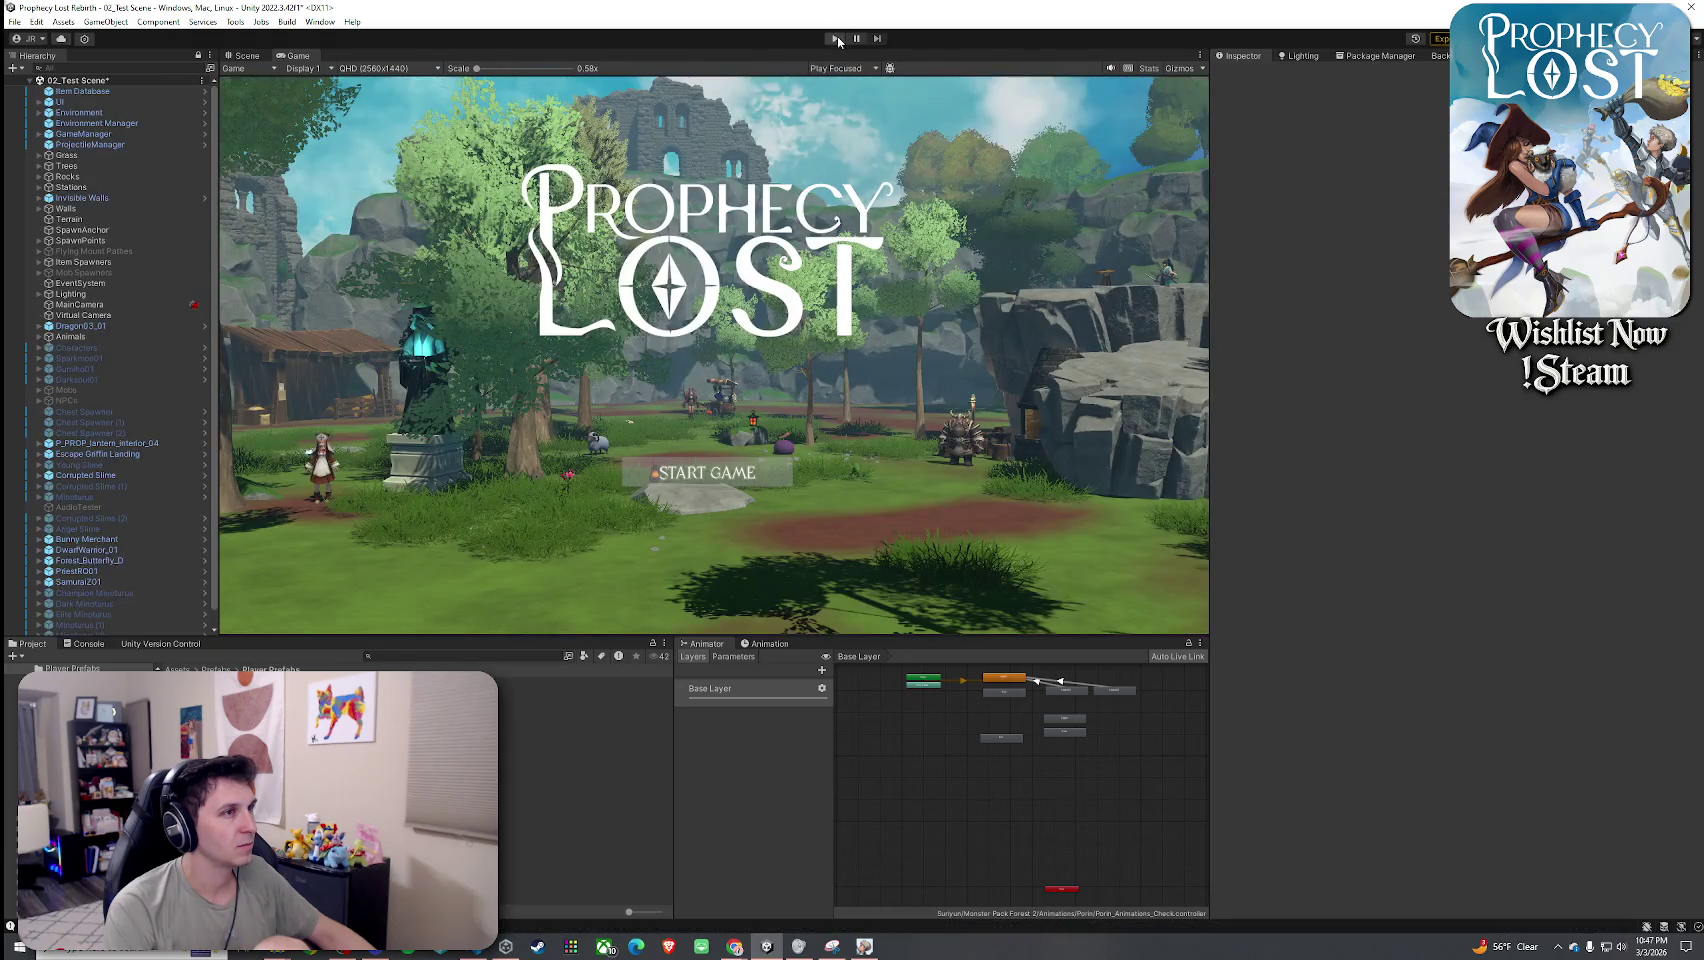
left_click(836, 39)
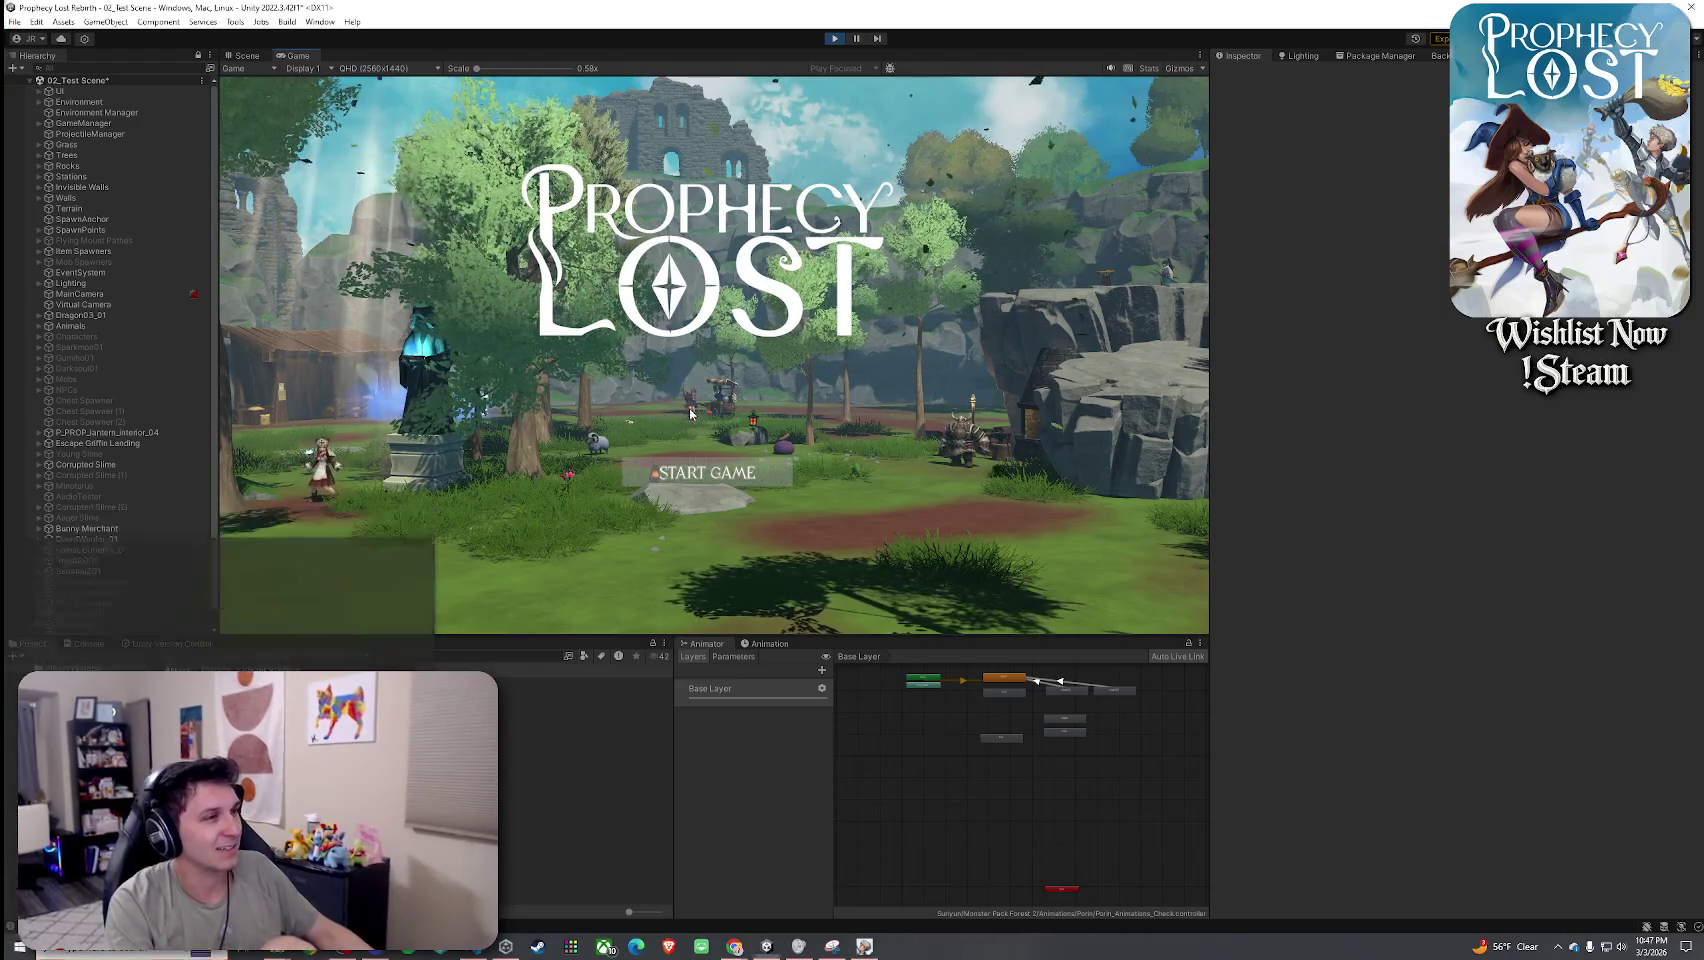
left_click(713, 476)
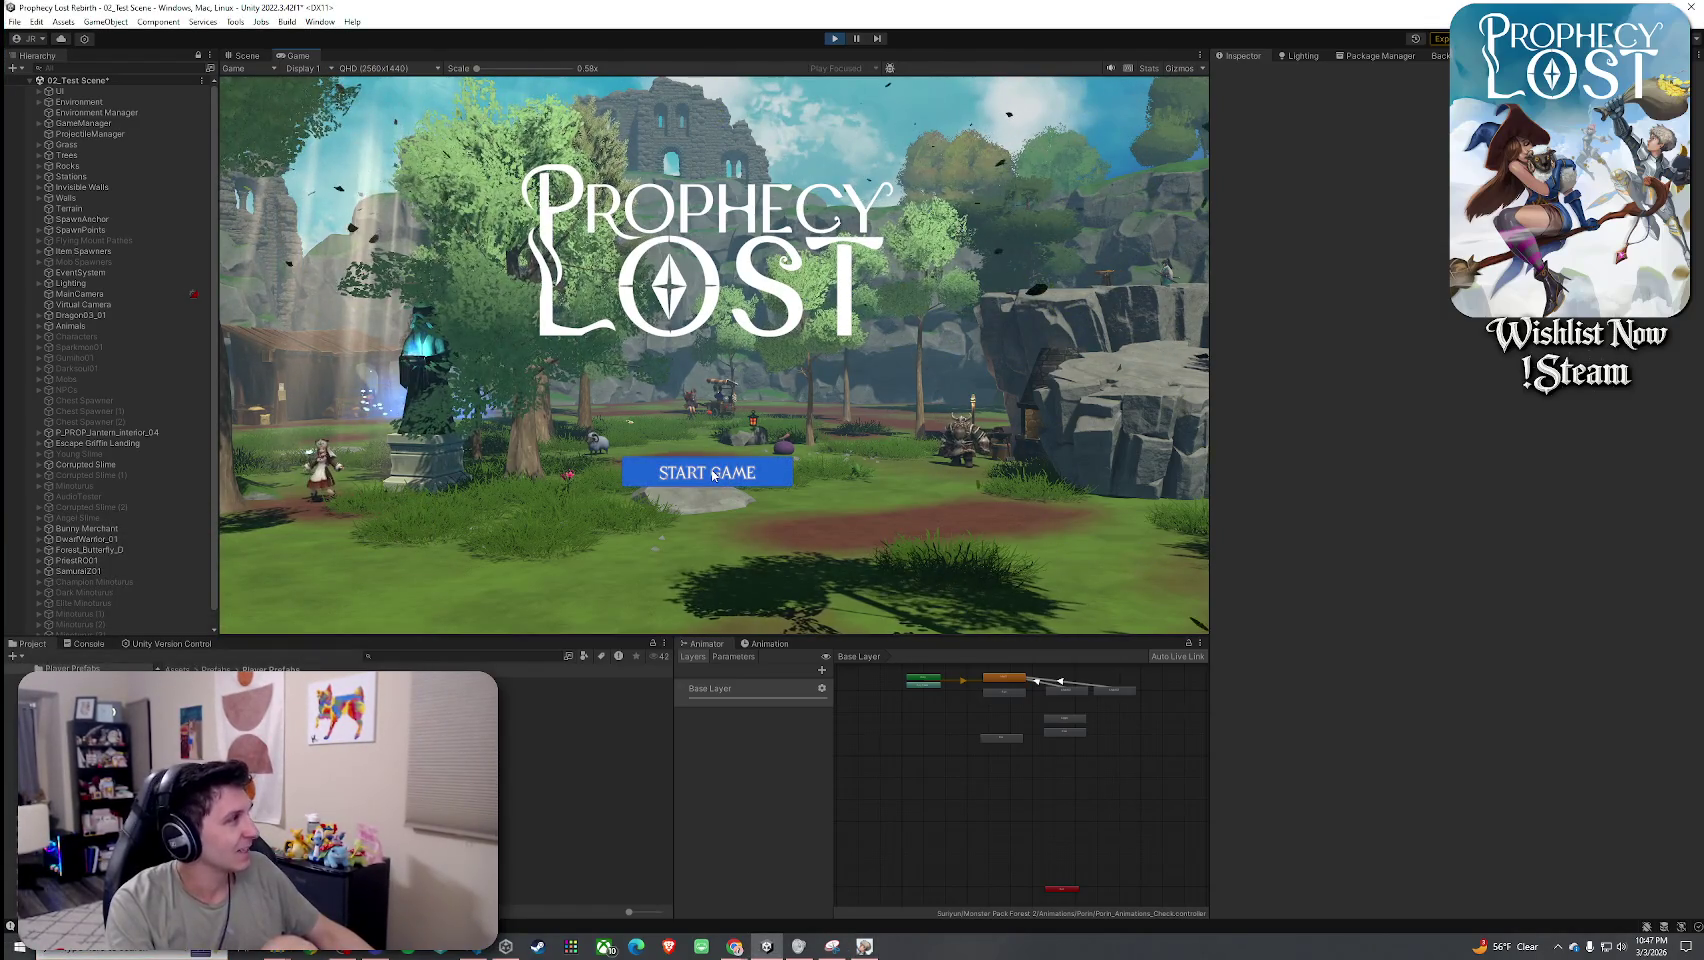
Launch the game, play until the YOU DIED screen appears, and maximize the Game view.
left_click(713, 476)
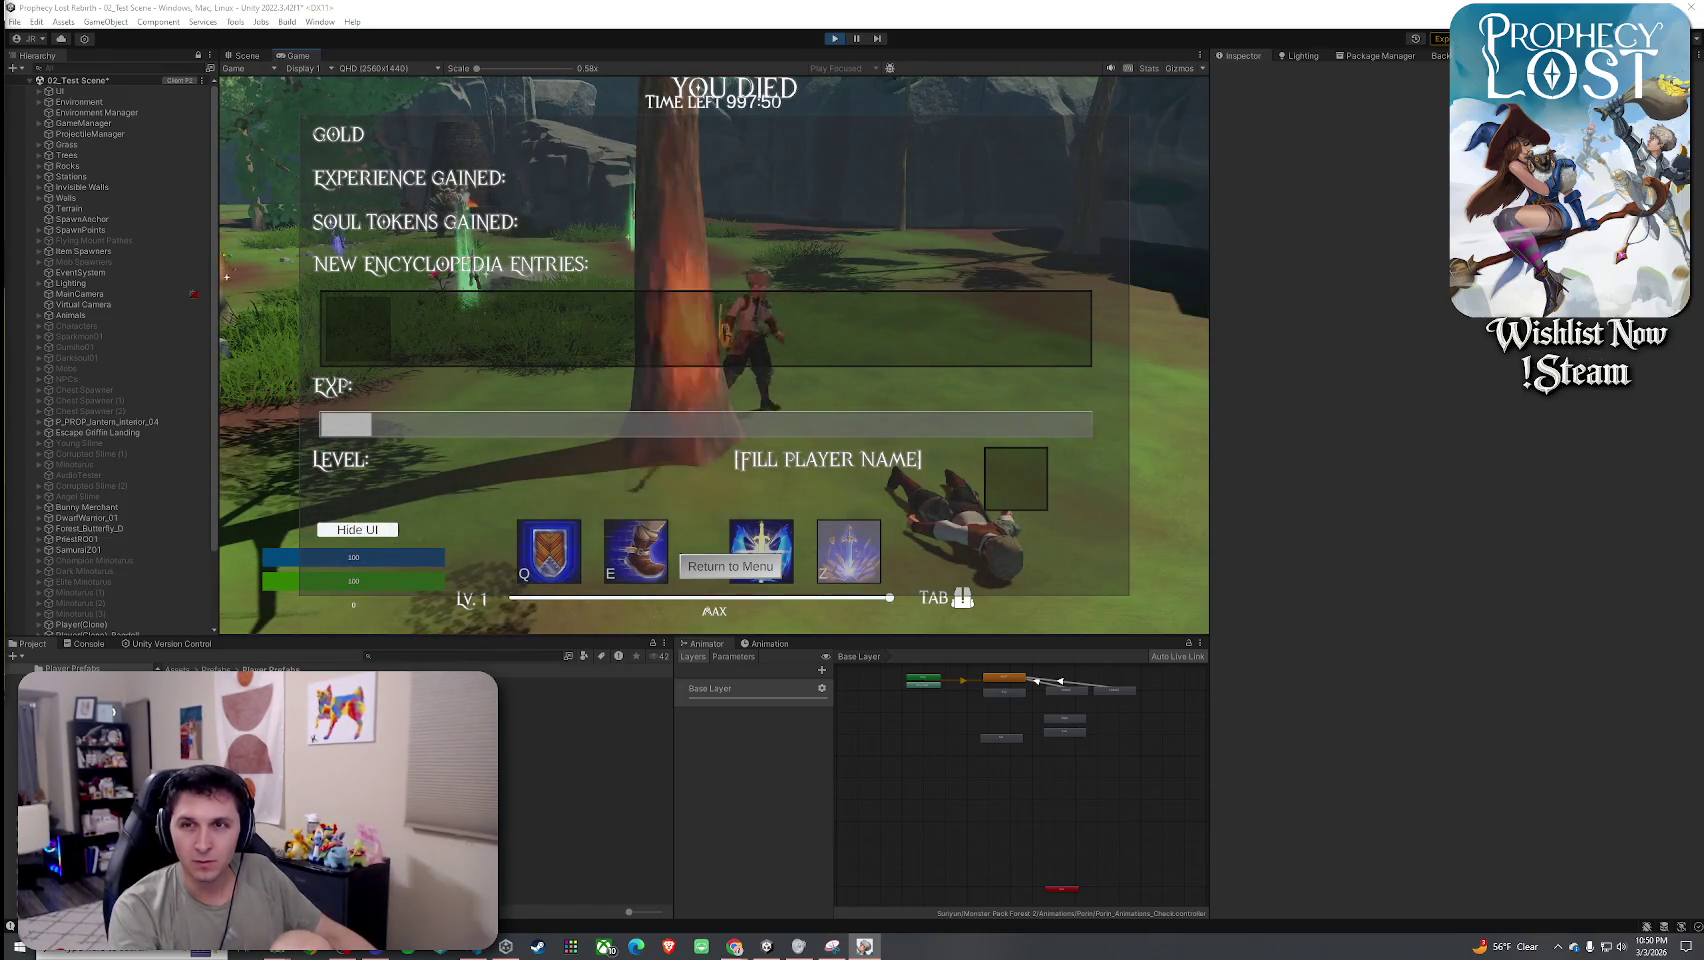
double_click(298, 56)
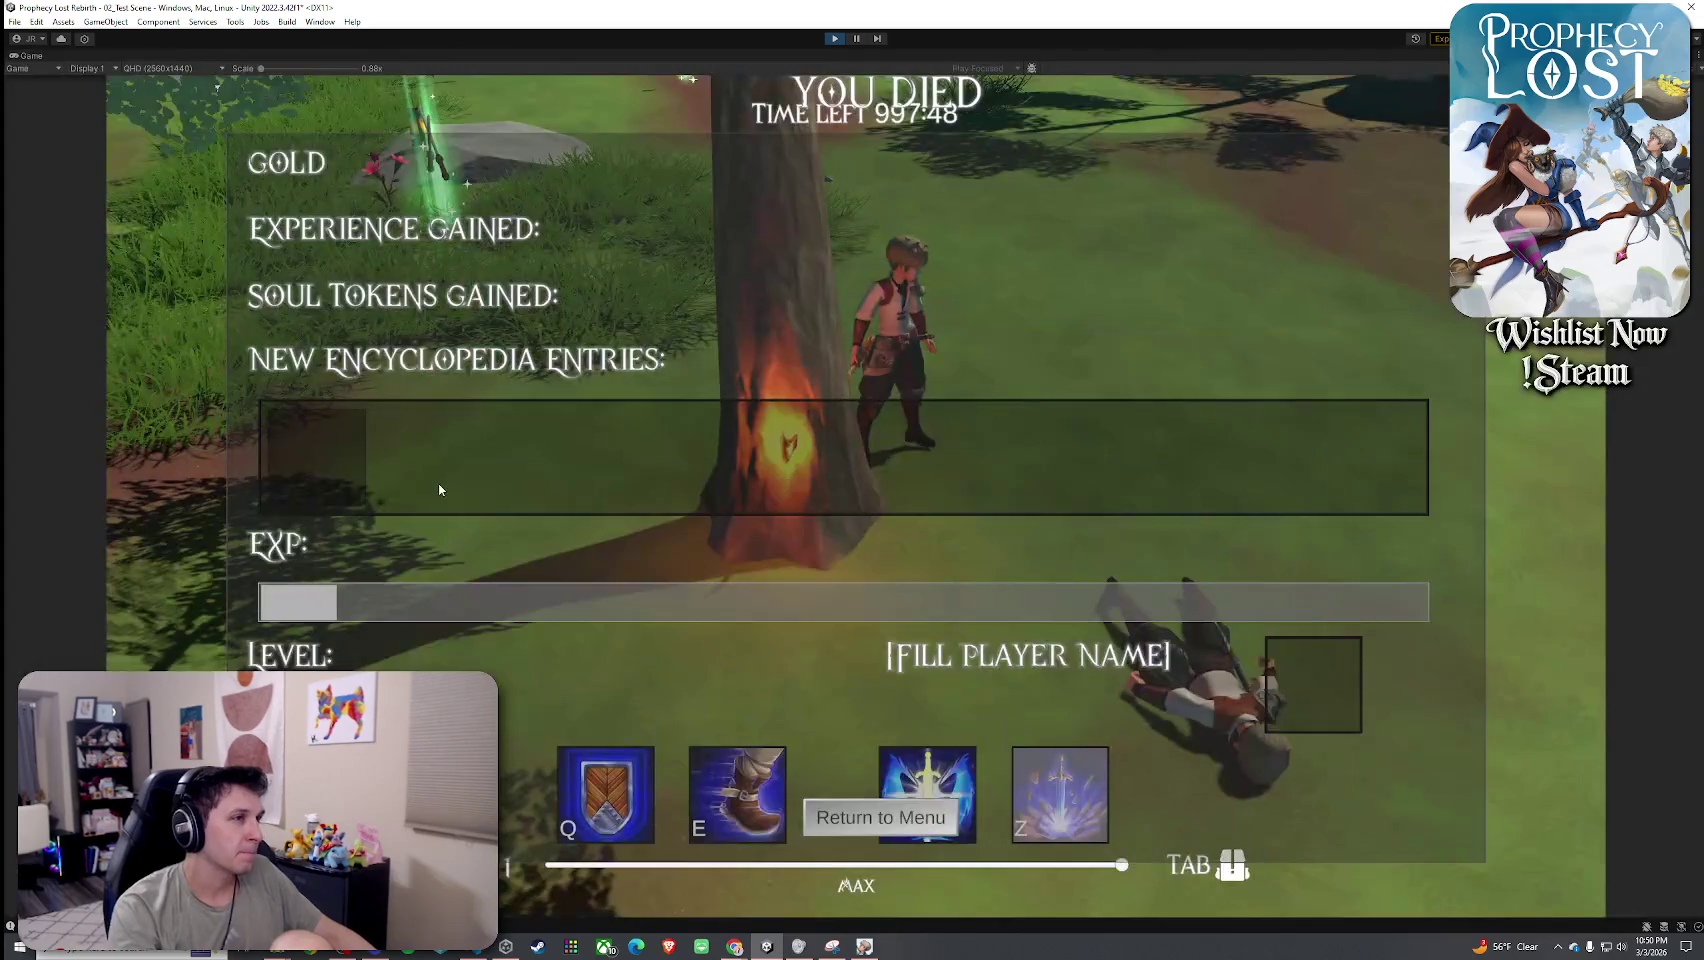